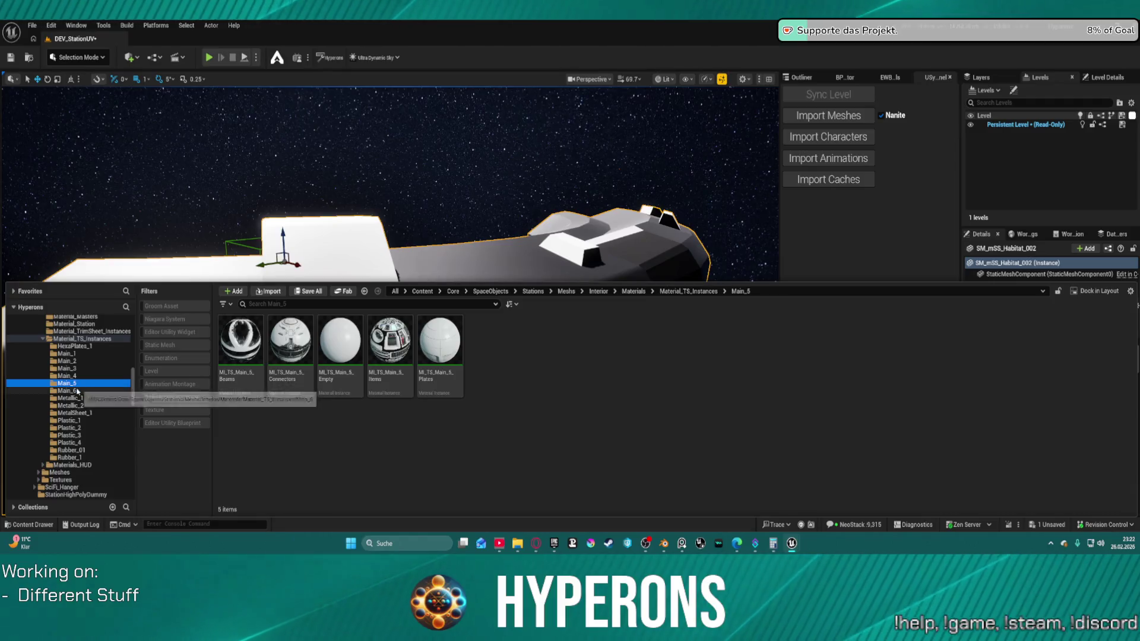
Step: Add a Main_Rough_1 subfolder under Material_TS_Instances, then go back to the Main_6 folder
{"action": "right_click", "coordinate": [69, 393]}
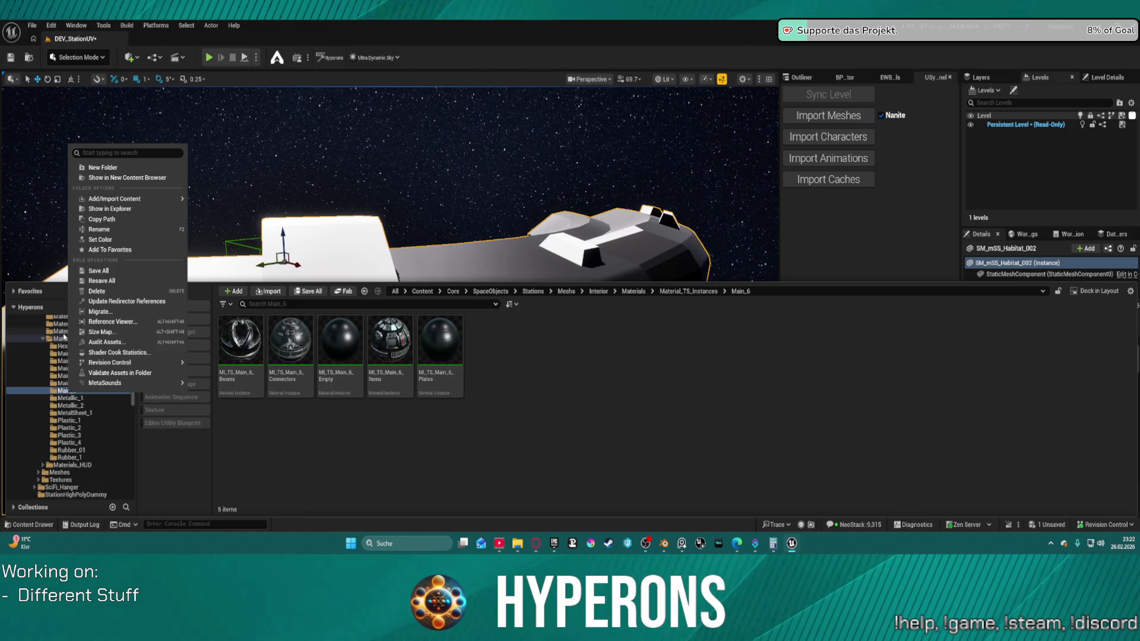
{"action": "left_click", "coordinate": [54, 339]}
{"action": "right_click", "coordinate": [54, 340]}
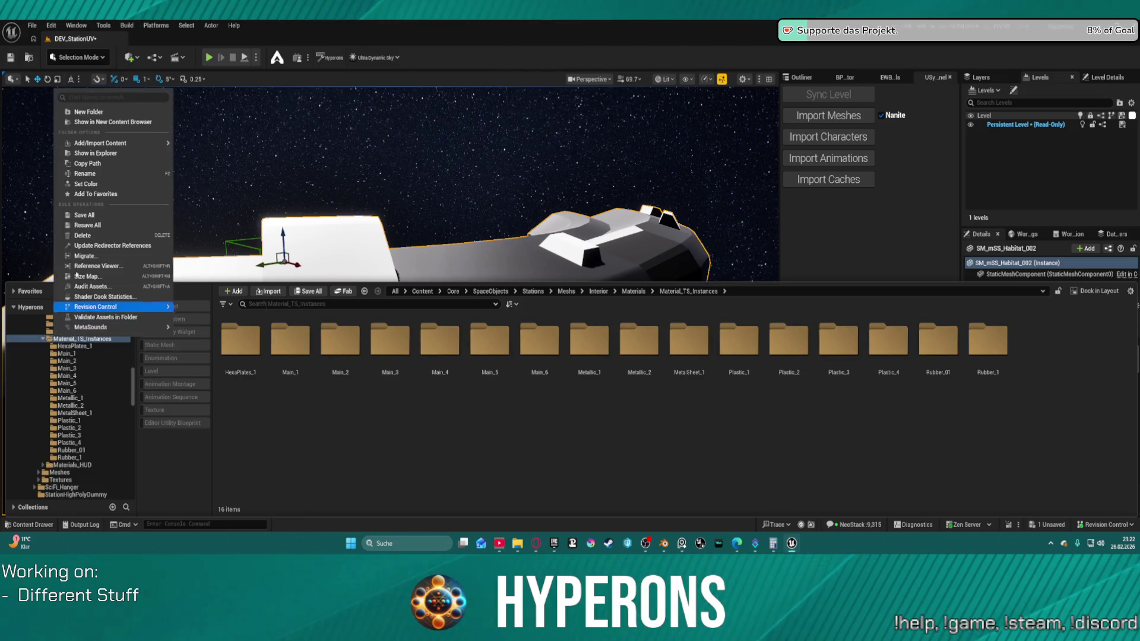
{"action": "left_click", "coordinate": [89, 112]}
{"action": "type", "text": "Main_"}
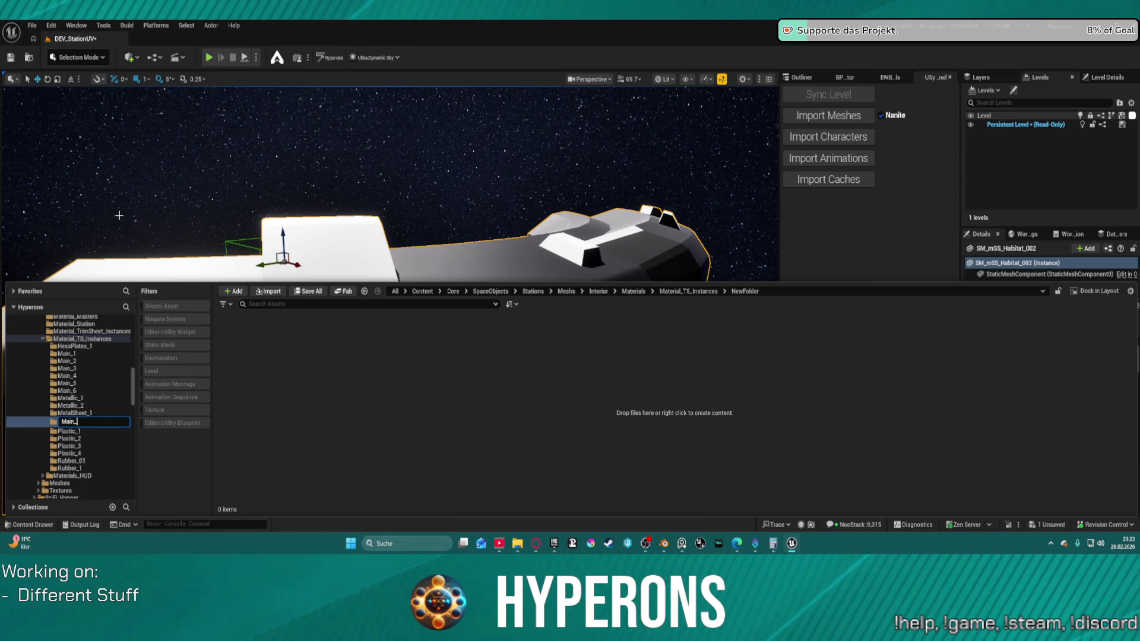
{"action": "type", "text": "Rough_1"}
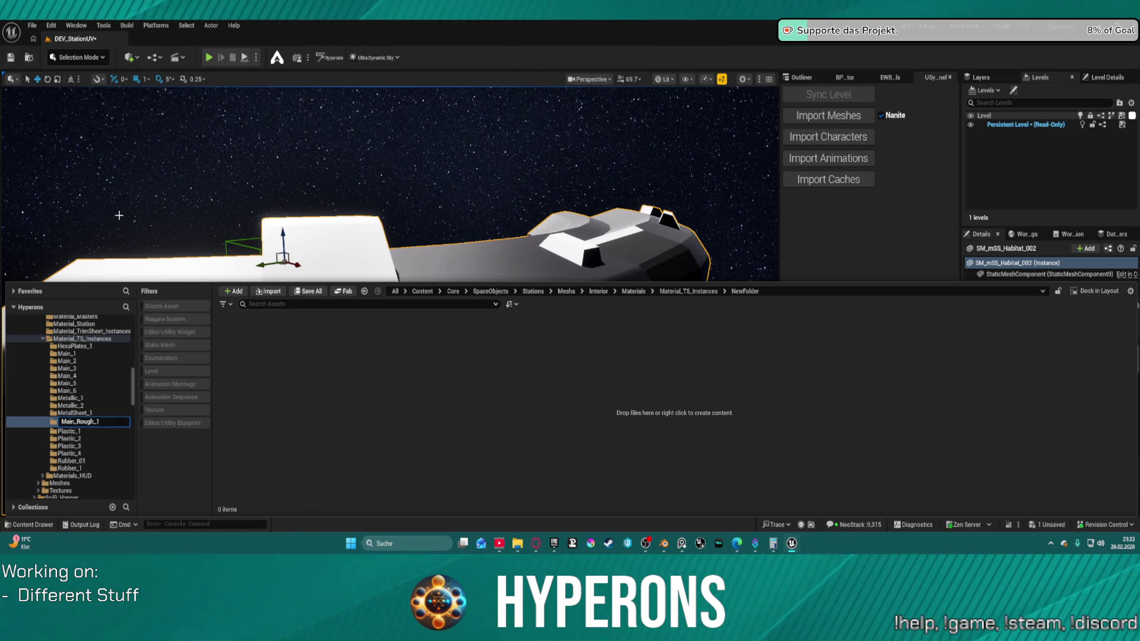
{"action": "key", "text": "Return"}
{"action": "left_click", "coordinate": [66, 391]}
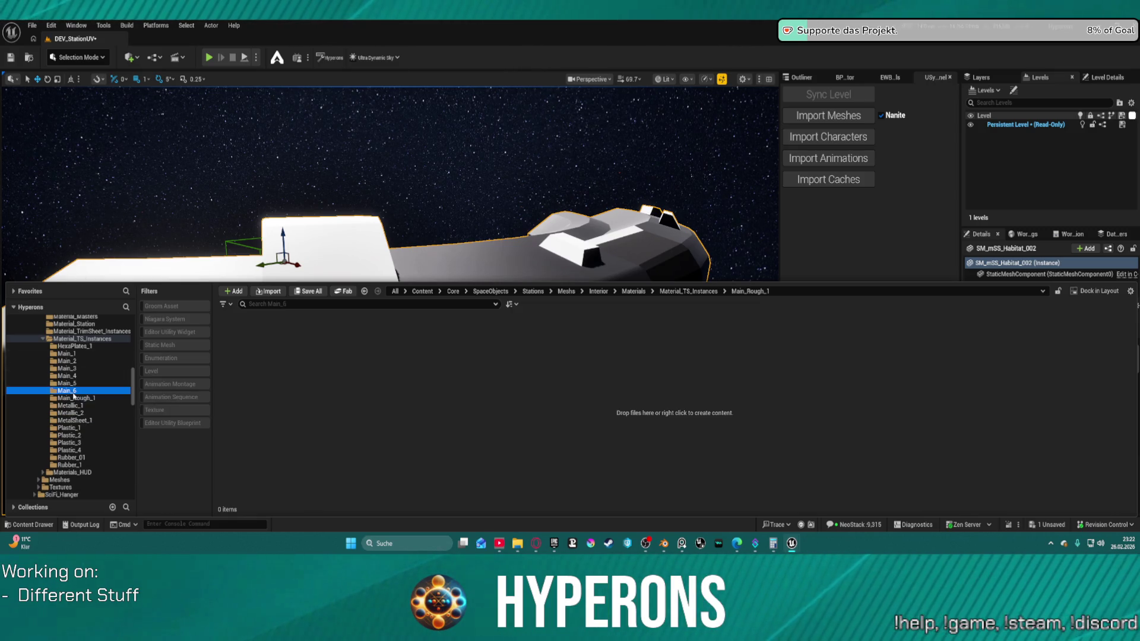
Step: Duplicate the five Main_6 material instances: Beams, Connectors, Empty, Items and Plates
{"action": "left_click", "coordinate": [236, 374]}
{"action": "left_click", "coordinate": [441, 352], "text": "shift"}
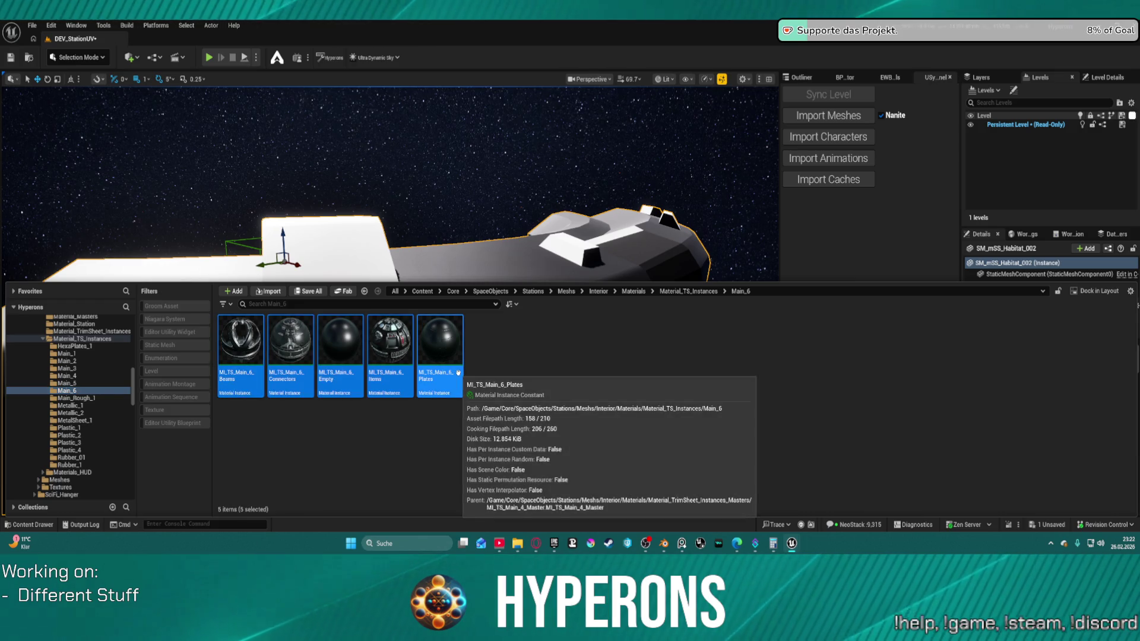
{"action": "key", "text": "ctrl+s"}
{"action": "left_click", "coordinate": [496, 373]}
{"action": "key", "text": "ctrl+v"}
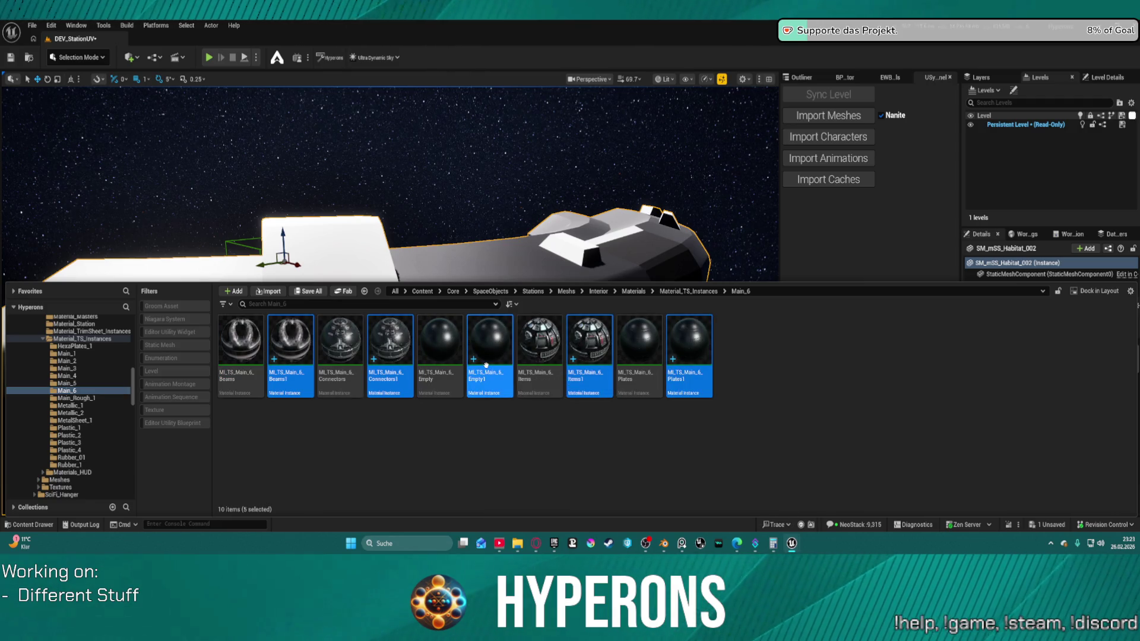
Step: Batch-rename the copies, replacing Main_6_ with Main_Rough_1_ and removing the numbering
{"action": "right_click", "coordinate": [488, 356]}
{"action": "left_click", "coordinate": [546, 297]}
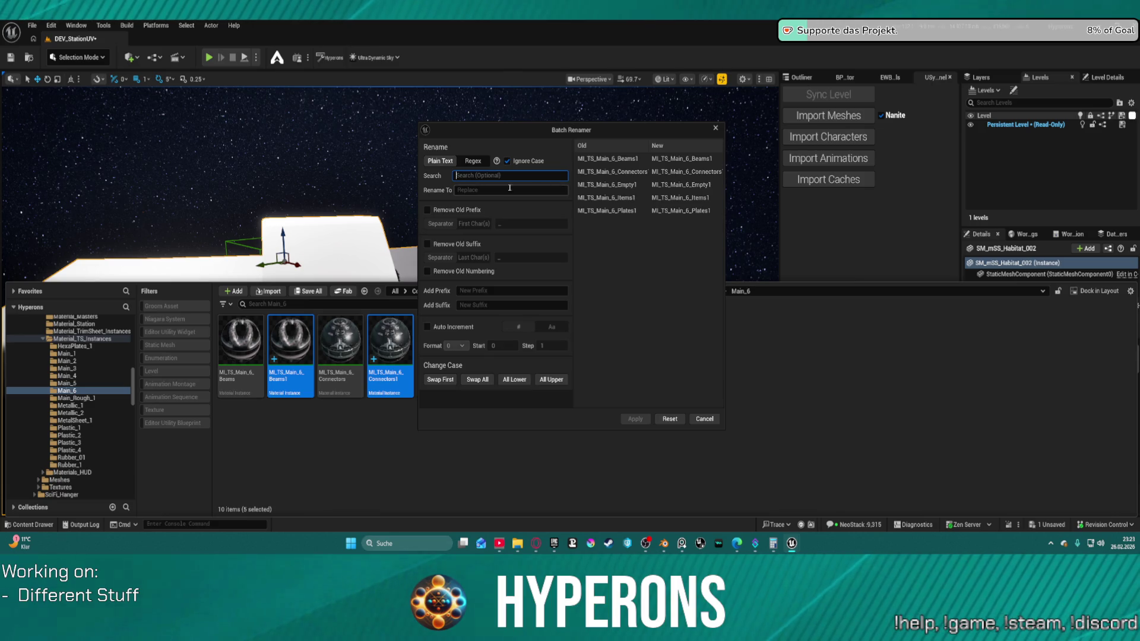
{"action": "left_click", "coordinate": [428, 272]}
{"action": "type", "text": "Ma"}
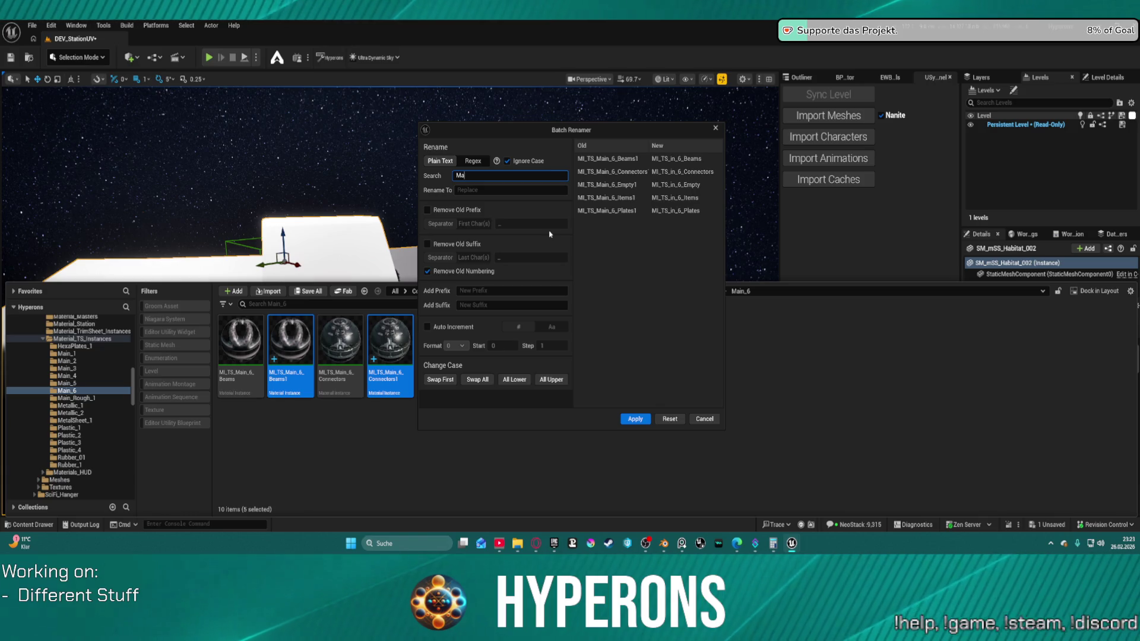
{"action": "type", "text": "in"}
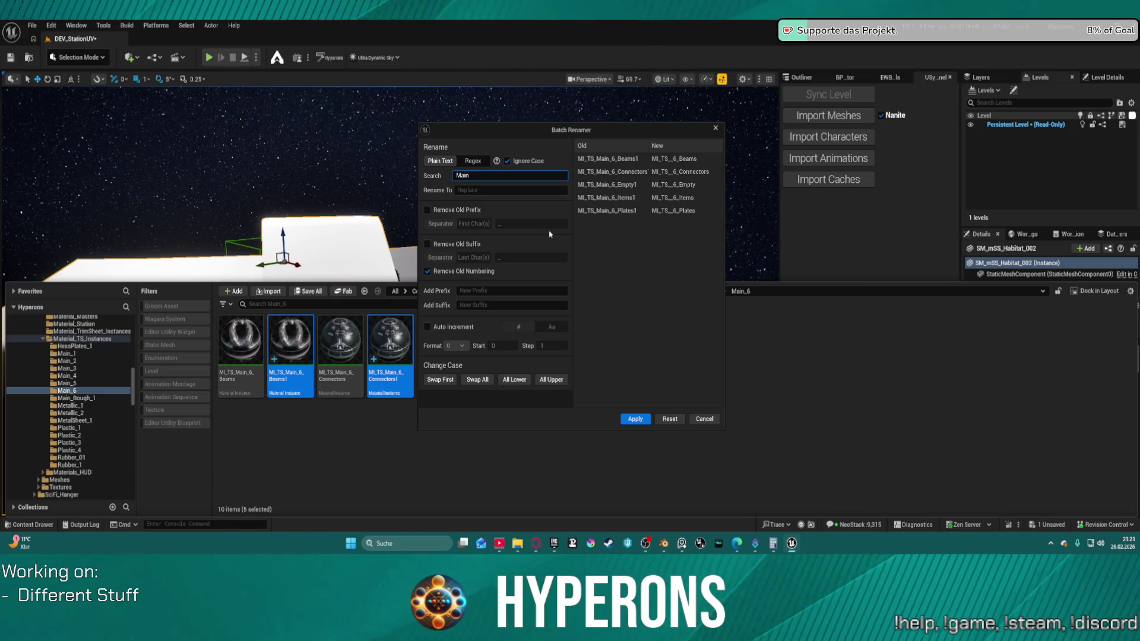
{"action": "type", "text": "_6_"}
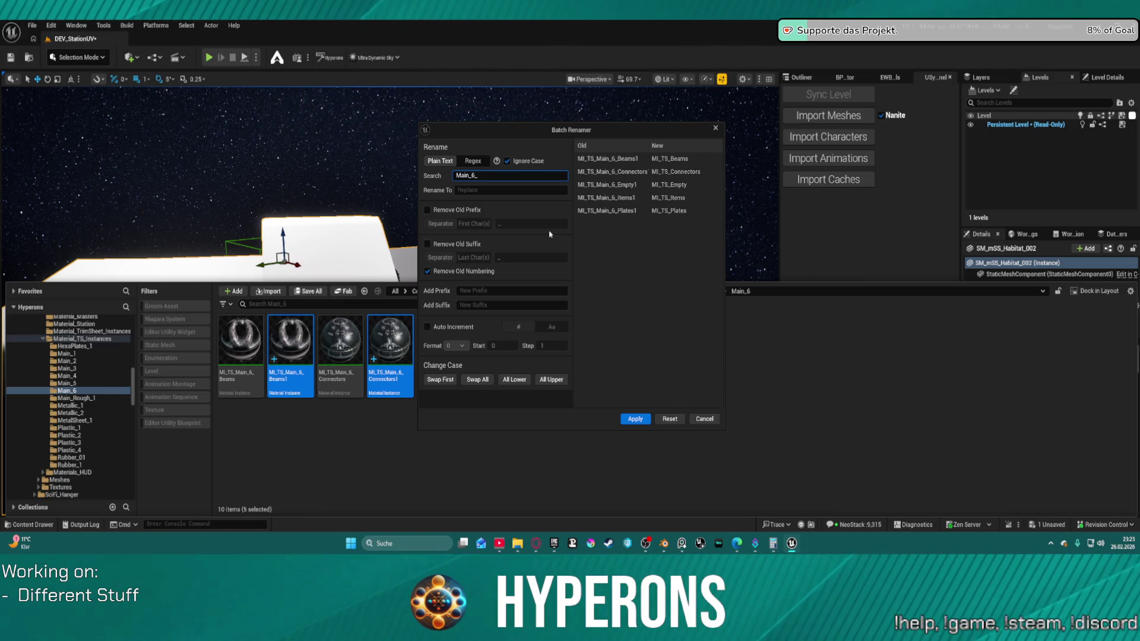
{"action": "key", "text": "Tab"}
{"action": "type", "text": "Main_"}
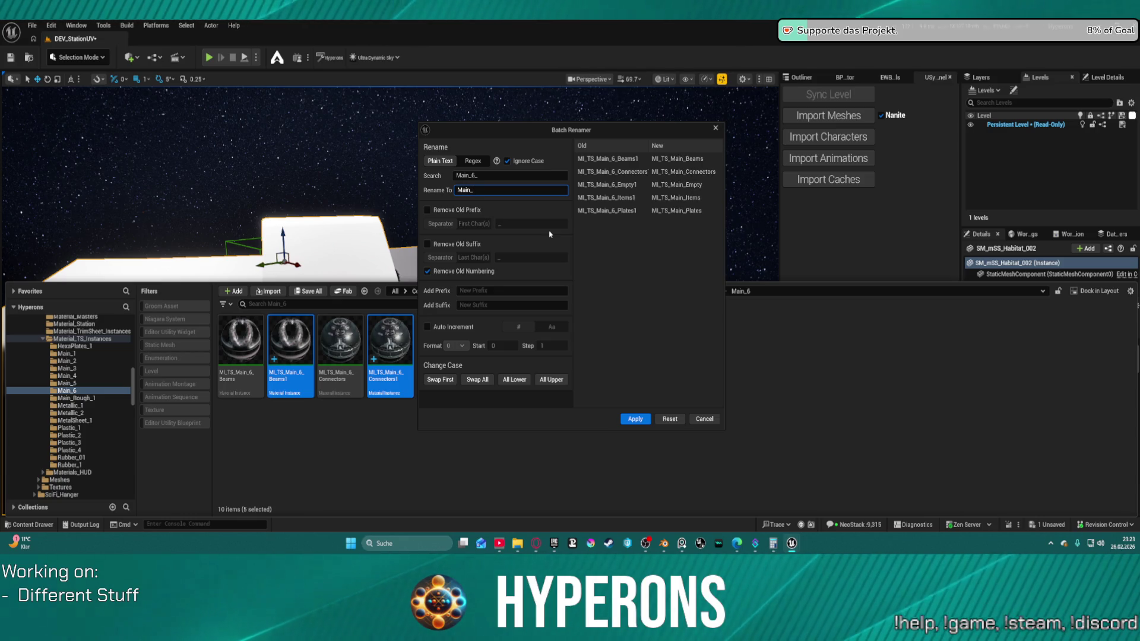
{"action": "type", "text": "R_"}
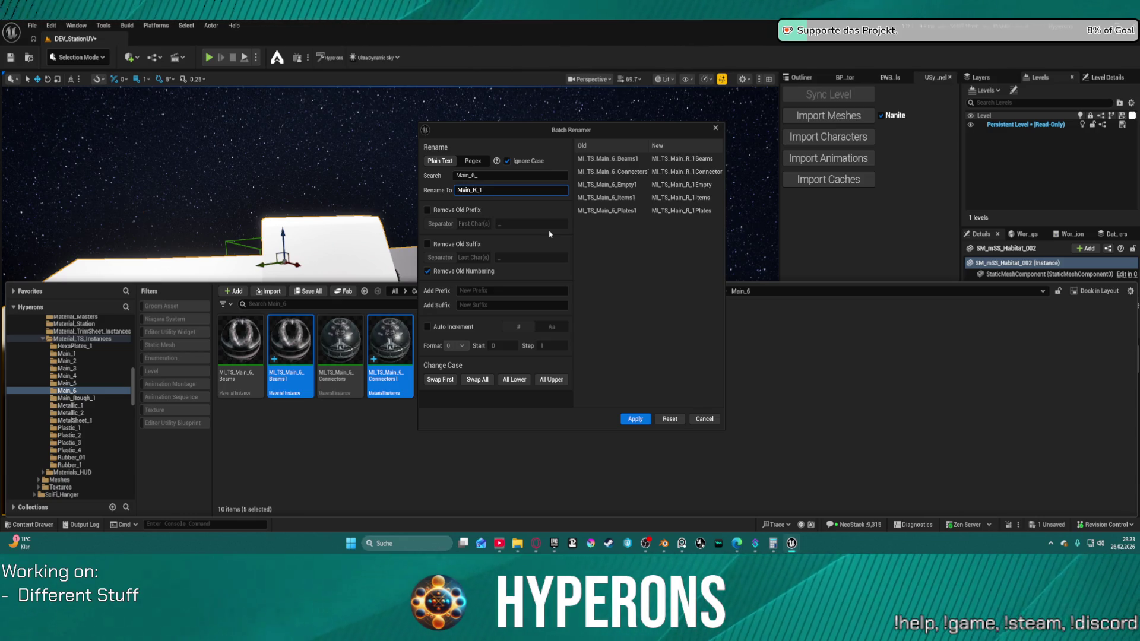
{"action": "type", "text": "1"}
{"action": "type", "text": "ough"}
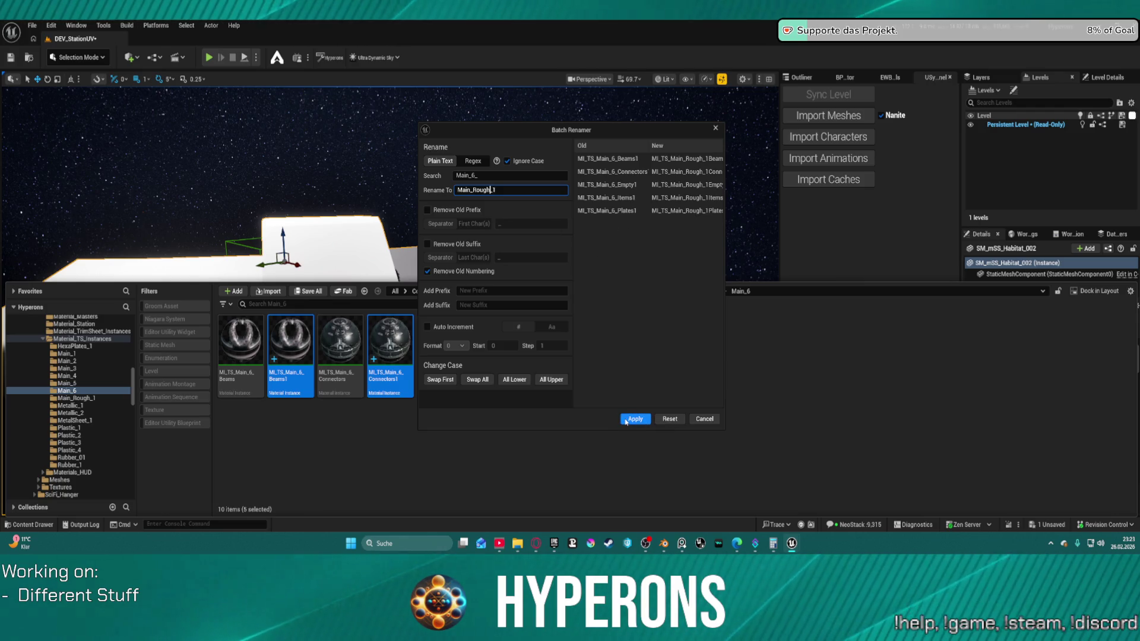
{"action": "type", "text": "_"}
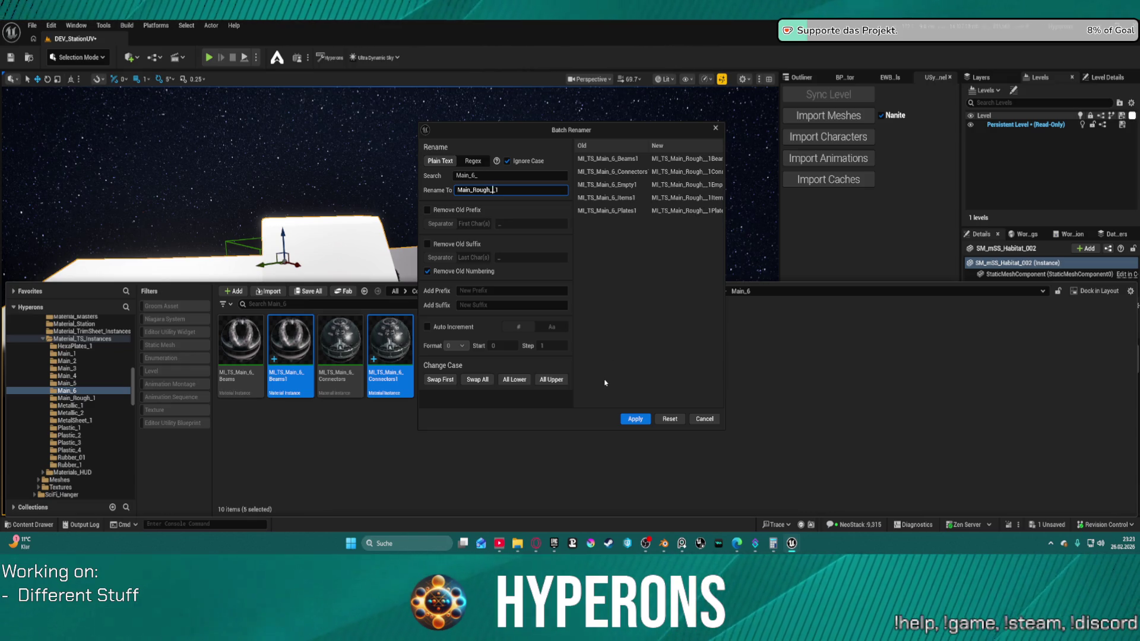
{"action": "key", "text": "BackSpace"}
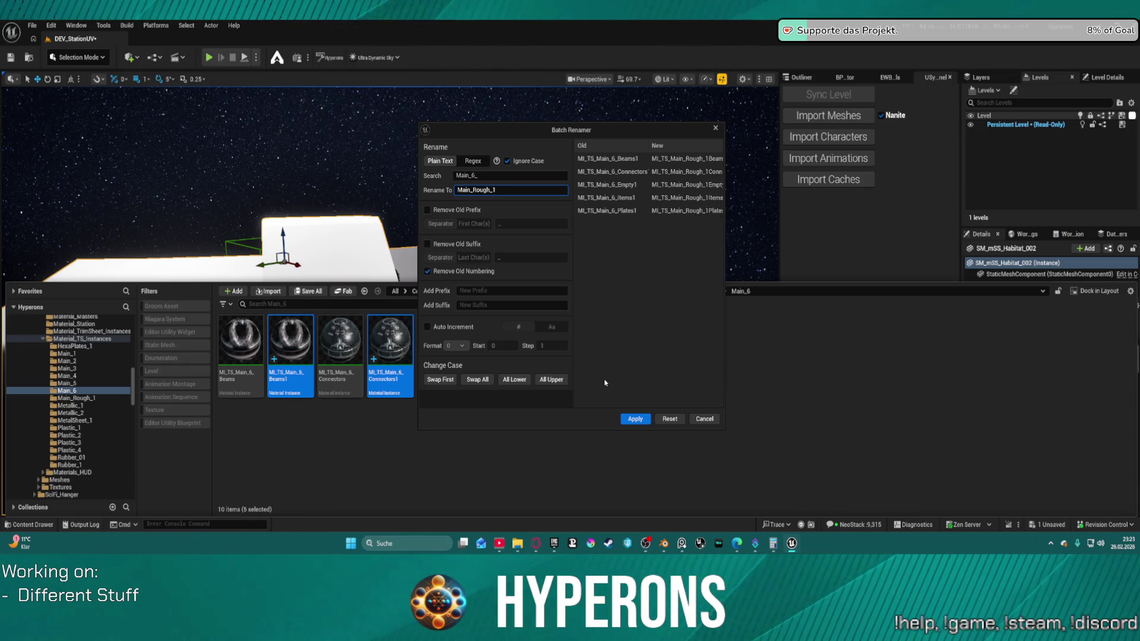
{"action": "left_click", "coordinate": [629, 419]}
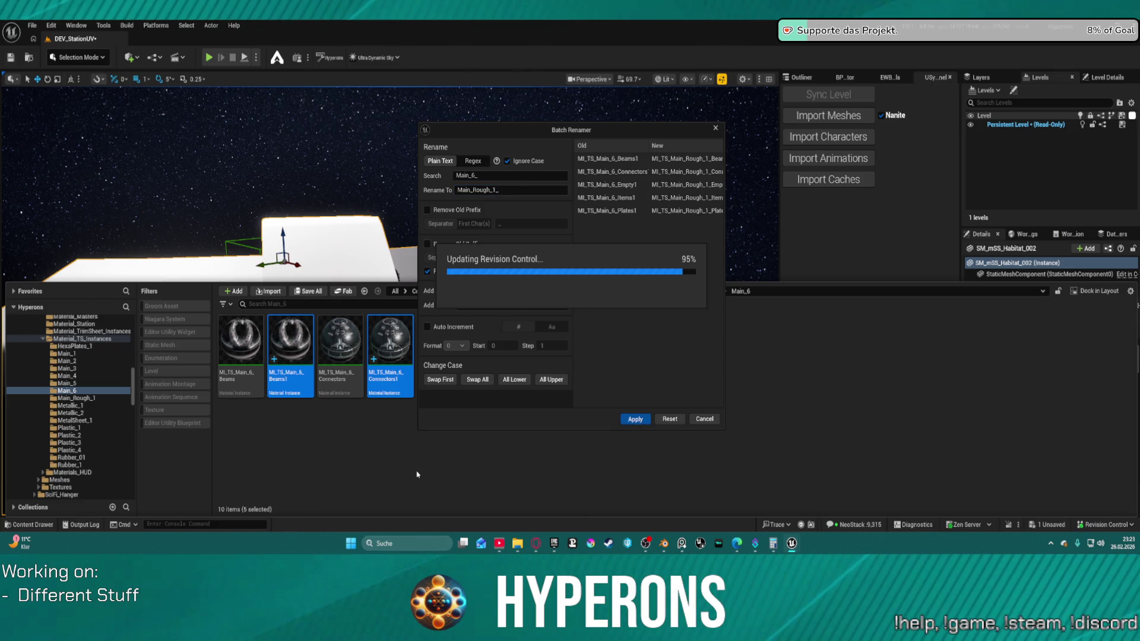
{"action": "left_click", "coordinate": [499, 391]}
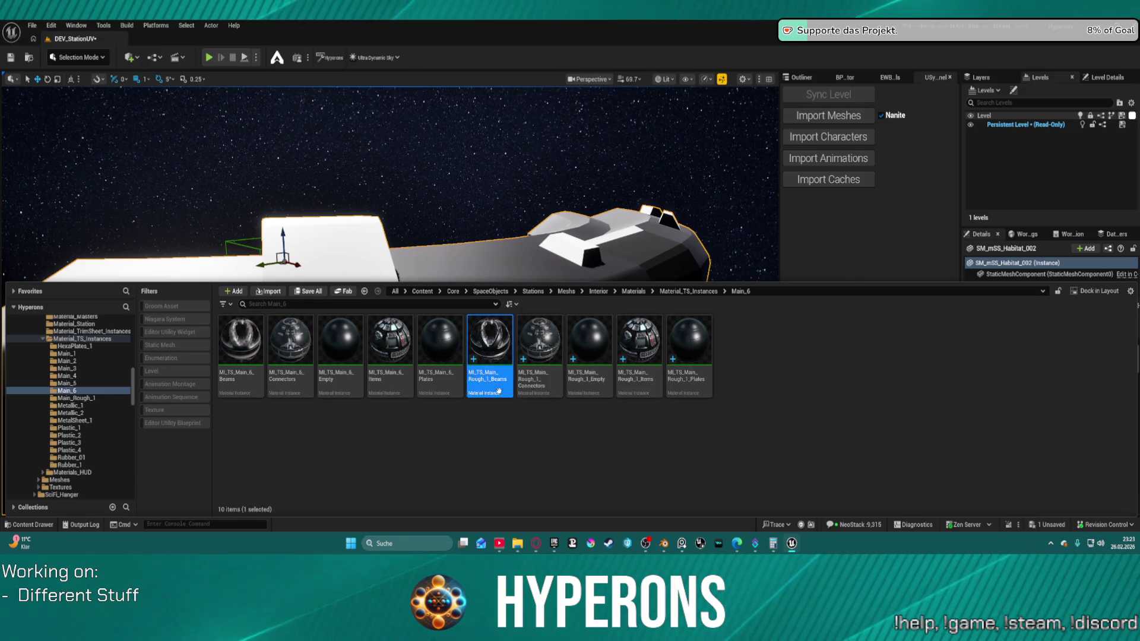
Step: Move the five Rough_1 material instances into the Main_Rough_1 folder
{"action": "key", "text": "shift+Right"}
{"action": "key", "text": "shift+Right"}
{"action": "key", "text": "shift+Right"}
{"action": "mouse_move", "coordinate": [538, 344]}
{"action": "left_mouse_down"}
{"action": "mouse_move", "coordinate": [166, 418]}
{"action": "mouse_move", "coordinate": [92, 399]}
{"action": "left_mouse_up"}
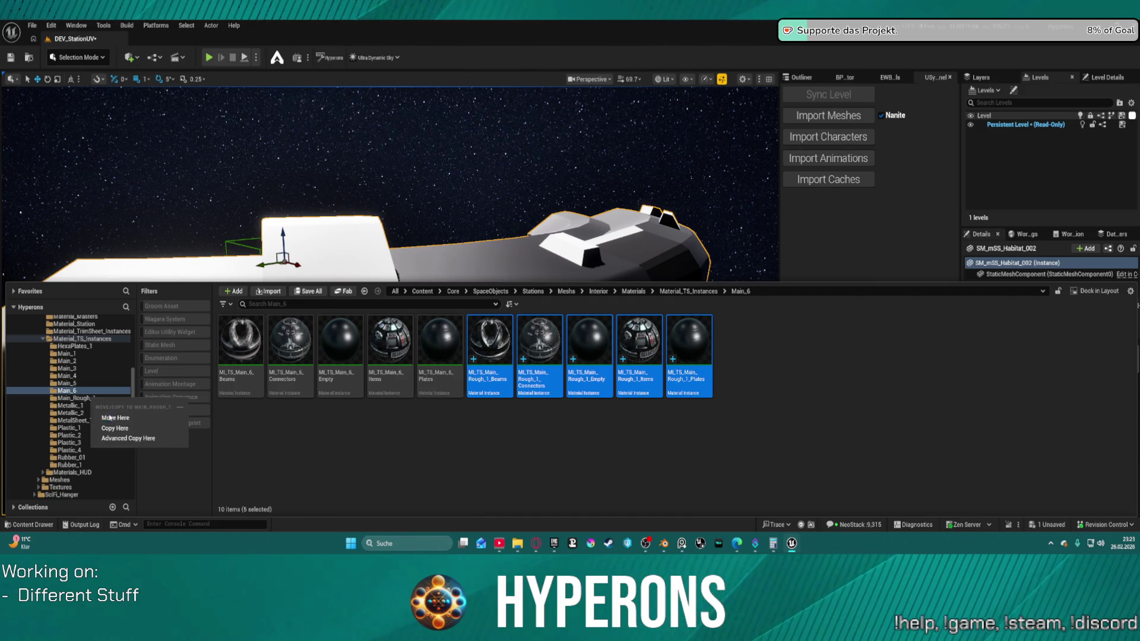
{"action": "left_click", "coordinate": [111, 418]}
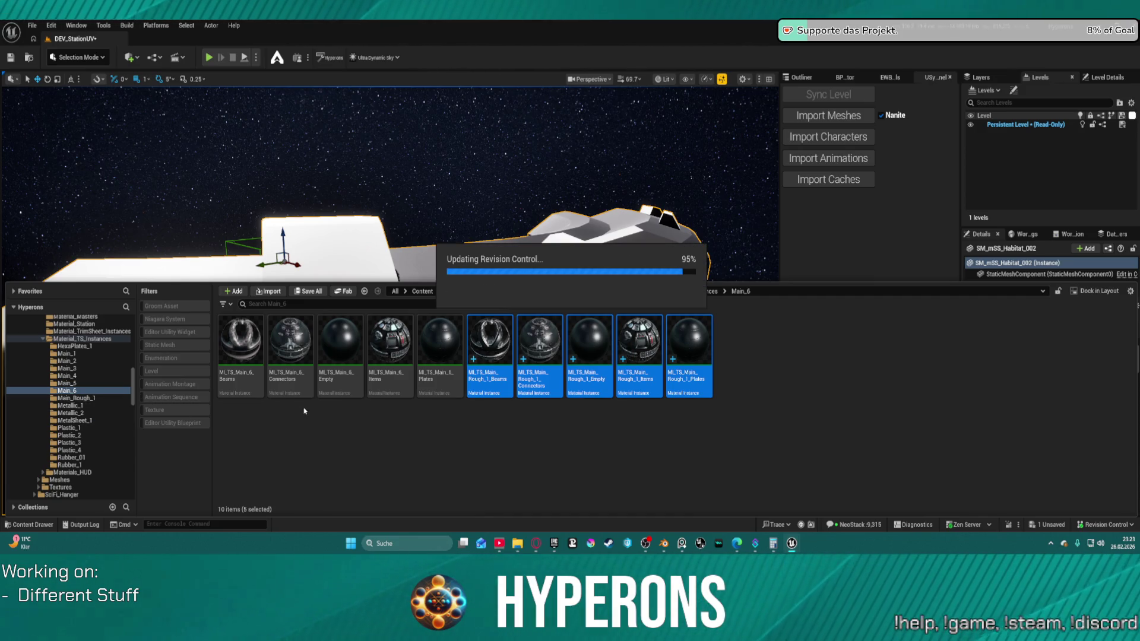
Step: Open MI_TS_Main_Rough_1_Empty from Main_Rough_1 in the instance editor, then leave it
{"action": "left_click", "coordinate": [109, 398]}
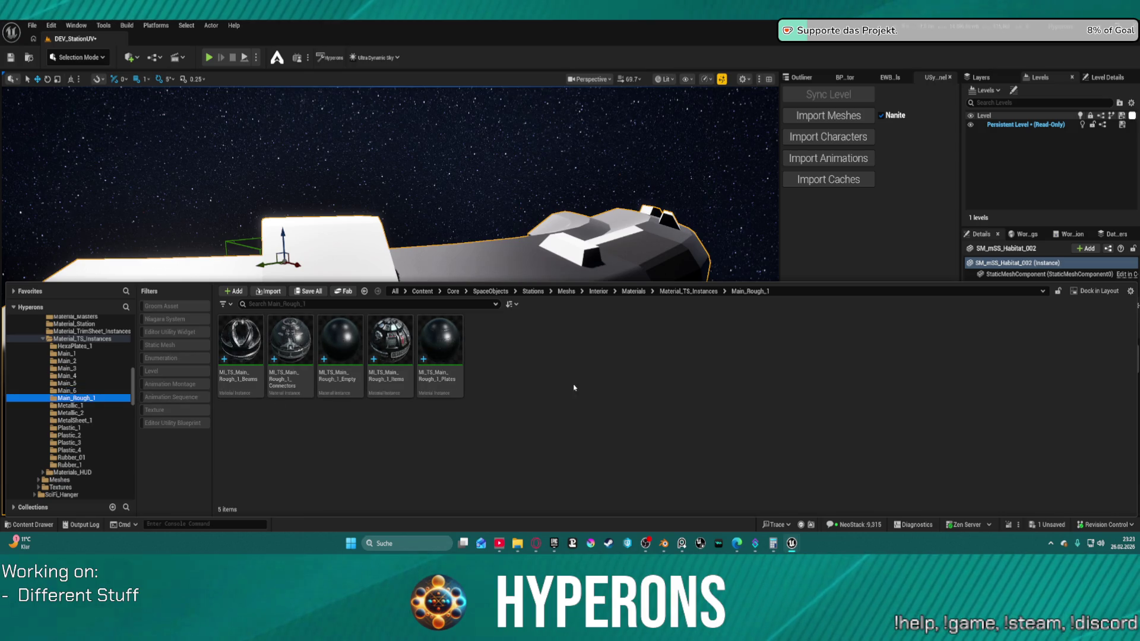
{"action": "double_click", "coordinate": [340, 350]}
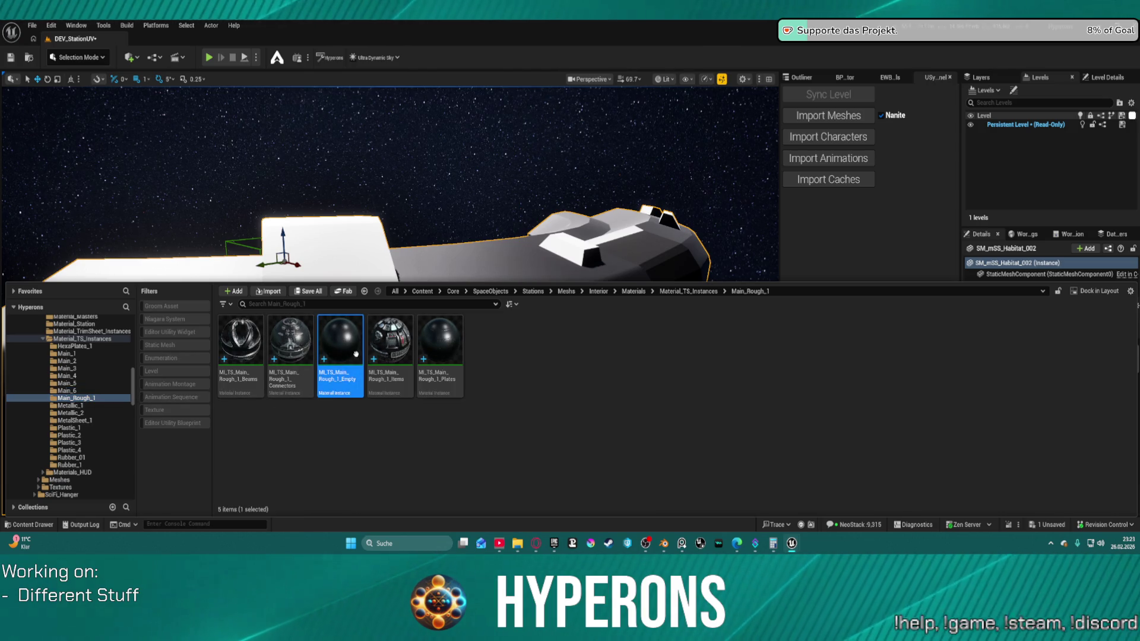
{"action": "scroll", "coordinate": [437, 364], "scroll_direction": "down", "scroll_amount": 5}
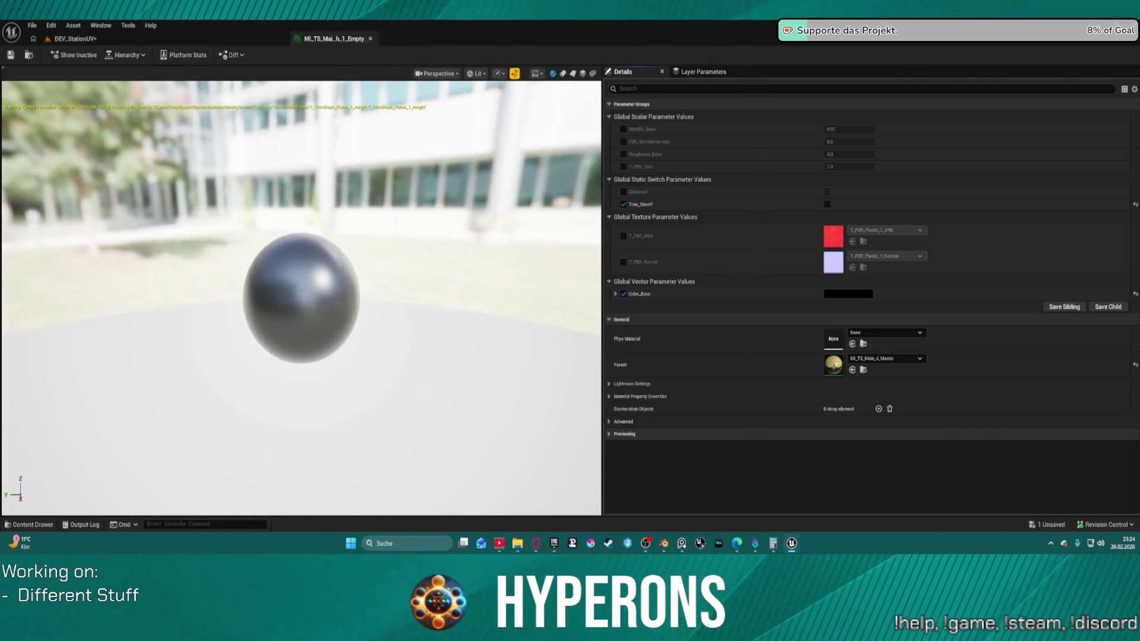
{"action": "key", "text": "alt+Tab"}
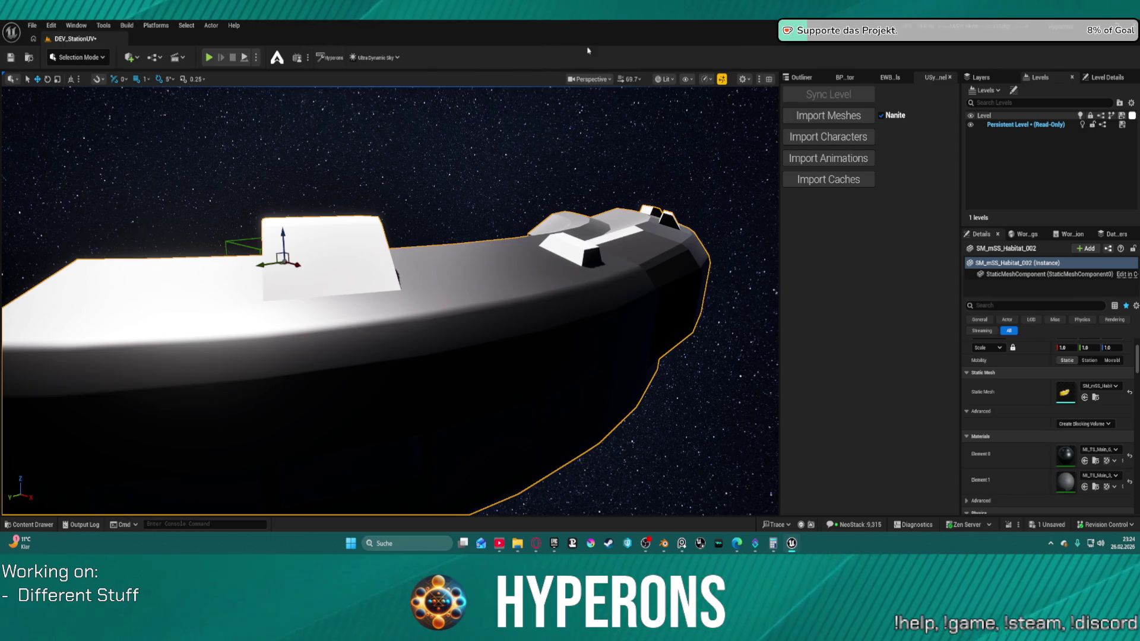
Step: Fly close to the habitat hull and undo the T_PBR_Tiles and edit-condition parameter changes
{"action": "left_click_drag", "start_coordinate": [467, 314], "coordinate": [481, 136]}
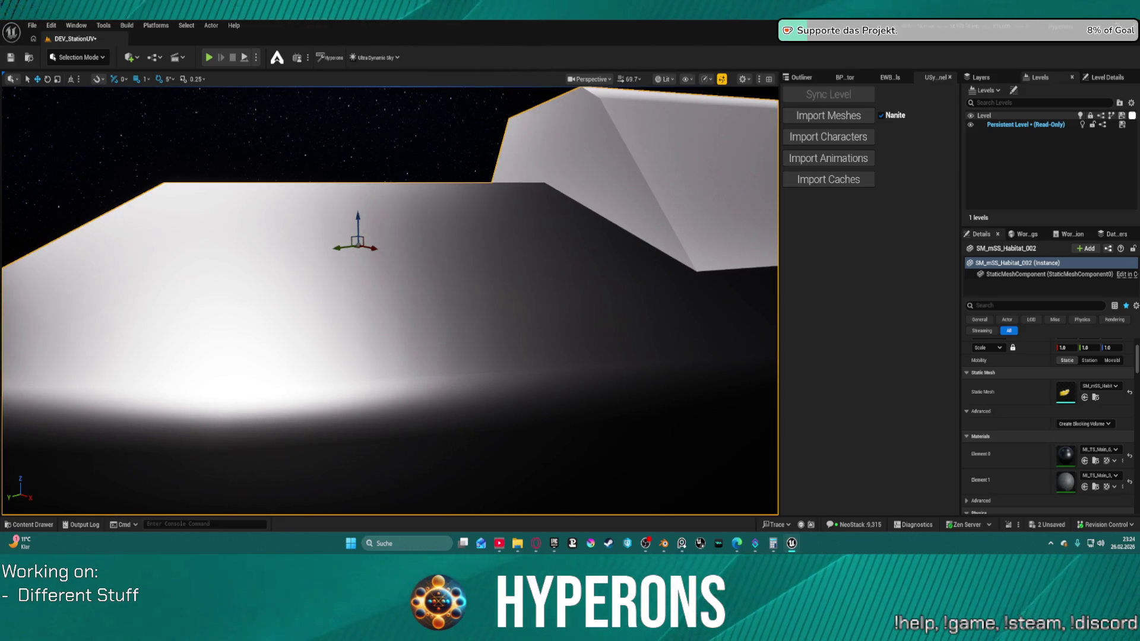
{"action": "left_click_drag", "start_coordinate": [496, 206], "coordinate": [501, 155]}
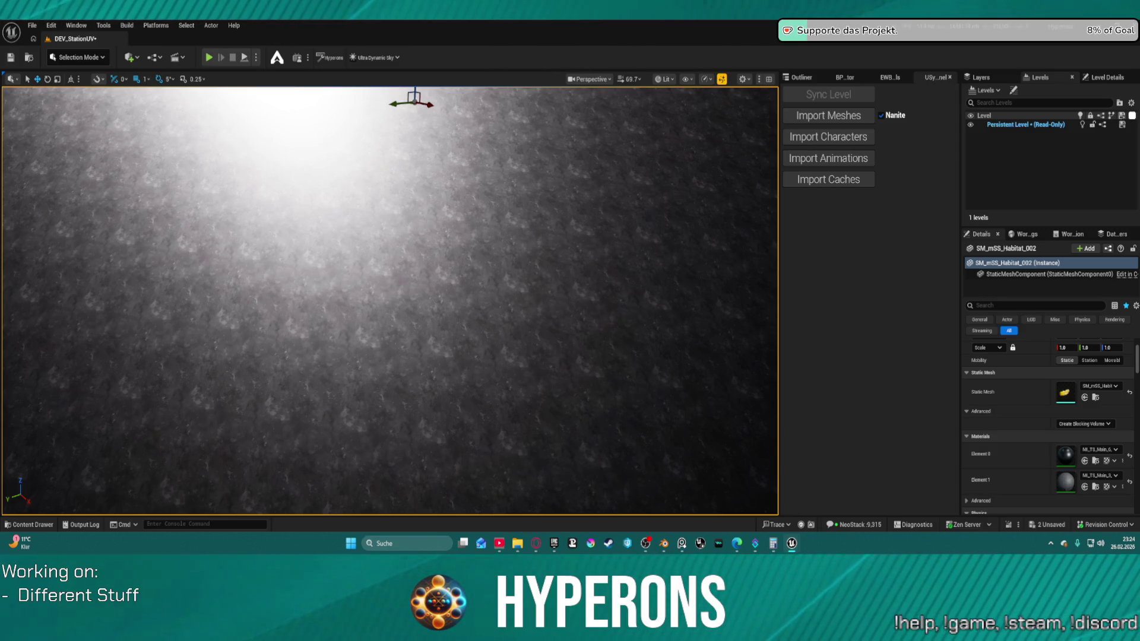
{"action": "key", "text": "ctrl+z"}
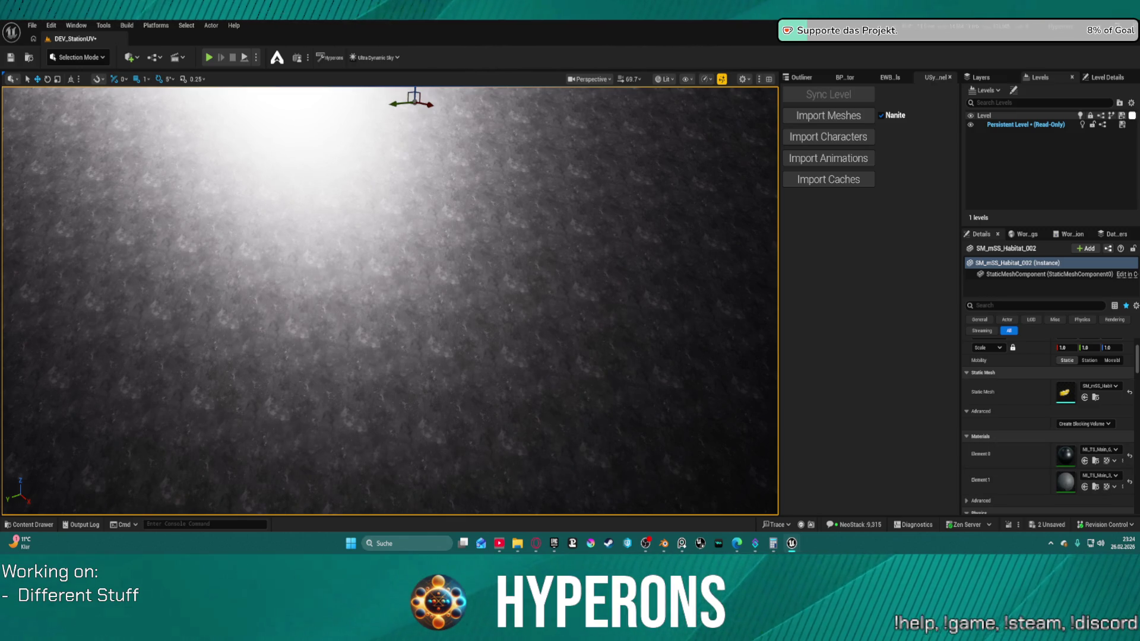
{"action": "key", "text": "ctrl+z"}
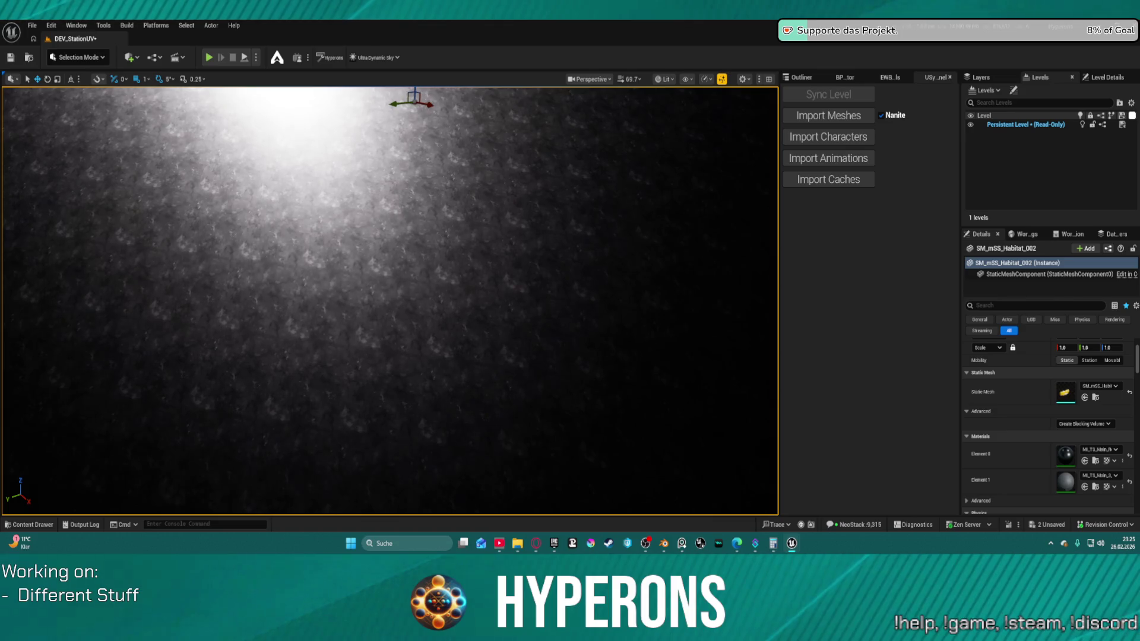
Step: Orbit around the habitat, then fly forward with W until its white surface fills the view
{"action": "scroll", "coordinate": [331, 275], "scroll_direction": "down", "scroll_amount": 5}
{"action": "left_click_drag", "start_coordinate": [332, 274], "coordinate": [291, 205]}
{"action": "mouse_move", "coordinate": [390, 297]}
{"action": "left_mouse_down"}
{"action": "mouse_move", "coordinate": [481, 501]}
{"action": "mouse_move", "coordinate": [491, 404]}
{"action": "mouse_move", "coordinate": [368, 285]}
{"action": "left_mouse_up"}
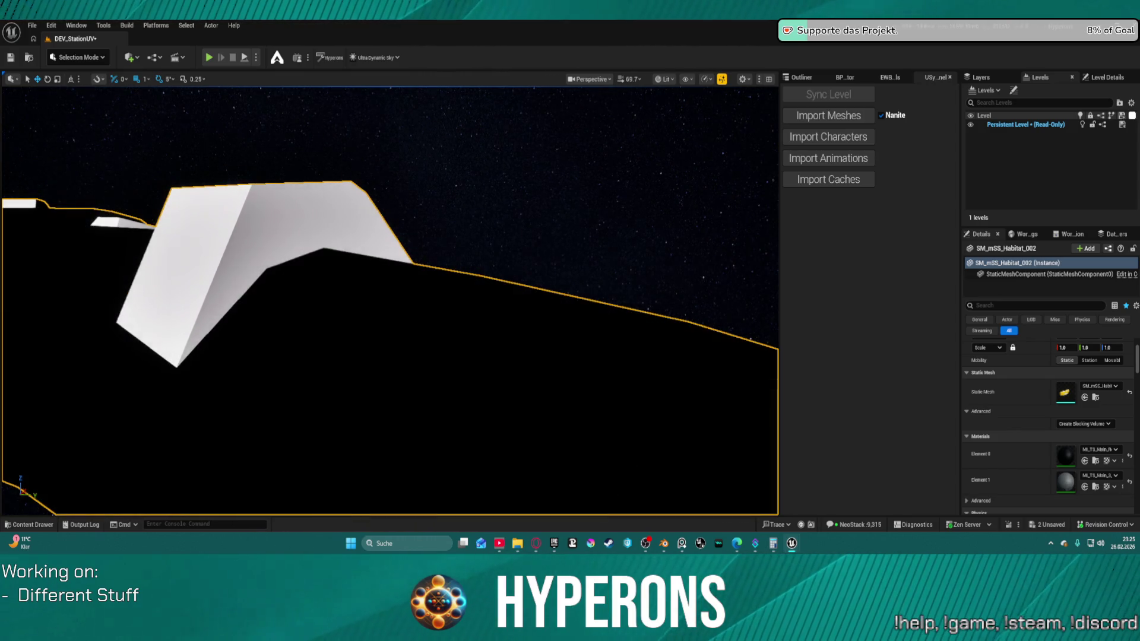
{"action": "mouse_move", "coordinate": [425, 196]}
{"action": "left_mouse_down"}
{"action": "mouse_move", "coordinate": [425, 140]}
{"action": "mouse_move", "coordinate": [425, 220]}
{"action": "left_mouse_up"}
{"action": "scroll", "coordinate": [425, 178], "scroll_direction": "down", "scroll_amount": 2}
{"action": "scroll", "coordinate": [425, 149], "scroll_direction": "down", "scroll_amount": 1}
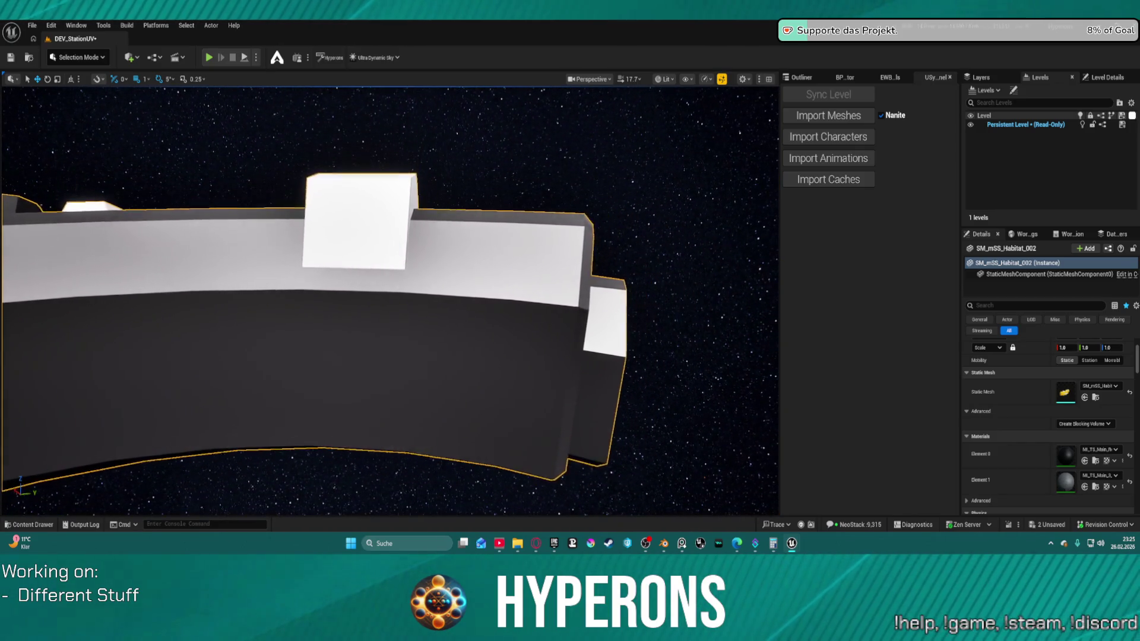
{"action": "key", "text": "w"}
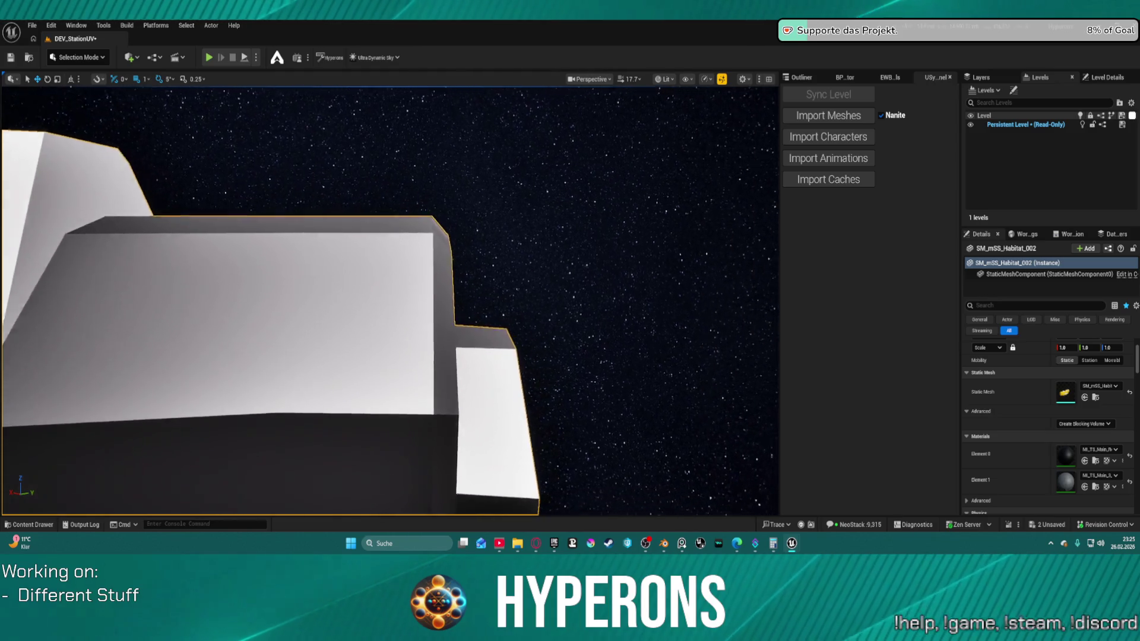
{"action": "key", "text": "w"}
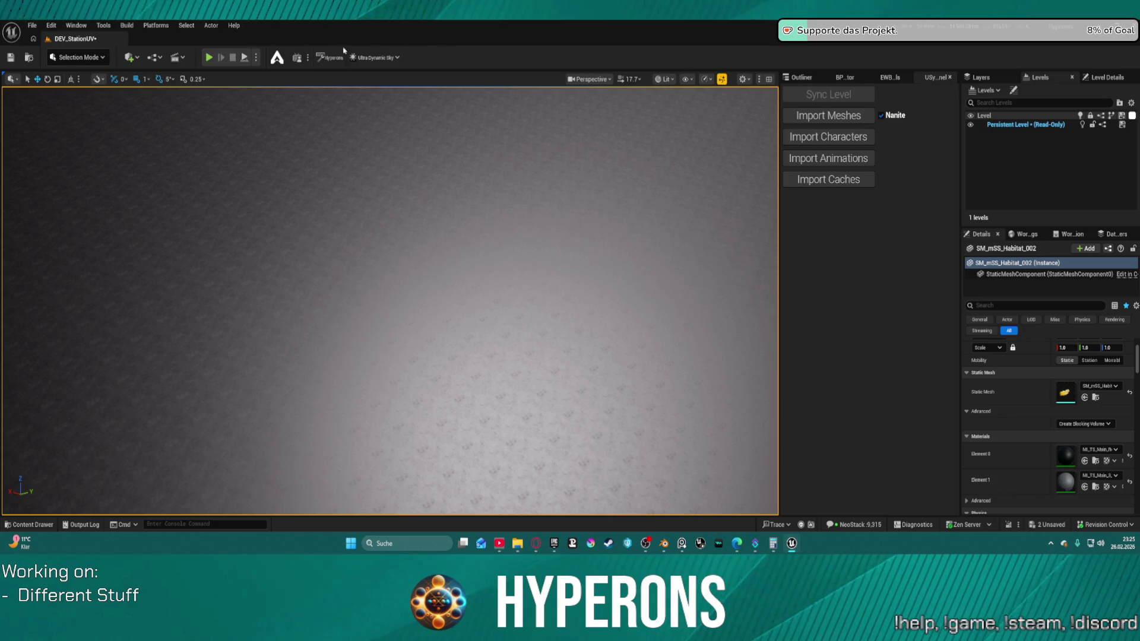
Step: Check out and save the DEV_StationUV level, then launch Play in Editor with Alt+P
{"action": "key", "text": "ctrl+s"}
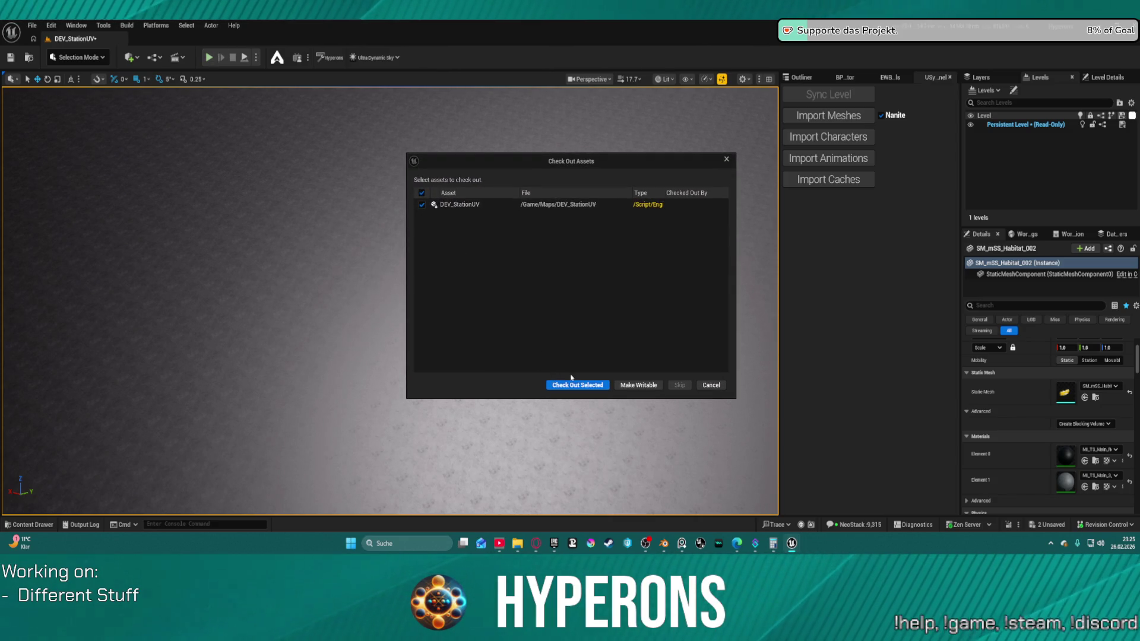
{"action": "left_click", "coordinate": [575, 384]}
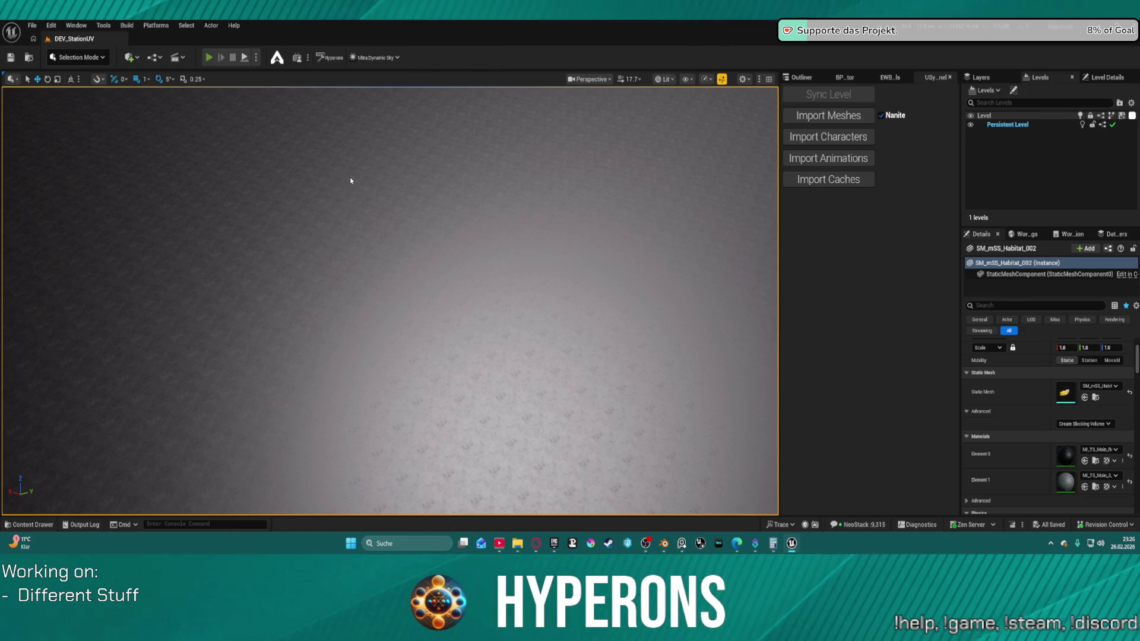
{"action": "key", "text": "alt+p"}
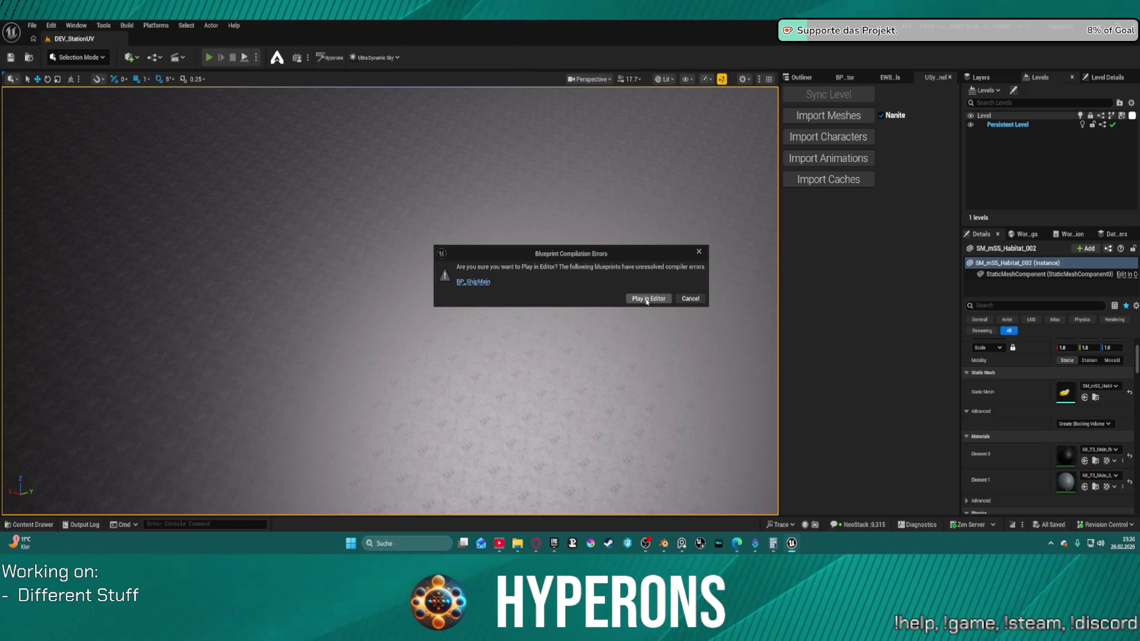
Step: Play in Editor despite BP_ShipMain's compile errors, then stop the session
{"action": "left_click", "coordinate": [640, 298]}
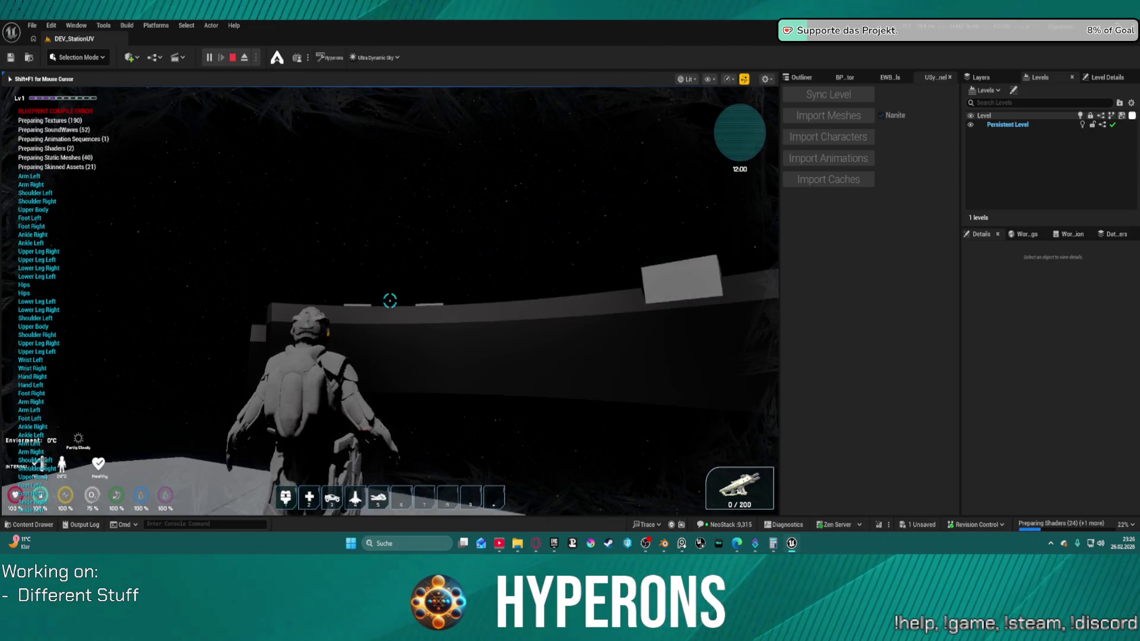
{"action": "key", "text": "Escape"}
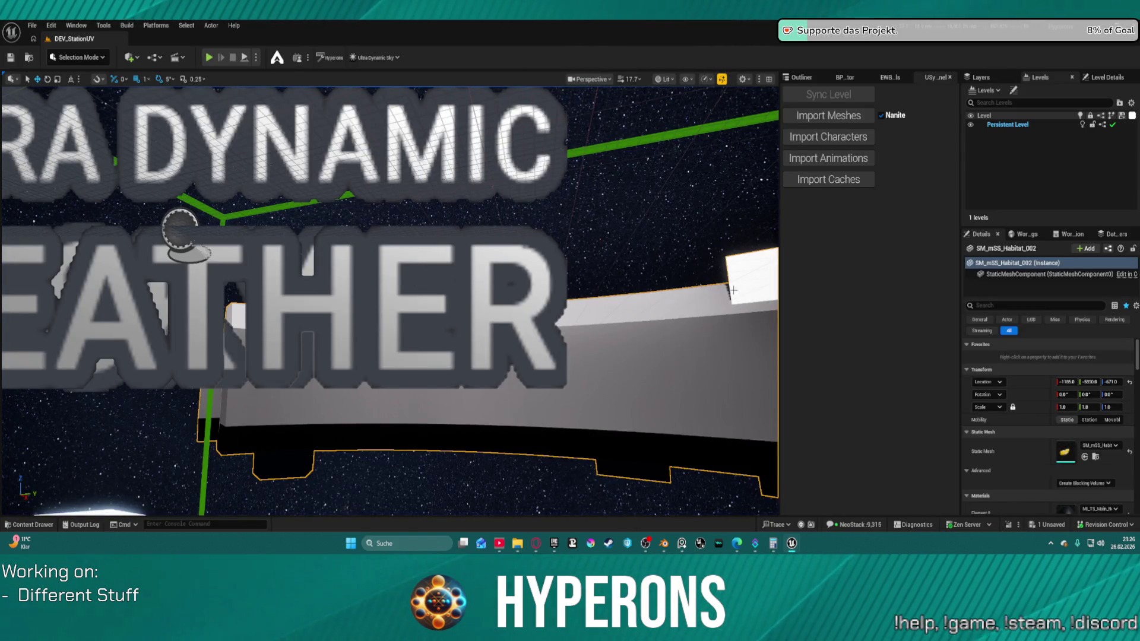
Step: Open the BP_ShipMain blueprint from Vehicles > Ships in the Content Drawer
{"action": "key", "text": "ctrl+space"}
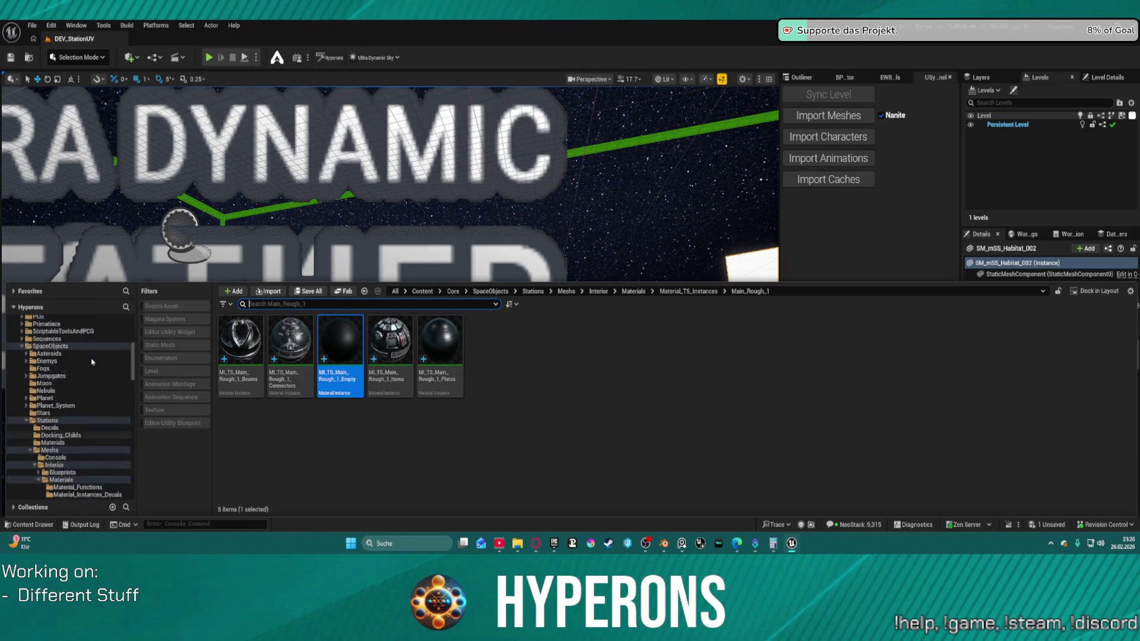
{"action": "scroll", "coordinate": [92, 362], "scroll_direction": "up", "scroll_amount": 10}
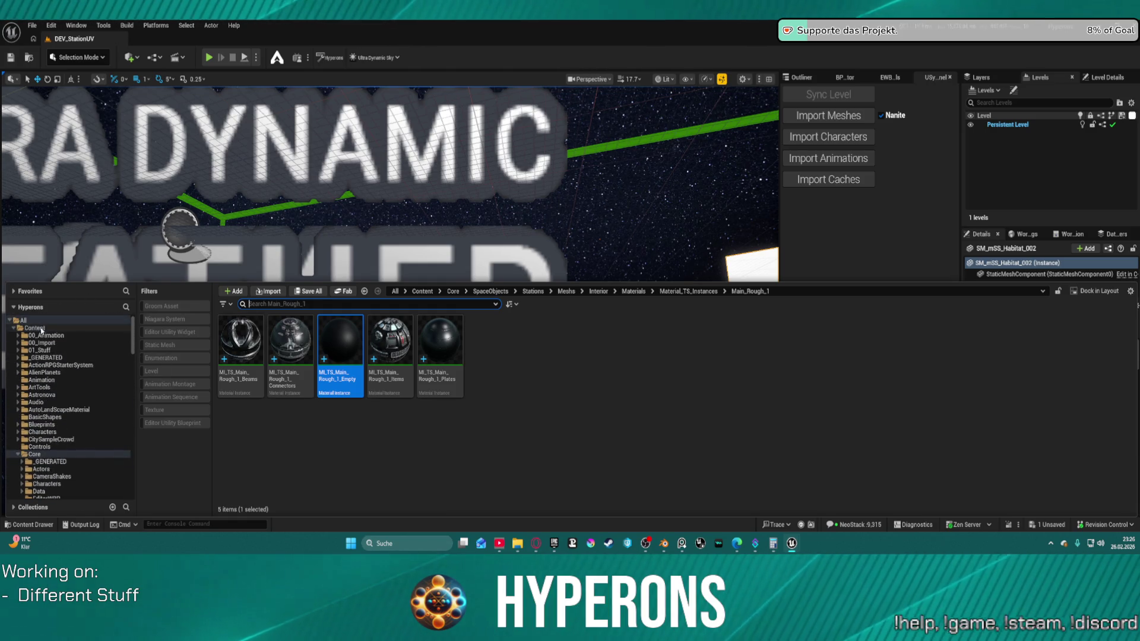
{"action": "scroll", "coordinate": [67, 453], "scroll_direction": "down", "scroll_amount": 10}
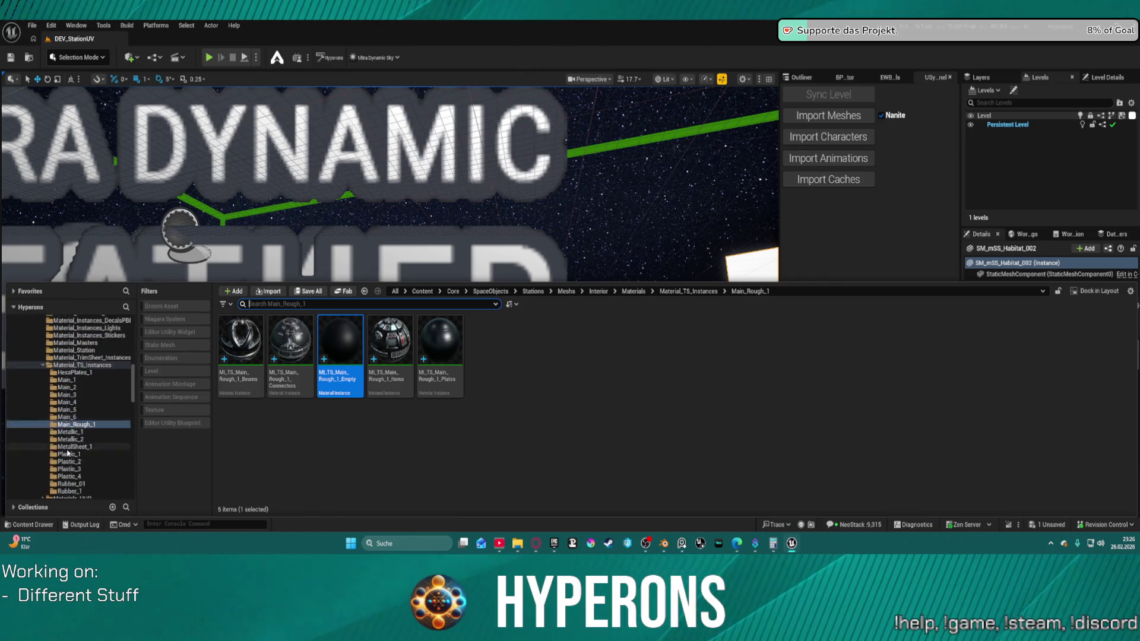
{"action": "scroll", "coordinate": [67, 453], "scroll_direction": "down", "scroll_amount": 10}
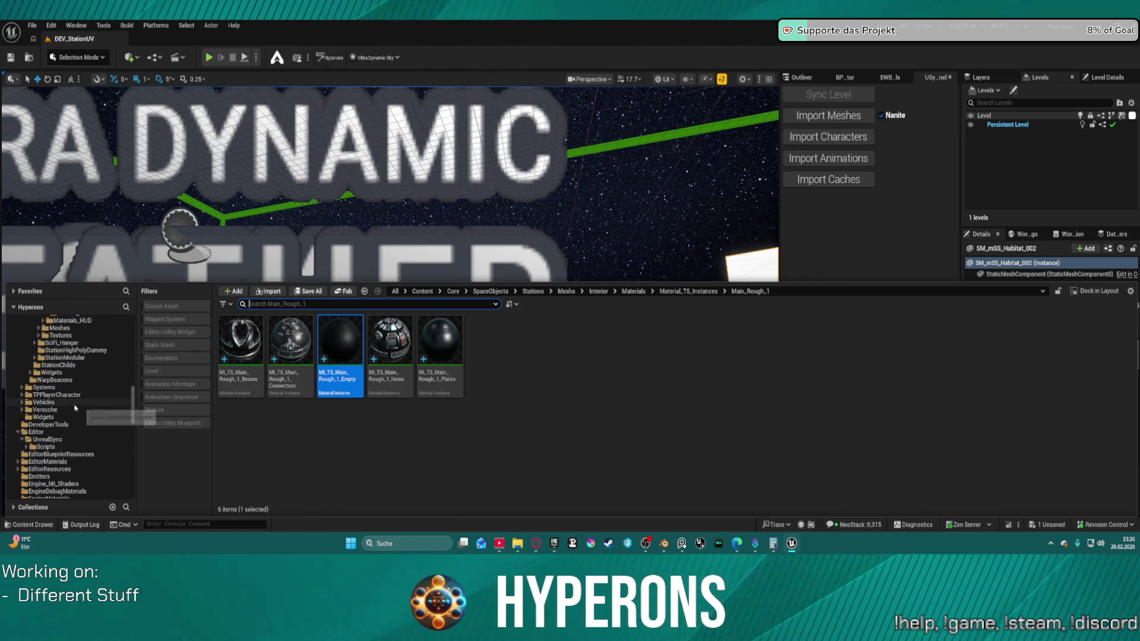
{"action": "left_click", "coordinate": [65, 402]}
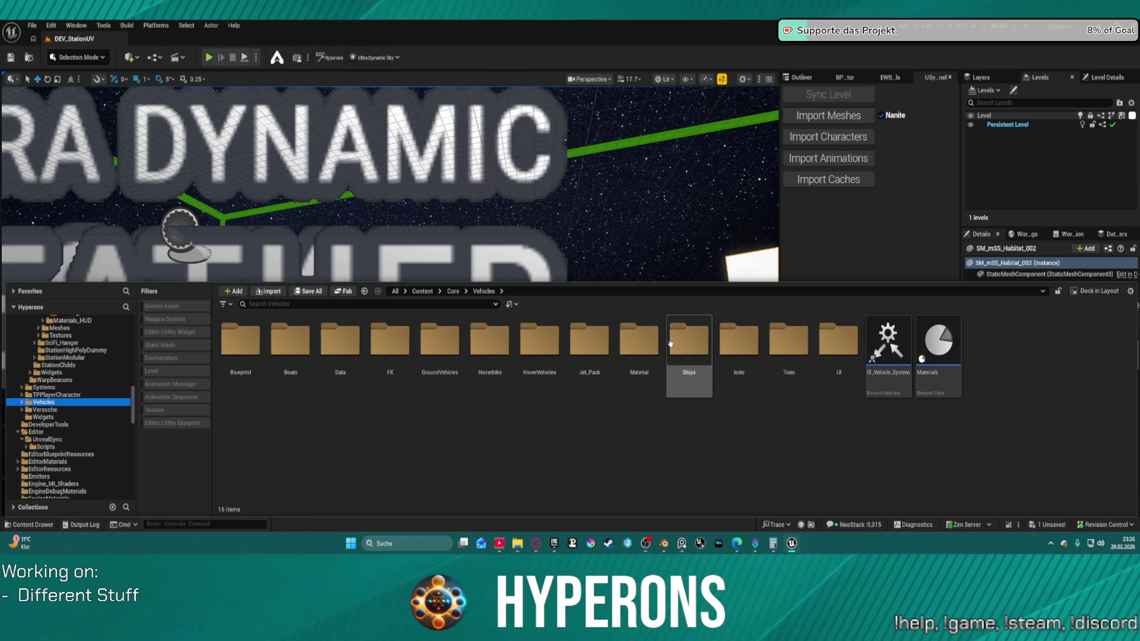
{"action": "double_click", "coordinate": [670, 344]}
{"action": "left_click", "coordinate": [796, 354]}
{"action": "double_click", "coordinate": [796, 353]}
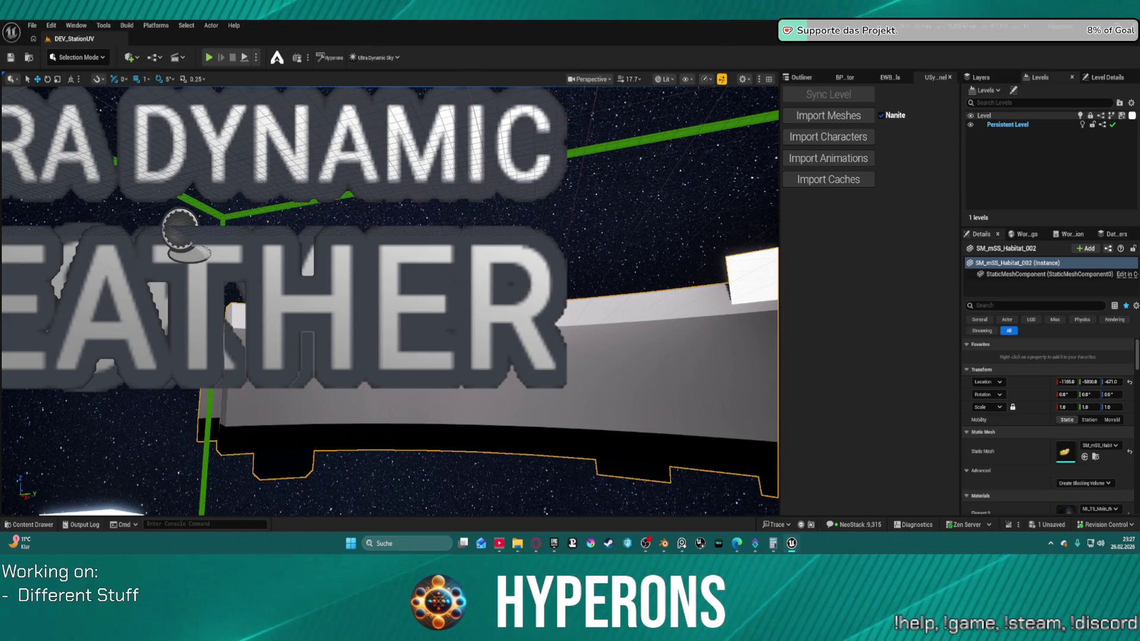
Step: Start a play session and fly the ship forward with W, briefly checking PureRef's recent boards
{"action": "key", "text": "alt+p"}
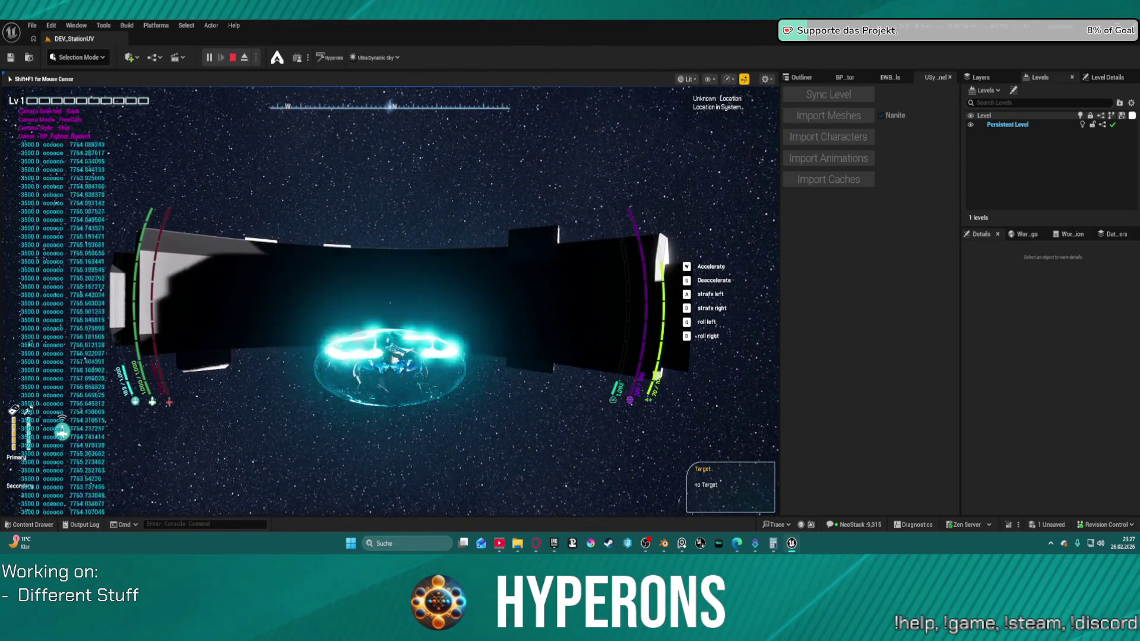
{"action": "key", "text": "w"}
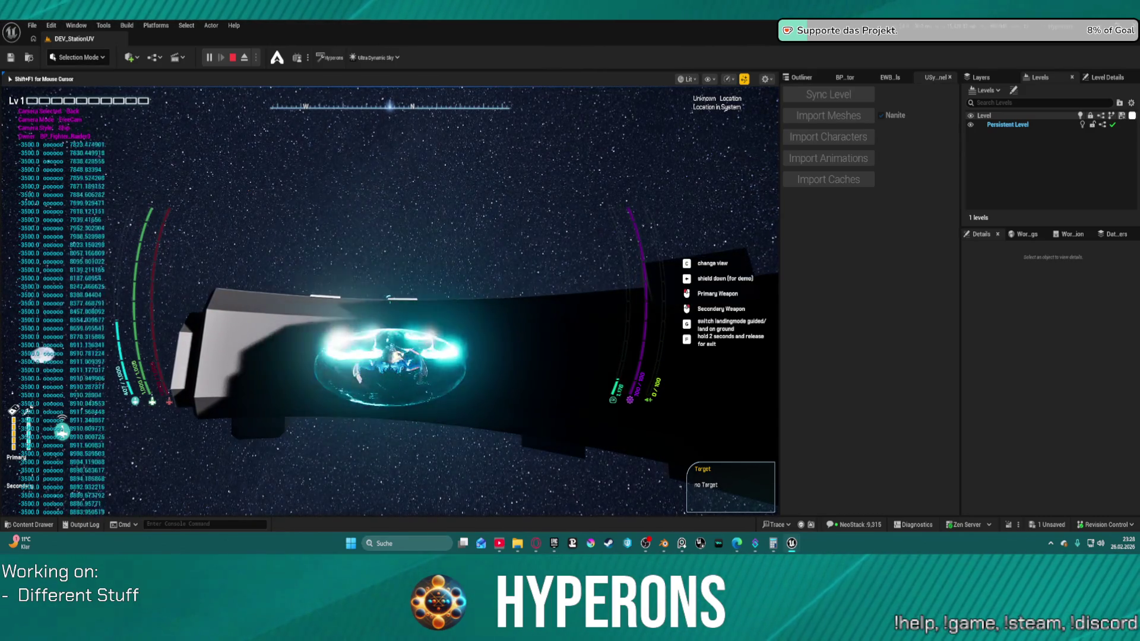
{"action": "key", "text": "super"}
{"action": "key", "text": "super"}
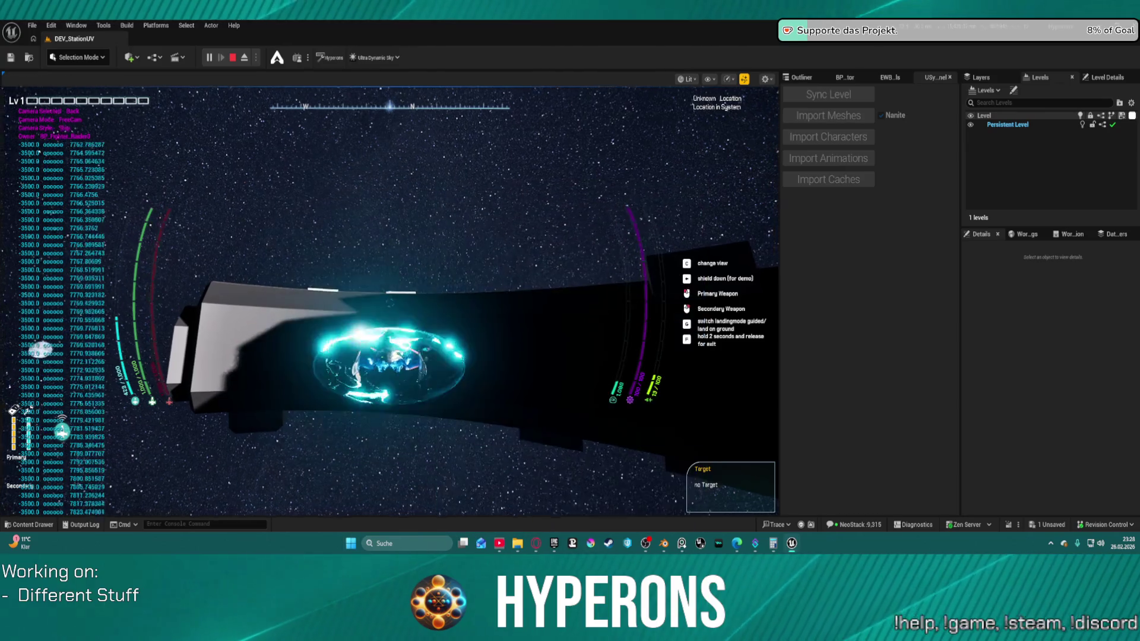
{"action": "right_click", "coordinate": [681, 544]}
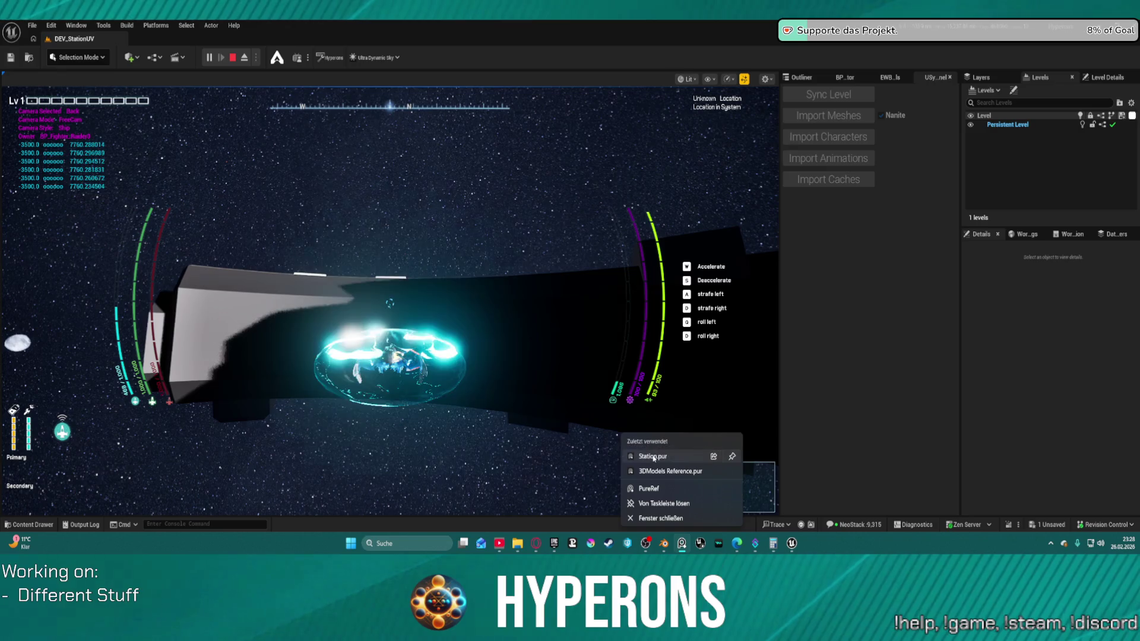
{"action": "left_click", "coordinate": [654, 458]}
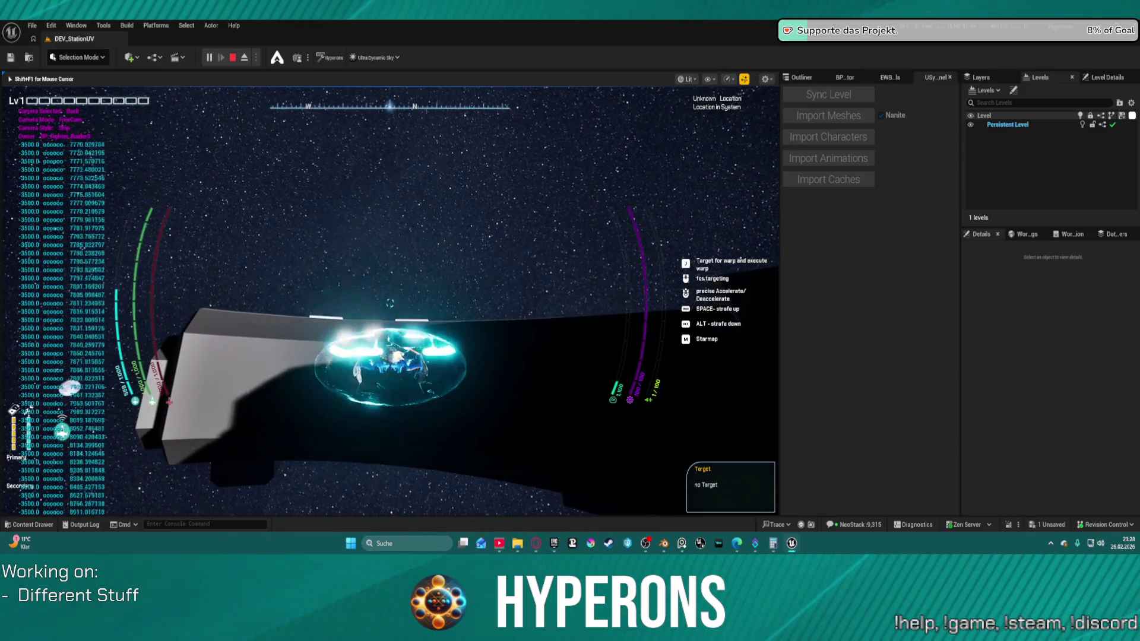
Step: Cycle the game camera through left, right, top and rear views, then stop playing
{"action": "key", "text": "v"}
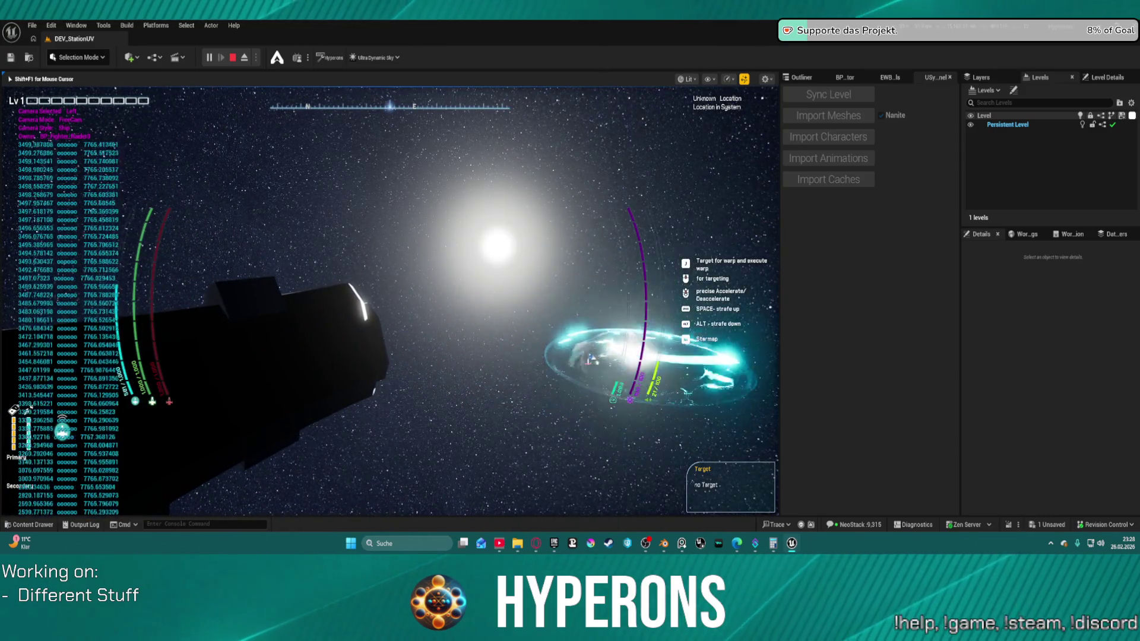
{"action": "key", "text": "c"}
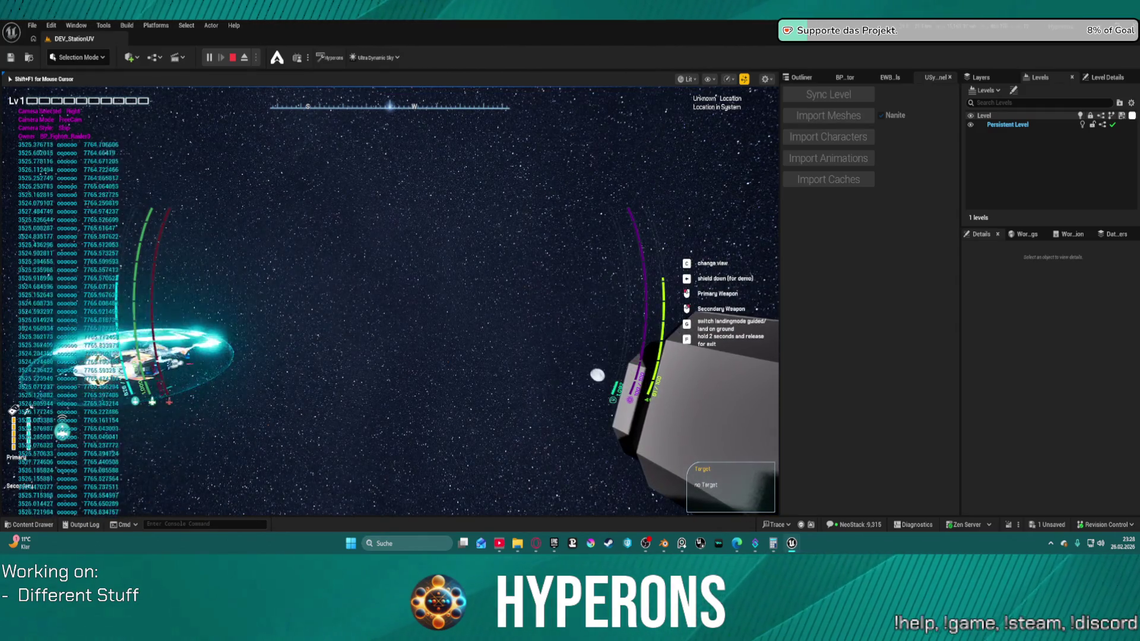
{"action": "key", "text": "c"}
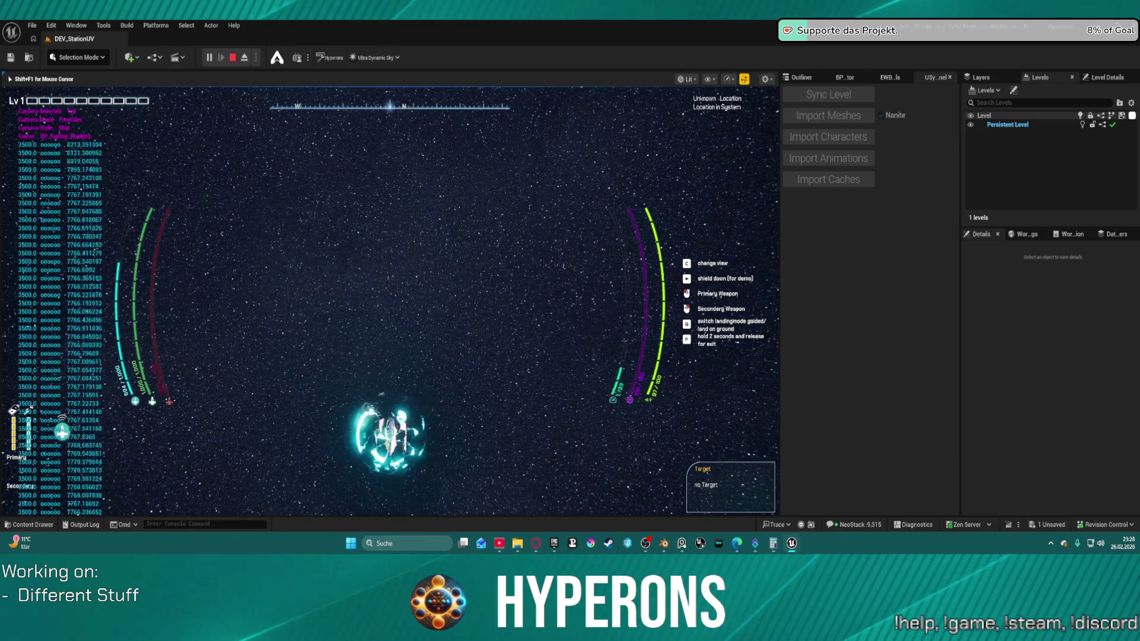
{"action": "key", "text": "c"}
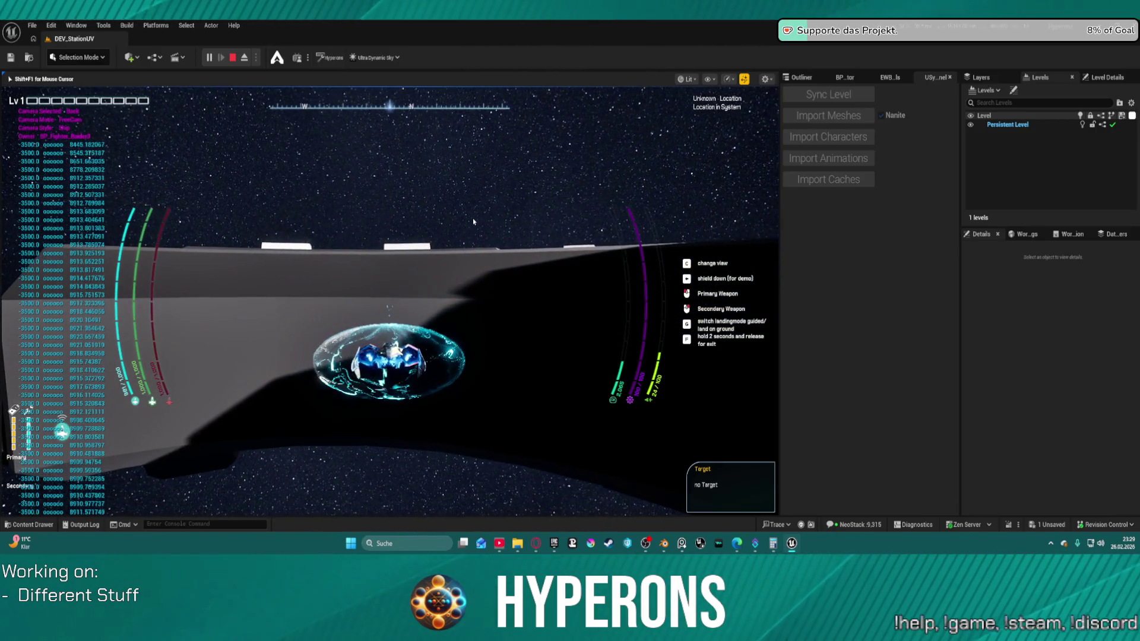
{"action": "key", "text": "Escape"}
Step: Place the Raider fighter from Children_Player > Fighter > Raider into the level
{"action": "key", "text": "f"}
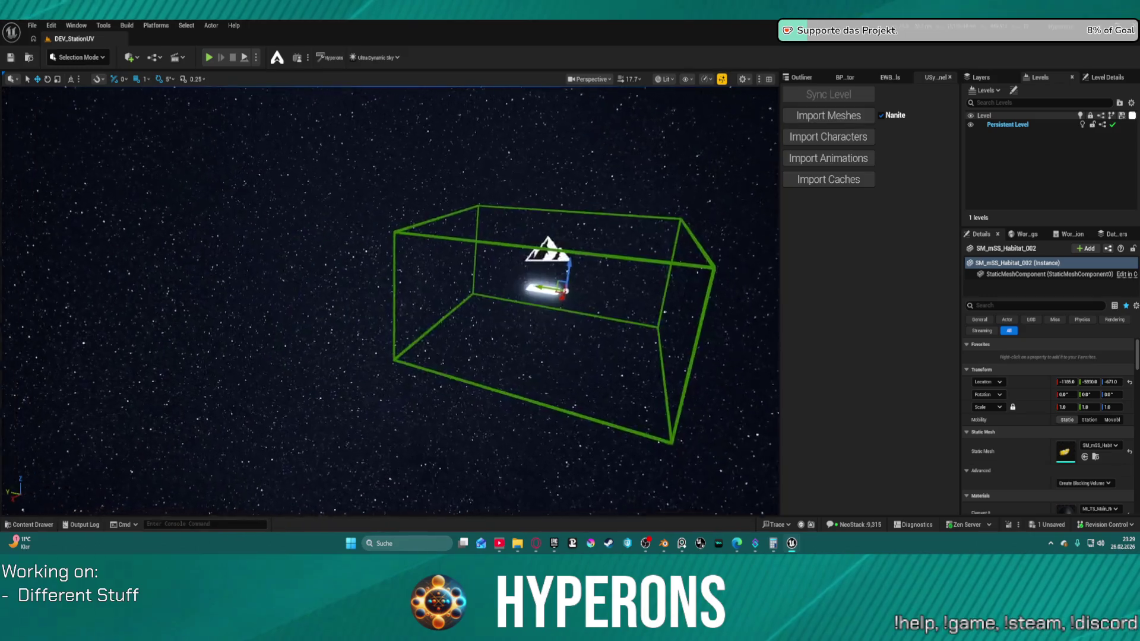
{"action": "scroll", "coordinate": [389, 297], "scroll_direction": "up", "scroll_amount": 5}
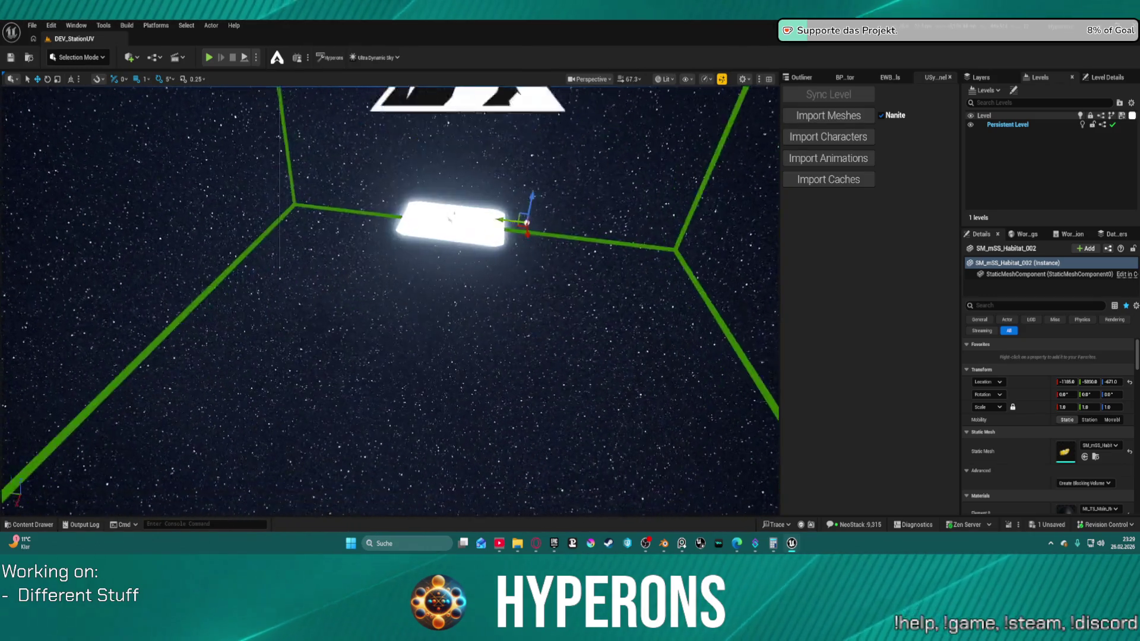
{"action": "scroll", "coordinate": [373, 211], "scroll_direction": "up", "scroll_amount": 5}
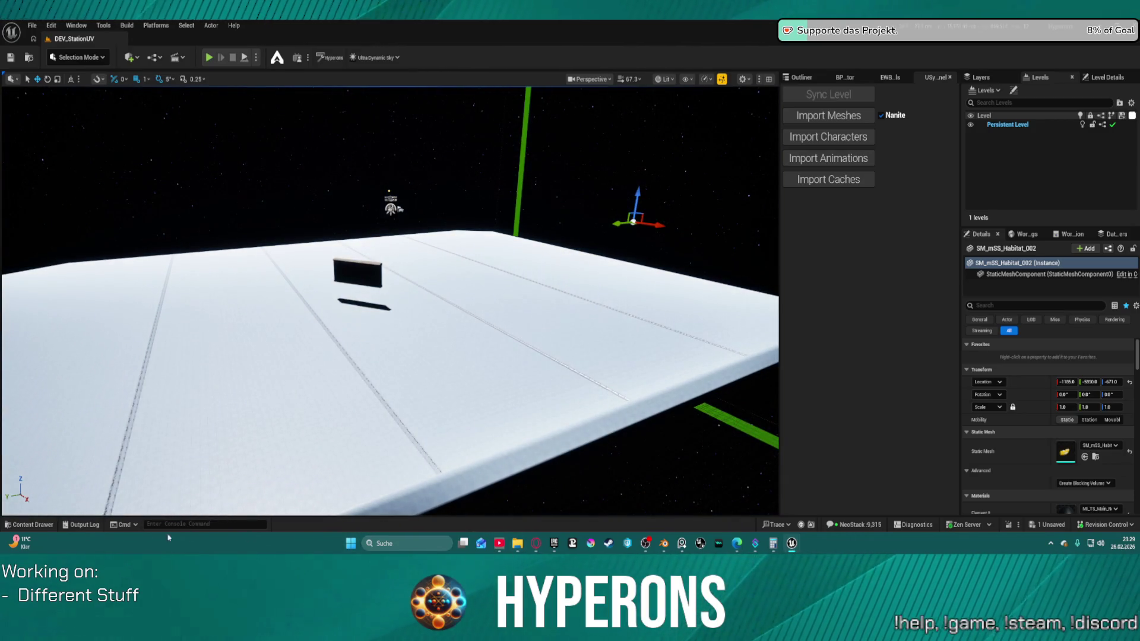
{"action": "left_click", "coordinate": [34, 526]}
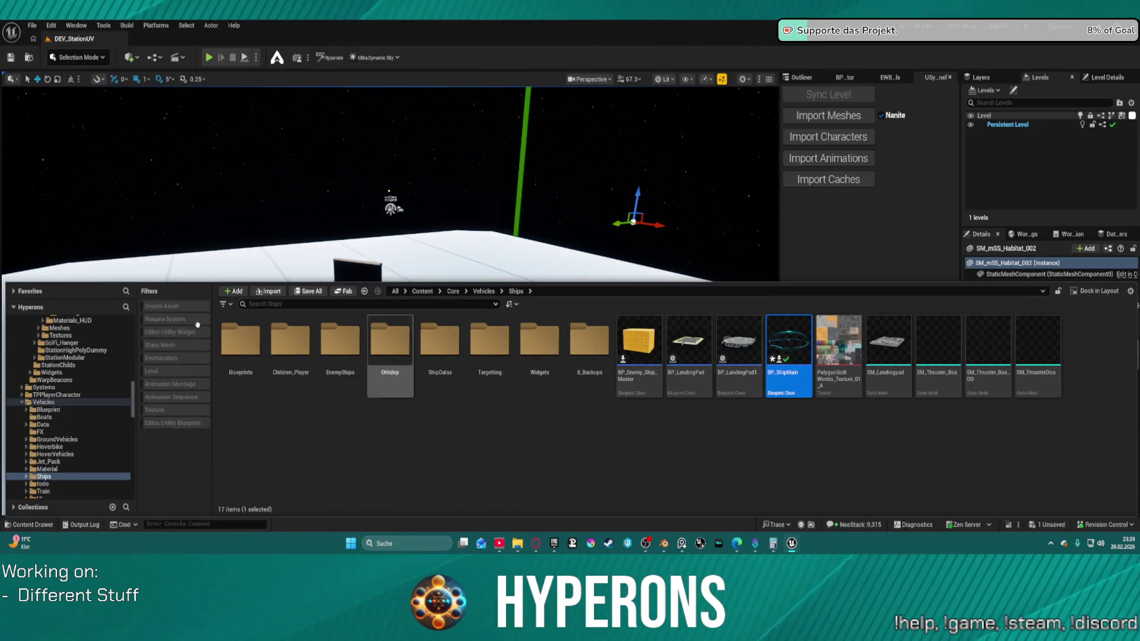
{"action": "double_click", "coordinate": [303, 343]}
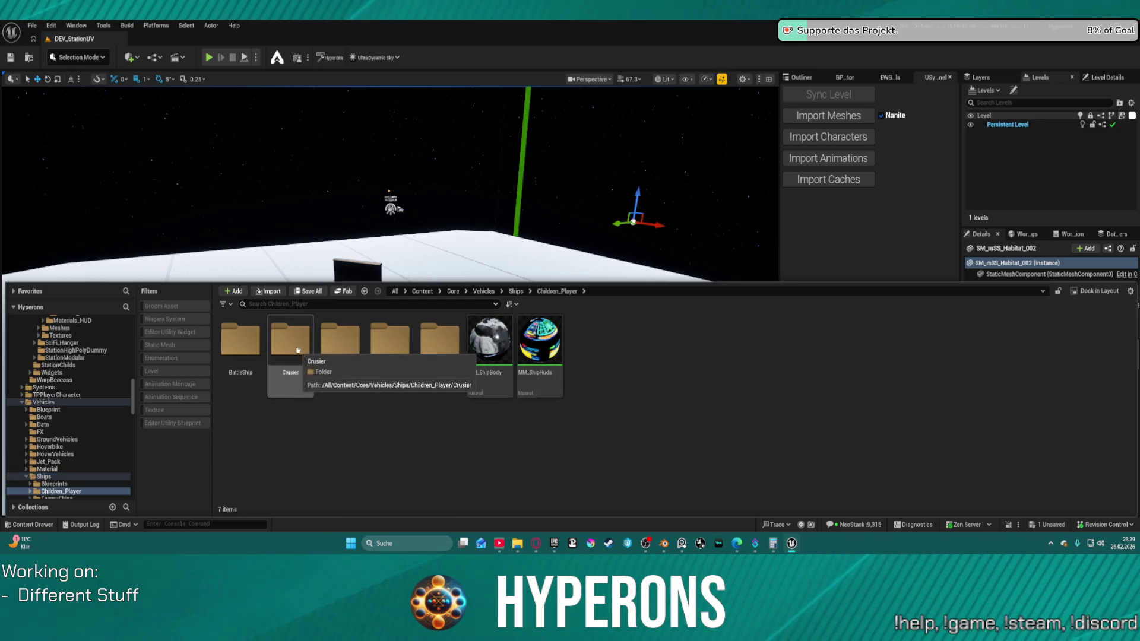
{"action": "double_click", "coordinate": [340, 339]}
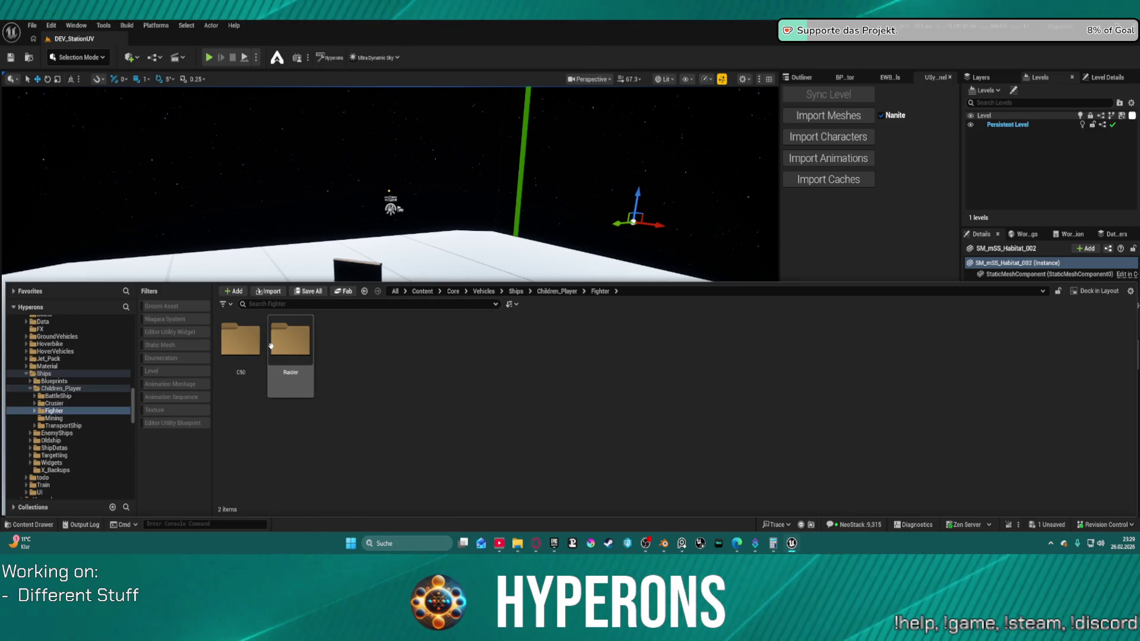
{"action": "double_click", "coordinate": [285, 347]}
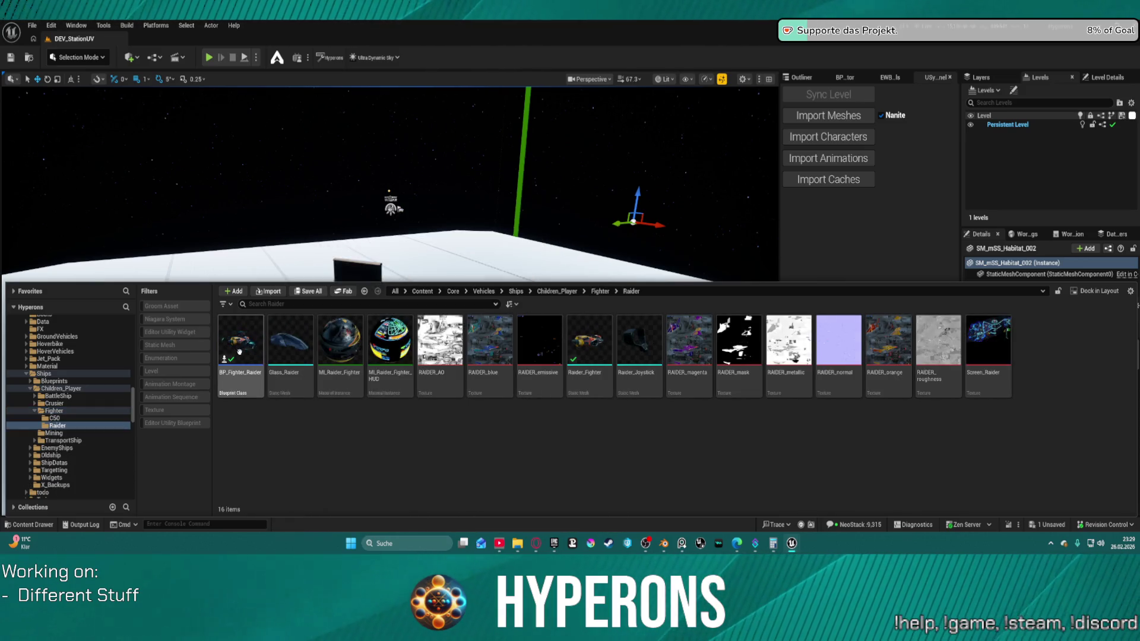
{"action": "mouse_move", "coordinate": [314, 227]}
{"action": "left_mouse_down"}
{"action": "mouse_move", "coordinate": [356, 243]}
{"action": "mouse_move", "coordinate": [320, 368]}
{"action": "mouse_move", "coordinate": [265, 383]}
{"action": "mouse_move", "coordinate": [282, 389]}
{"action": "left_mouse_up"}
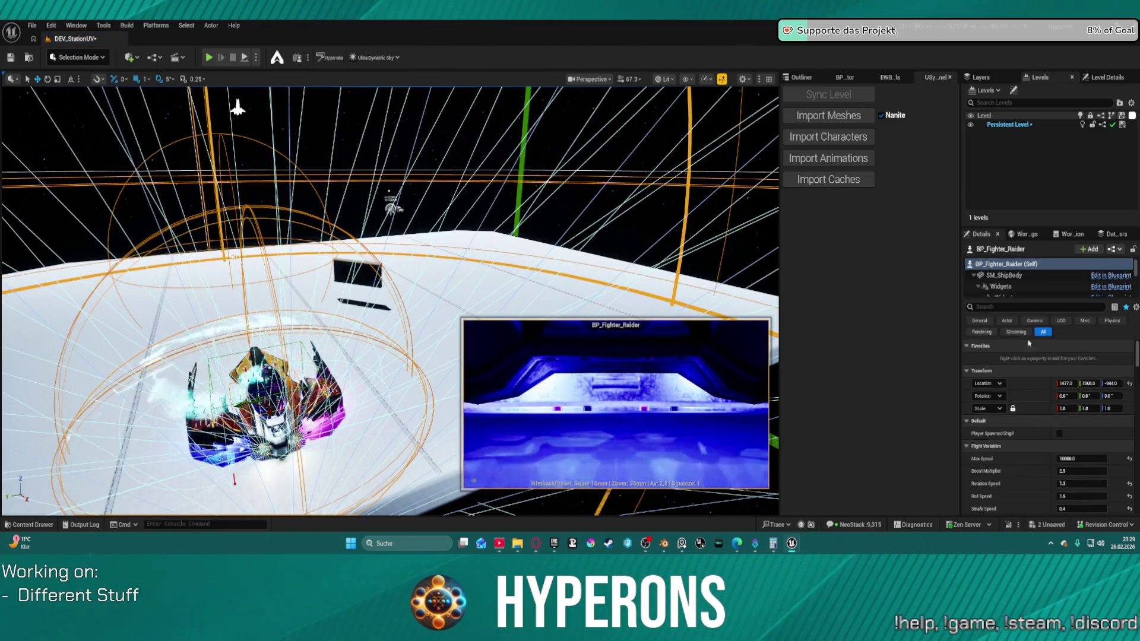
Step: Enable the fighter's Debug Ship? option and start Play In Editor with Alt+P
{"action": "type", "text": "debug"}
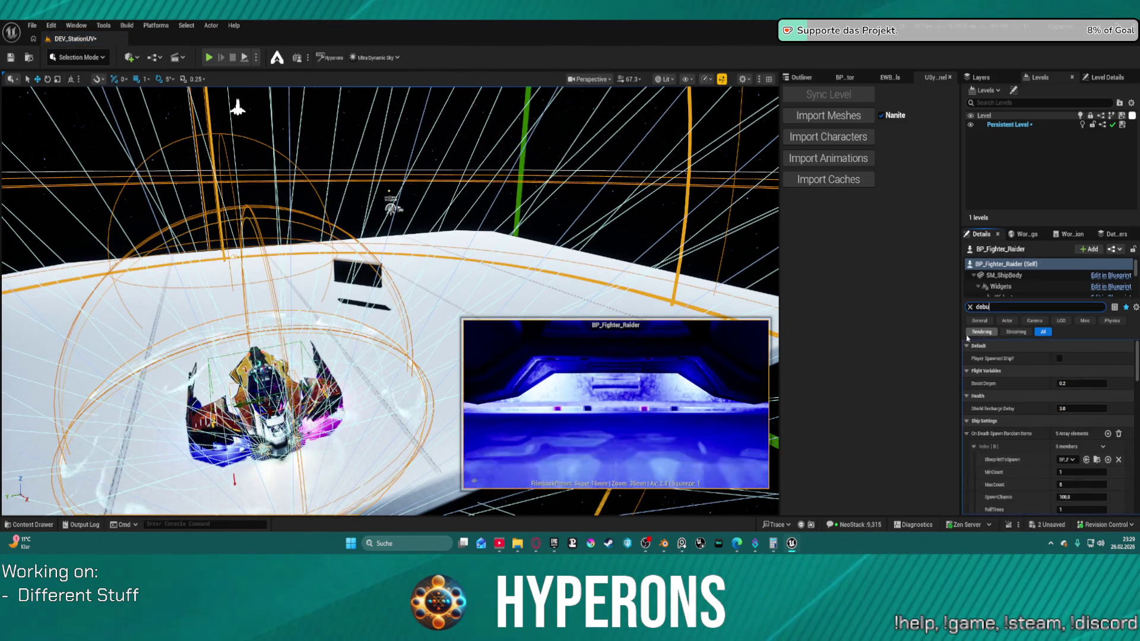
{"action": "left_click", "coordinate": [1063, 437]}
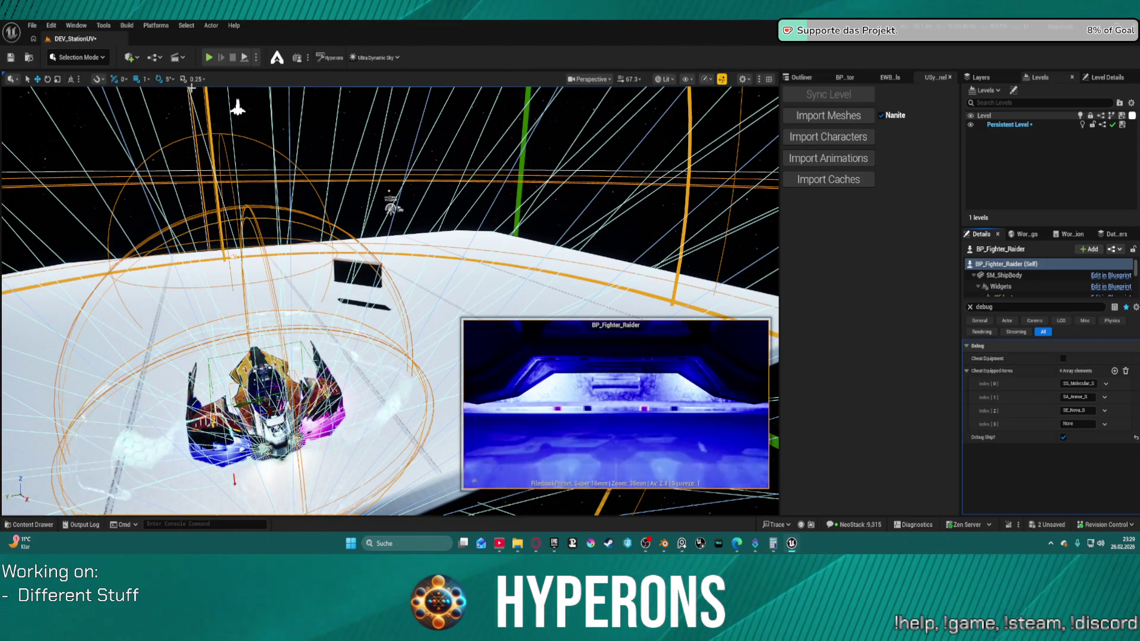
{"action": "left_click_drag", "start_coordinate": [237, 106], "coordinate": [231, 242]}
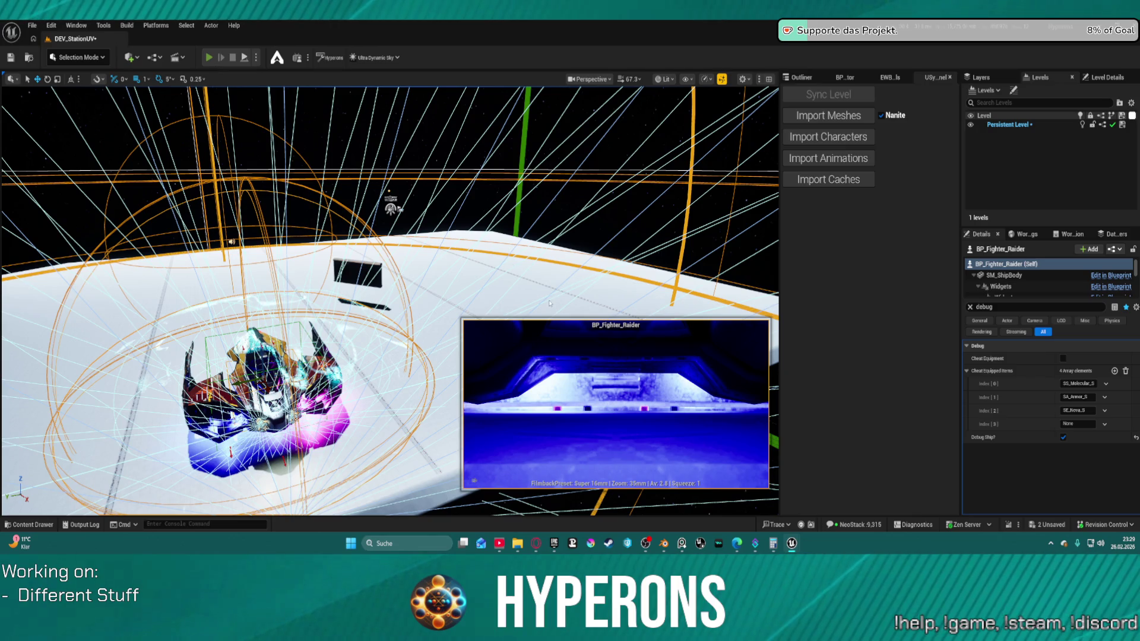
{"action": "key", "text": "alt+p"}
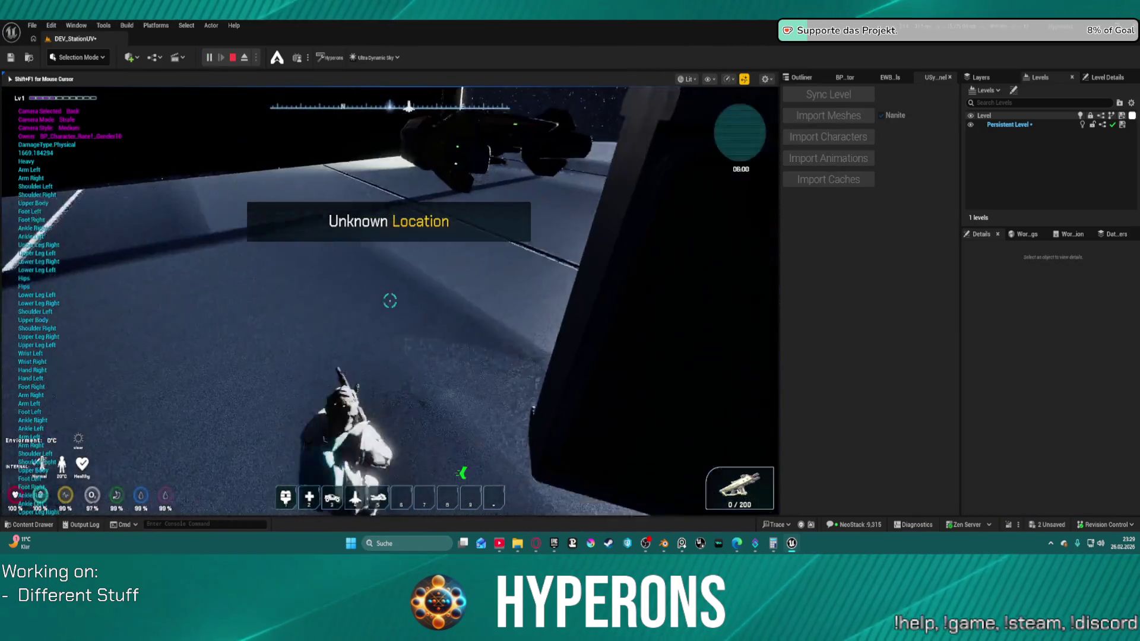
Step: Walk the character toward the fighter ship, switch to a side camera view, then end the play session
{"action": "key", "text": "w"}
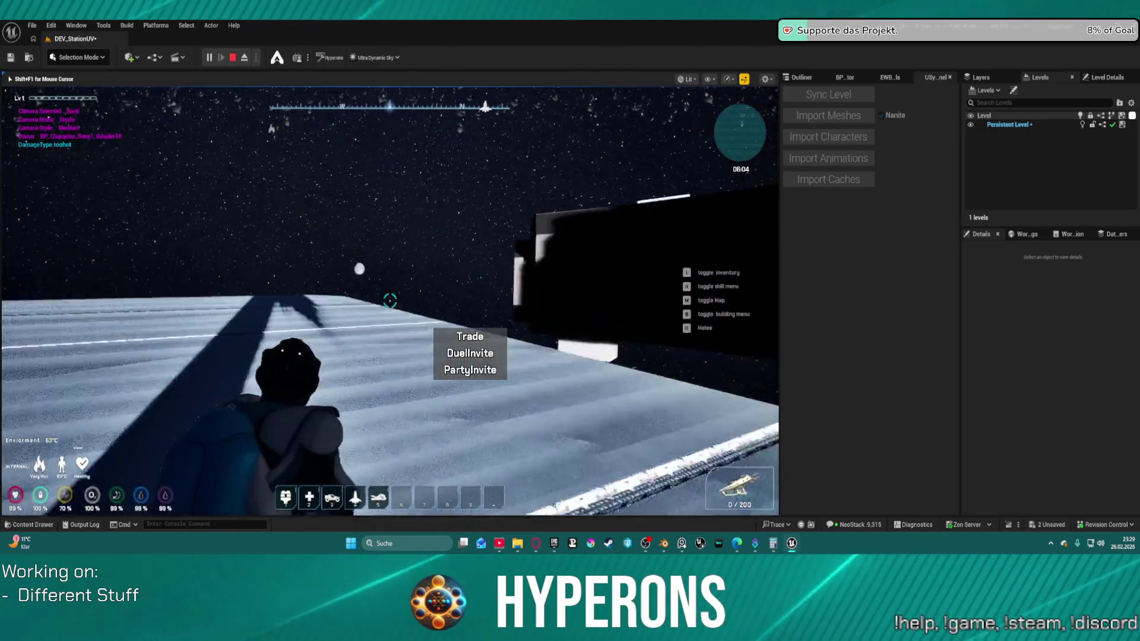
{"action": "mouse_move", "coordinate": [390, 301]}
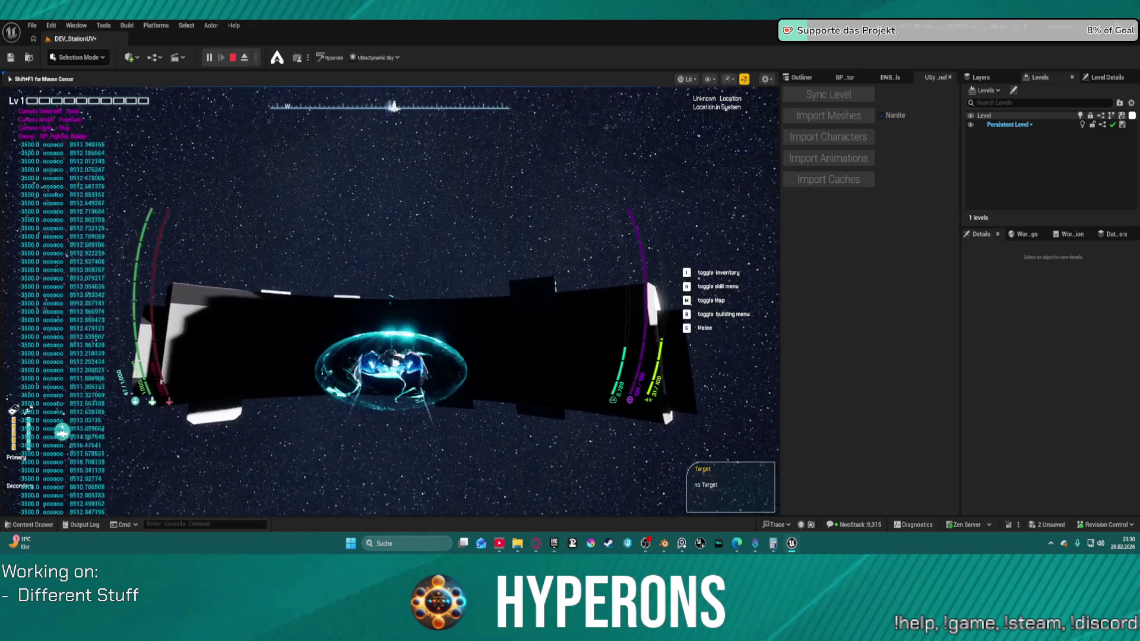
{"action": "key", "text": "c"}
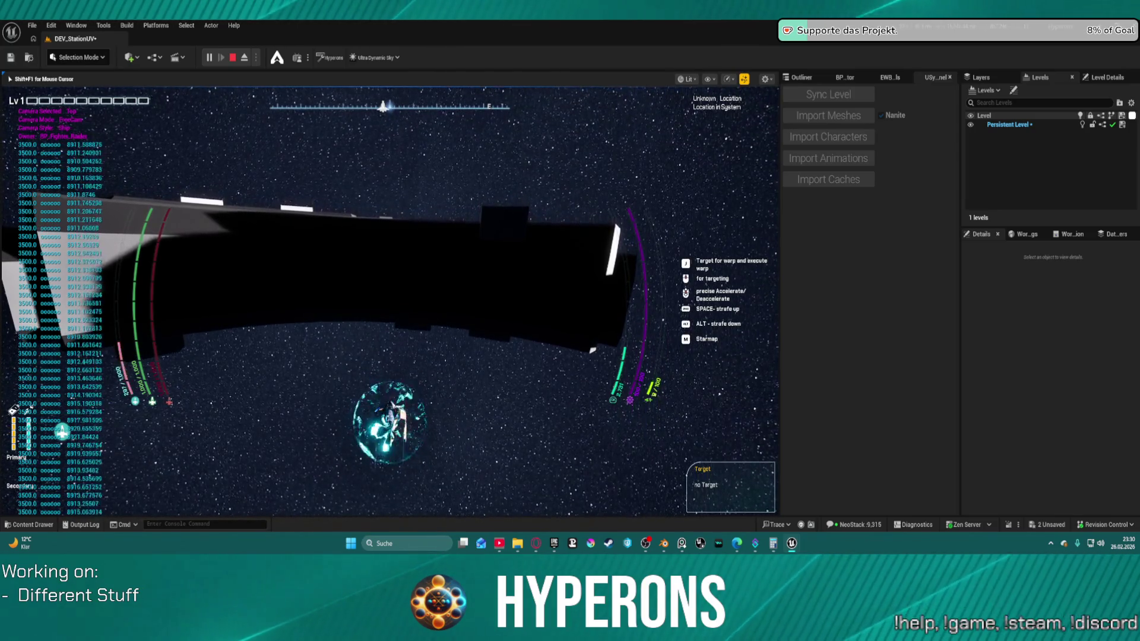
{"action": "key", "text": "Escape"}
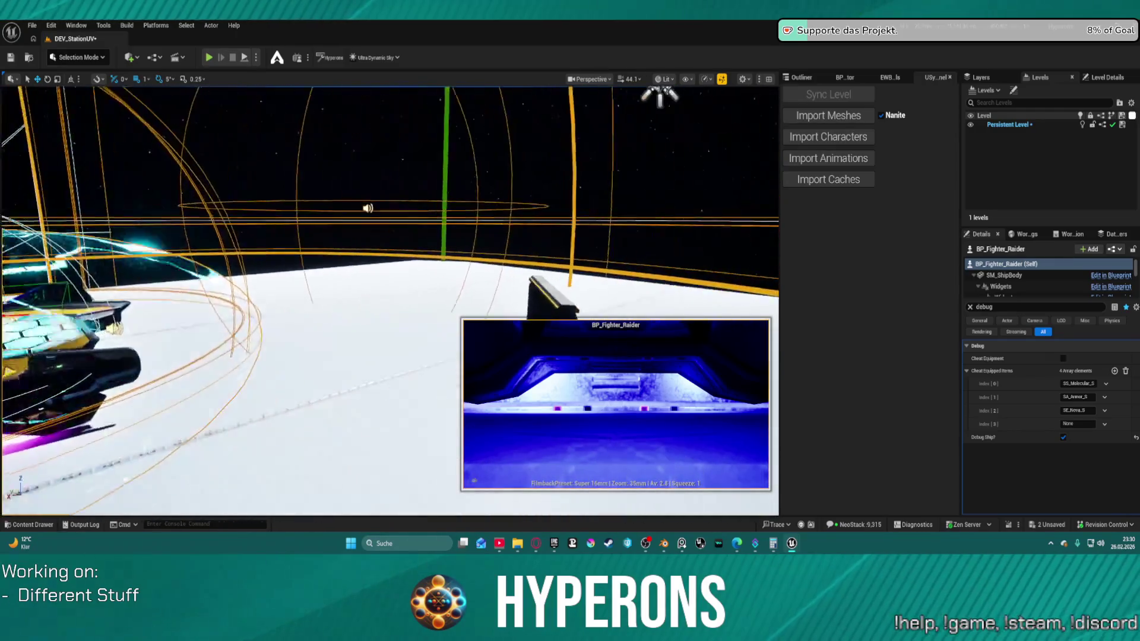
Step: Fly the viewport over the level toward the green frame and station hull
{"action": "left_click_drag", "start_coordinate": [386, 297], "coordinate": [475, 261]}
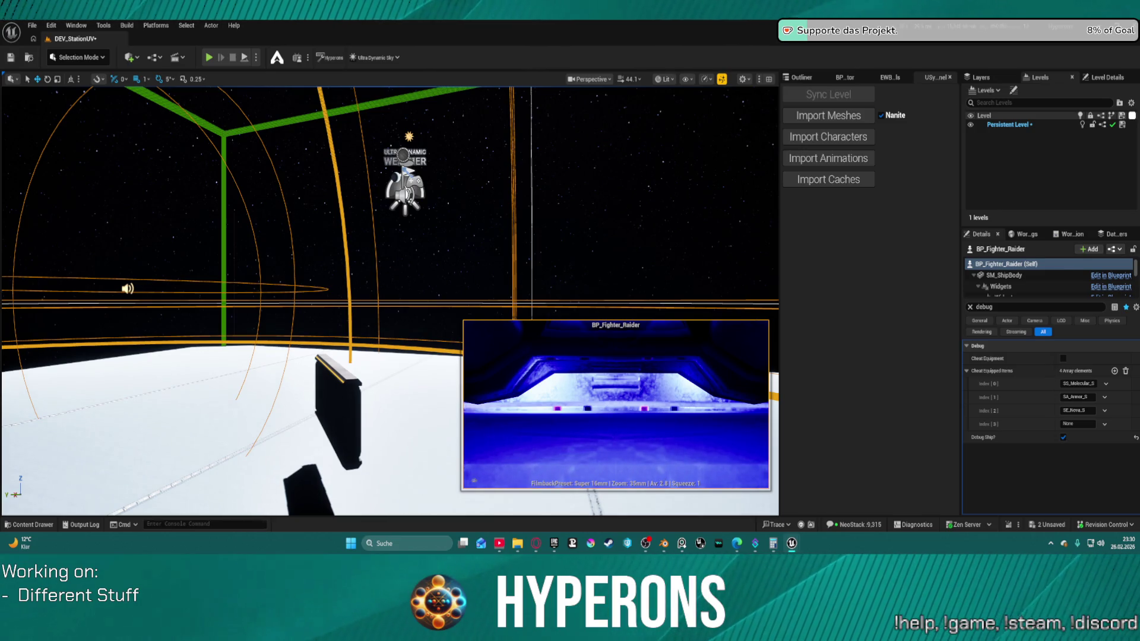
{"action": "left_click", "coordinate": [403, 169]}
{"action": "left_click", "coordinate": [441, 182]}
{"action": "mouse_move", "coordinate": [441, 183]}
{"action": "left_mouse_down"}
{"action": "mouse_move", "coordinate": [469, 169]}
{"action": "mouse_move", "coordinate": [469, 190]}
{"action": "mouse_move", "coordinate": [450, 199]}
{"action": "left_mouse_up"}
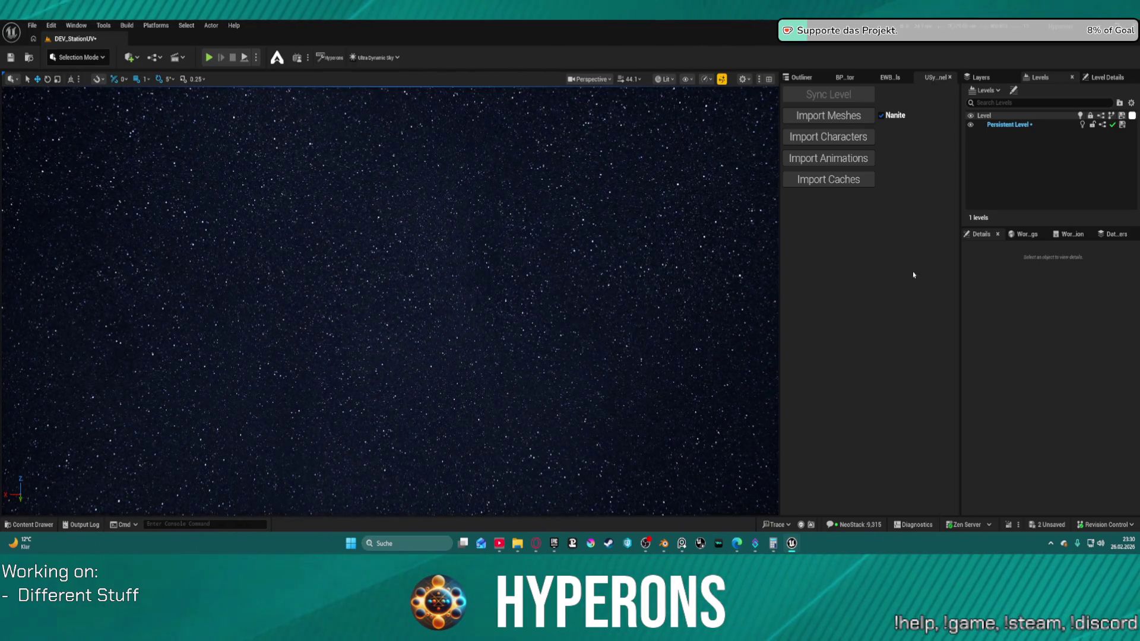
Step: Place a BP_SpaceSphere from the SpaceObjects > Planet folder into the level
{"action": "key", "text": "ctrl+space"}
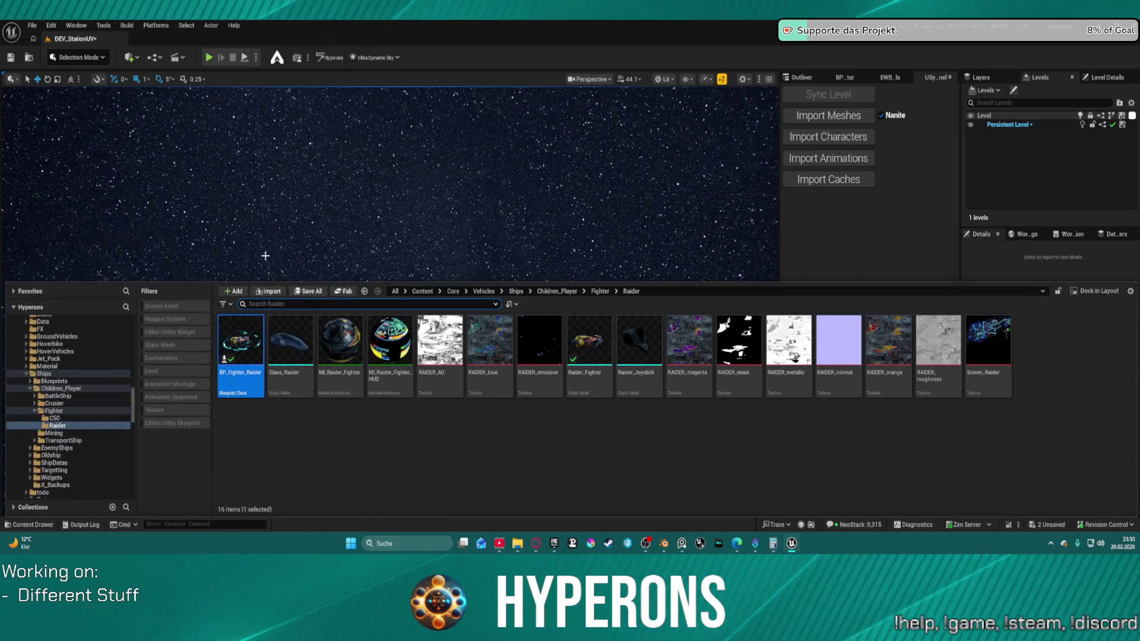
{"action": "scroll", "coordinate": [91, 386], "scroll_direction": "up", "scroll_amount": 3}
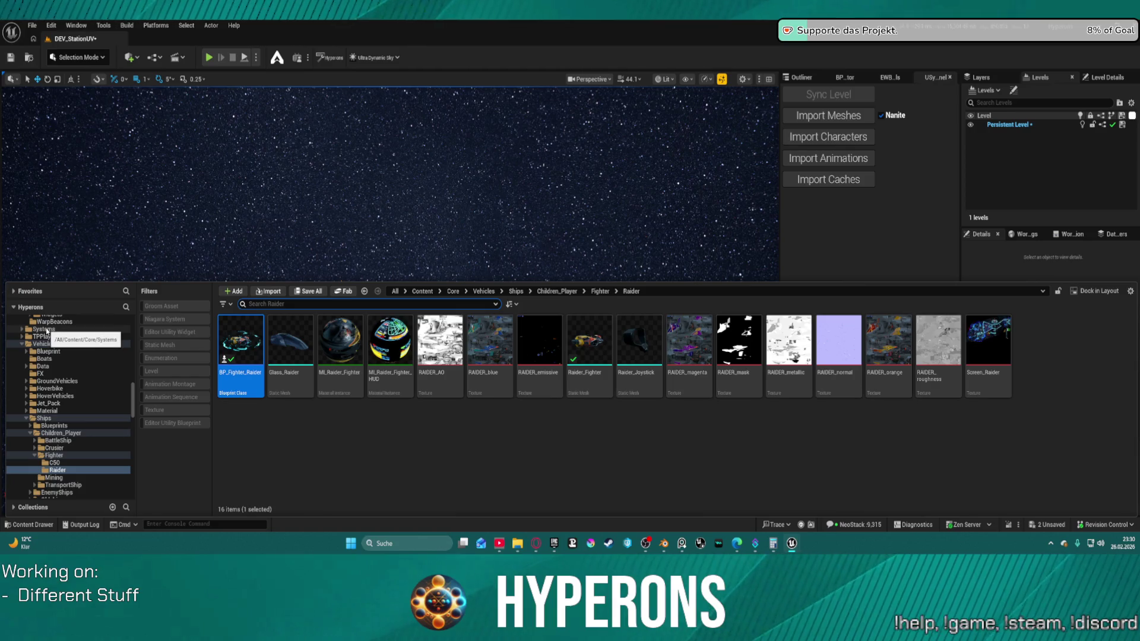
{"action": "left_click", "coordinate": [22, 330]}
{"action": "left_click", "coordinate": [23, 330]}
{"action": "scroll", "coordinate": [88, 405], "scroll_direction": "up", "scroll_amount": 8}
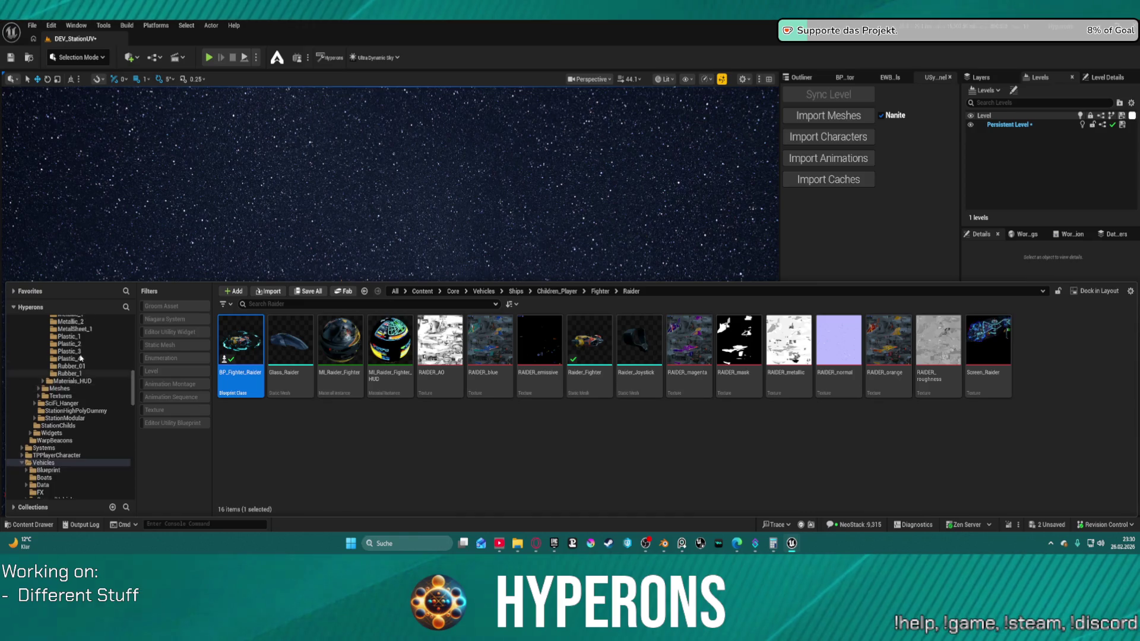
{"action": "scroll", "coordinate": [65, 396], "scroll_direction": "up", "scroll_amount": 9}
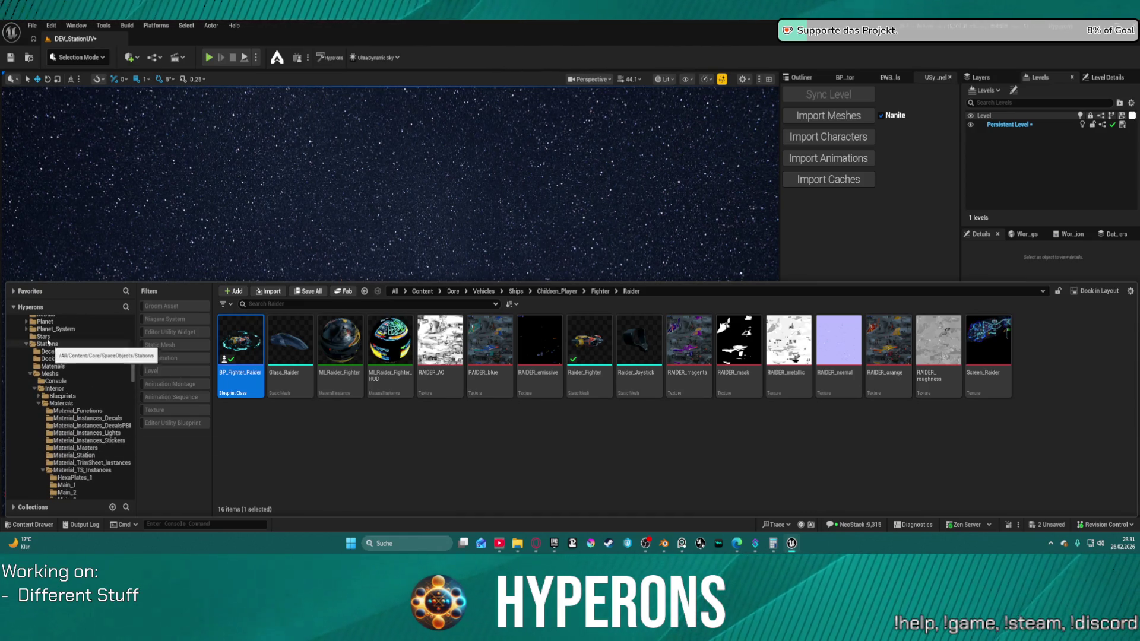
{"action": "left_click", "coordinate": [44, 321]}
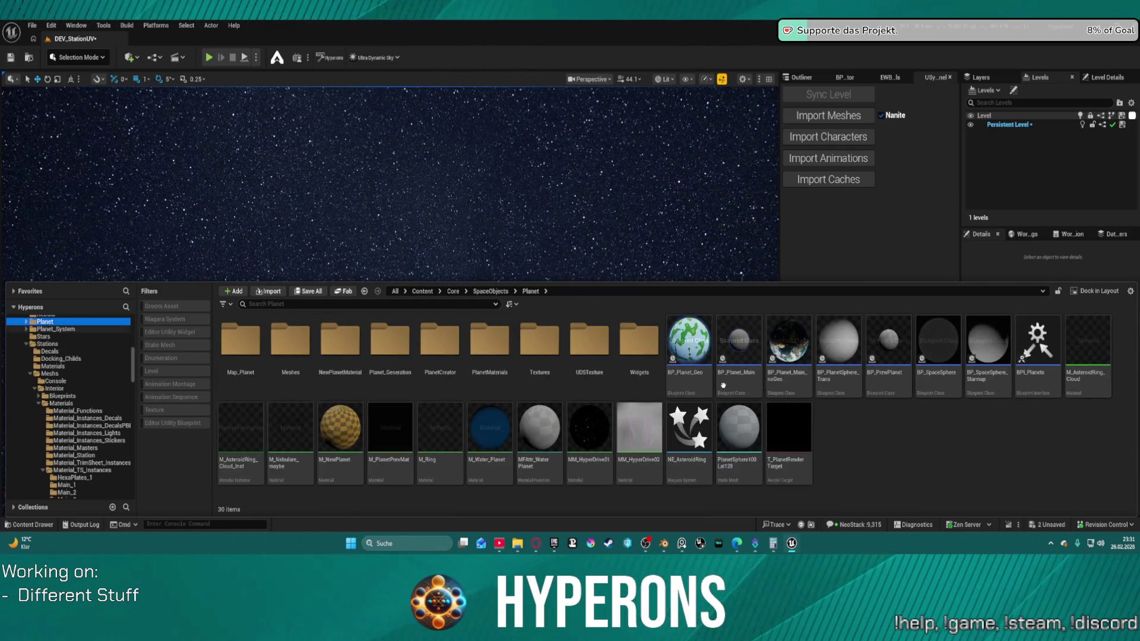
{"action": "left_click", "coordinate": [921, 350]}
{"action": "mouse_move", "coordinate": [914, 349]}
{"action": "left_mouse_down"}
{"action": "mouse_move", "coordinate": [539, 233]}
{"action": "mouse_move", "coordinate": [536, 258]}
{"action": "left_mouse_up"}
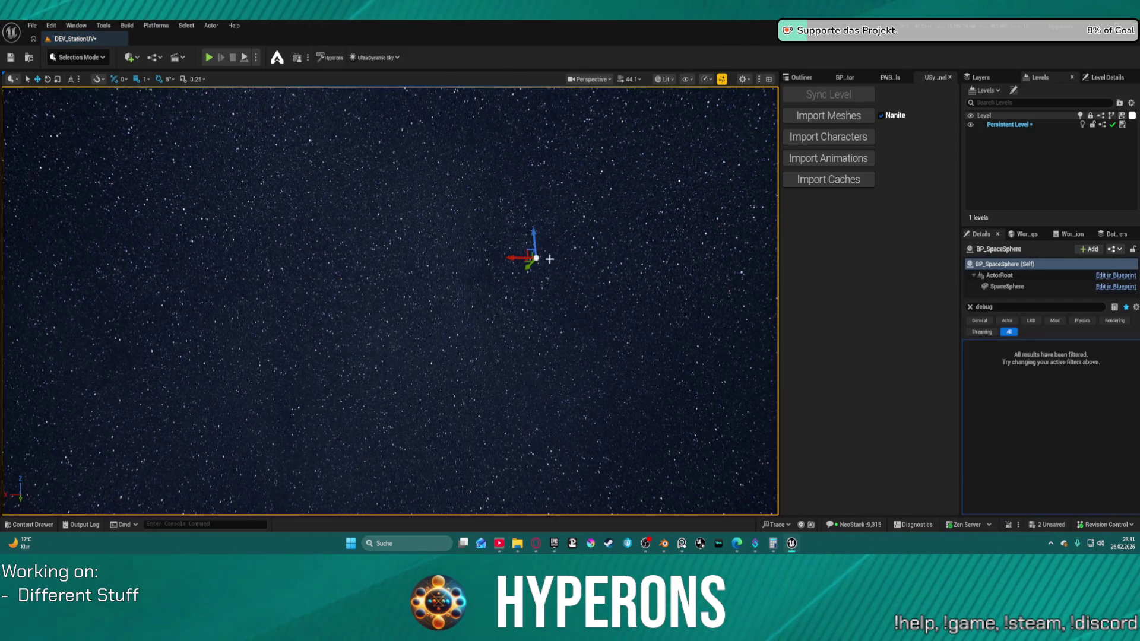
{"action": "left_click", "coordinate": [970, 307]}
Step: Delete the Ultra_Dynamic_Sky0 and Ultra_Dynamic_Weather0 actors from the level
{"action": "mouse_move", "coordinate": [742, 249]}
{"action": "left_mouse_down"}
{"action": "mouse_move", "coordinate": [730, 309]}
{"action": "mouse_move", "coordinate": [671, 320]}
{"action": "mouse_move", "coordinate": [641, 297]}
{"action": "mouse_move", "coordinate": [425, 243]}
{"action": "left_mouse_up"}
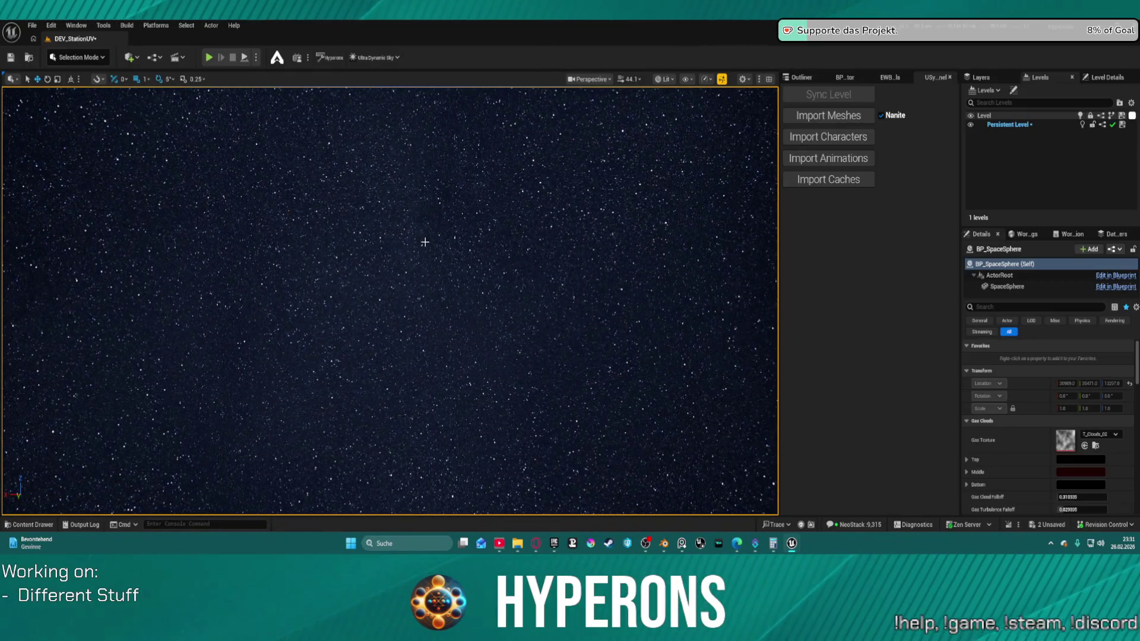
{"action": "left_click", "coordinate": [439, 249]}
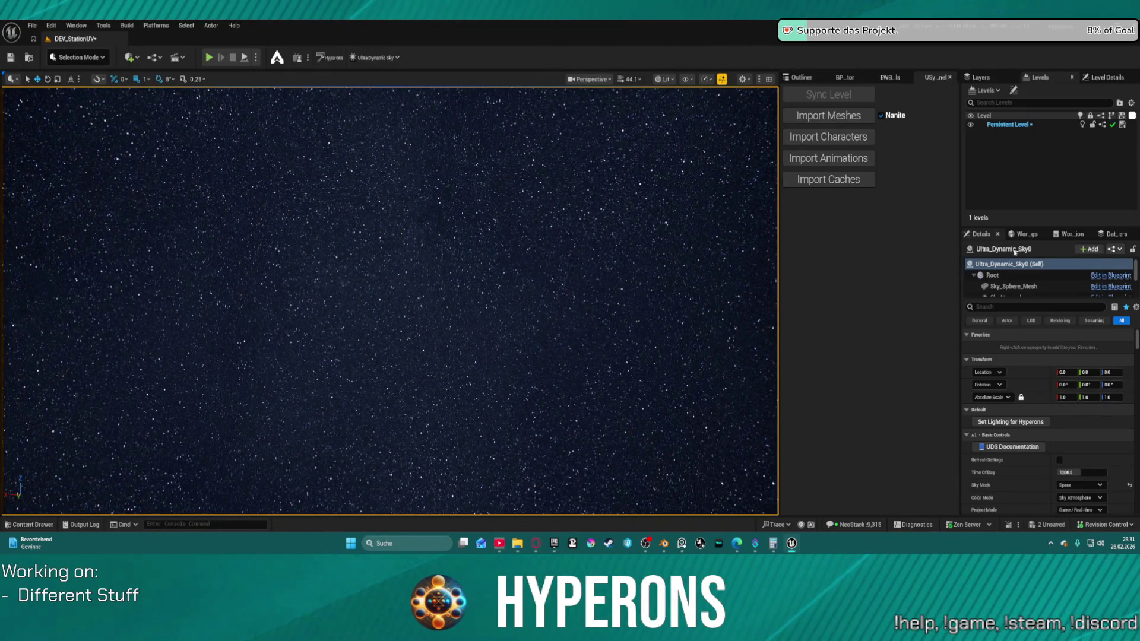
{"action": "scroll", "coordinate": [1014, 276], "scroll_direction": "down", "scroll_amount": 5}
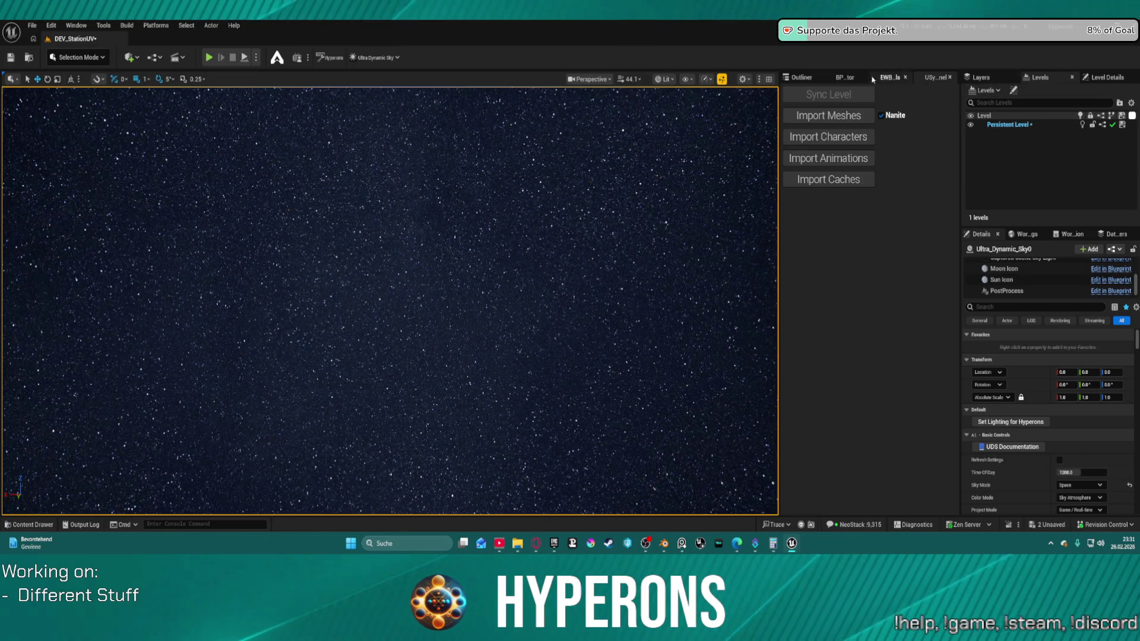
{"action": "left_click", "coordinate": [803, 77]}
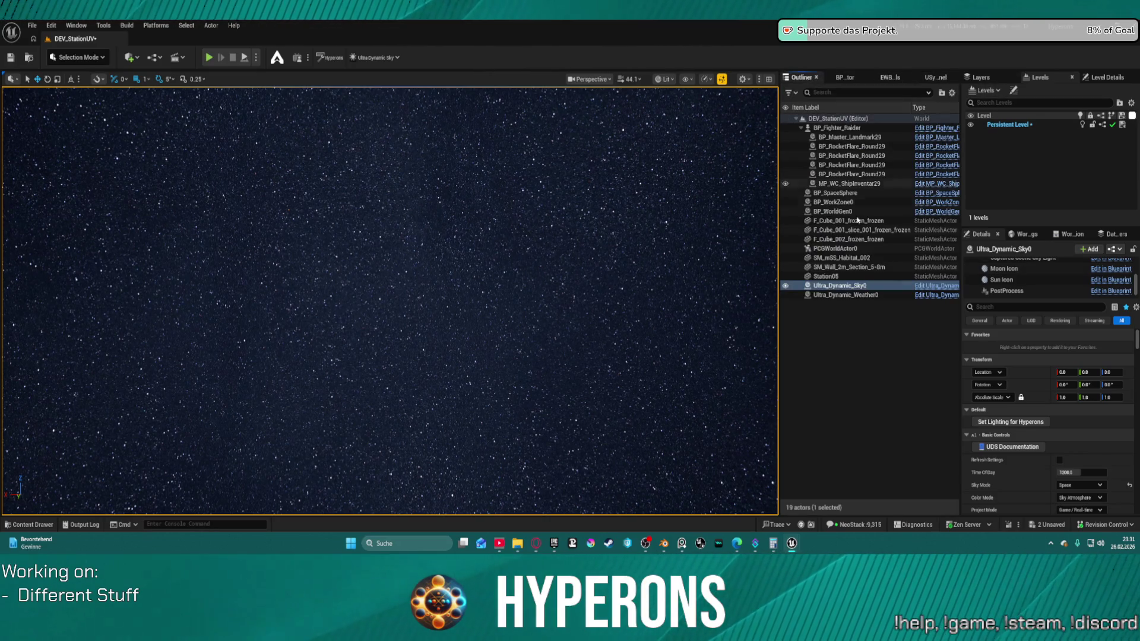
{"action": "left_click", "coordinate": [847, 294], "text": "shift"}
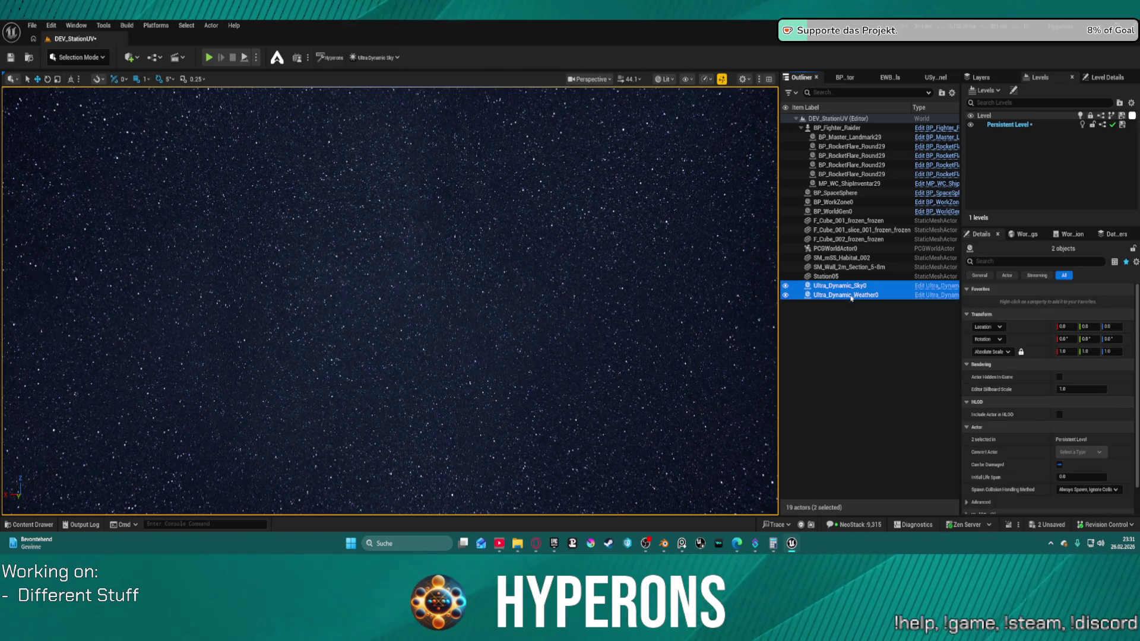
{"action": "key", "text": "Delete"}
{"action": "mouse_move", "coordinate": [641, 284]}
{"action": "left_mouse_down"}
{"action": "mouse_move", "coordinate": [558, 276]}
{"action": "mouse_move", "coordinate": [653, 285]}
{"action": "left_mouse_up"}
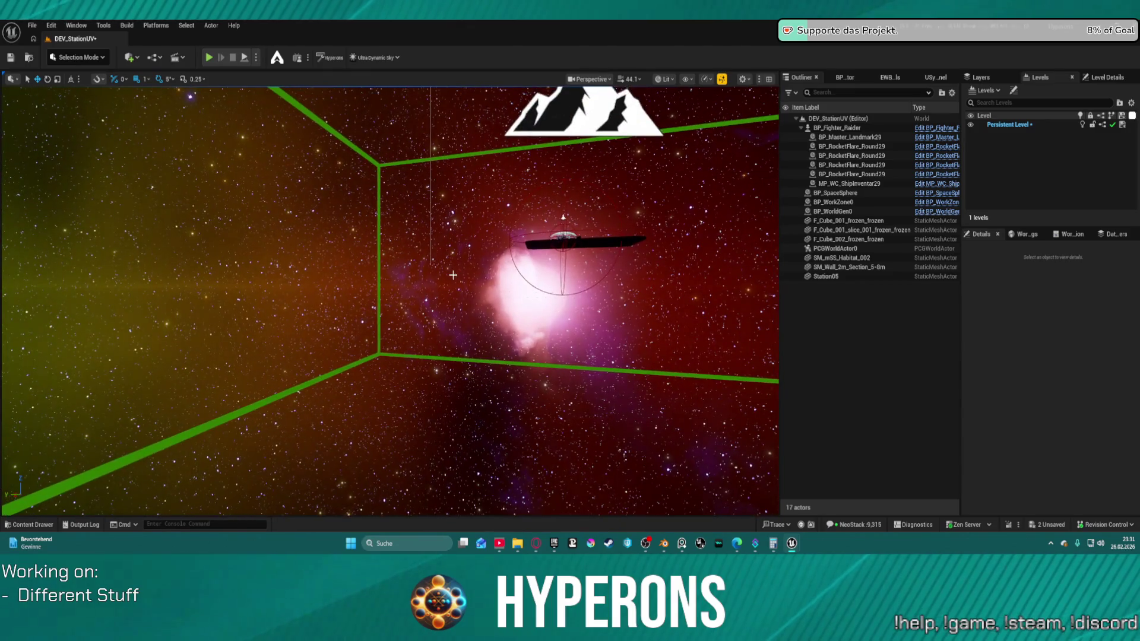
Step: Place a BP_Star from the Stars folder into the level and slide it leftward
{"action": "key", "text": "ctrl+space"}
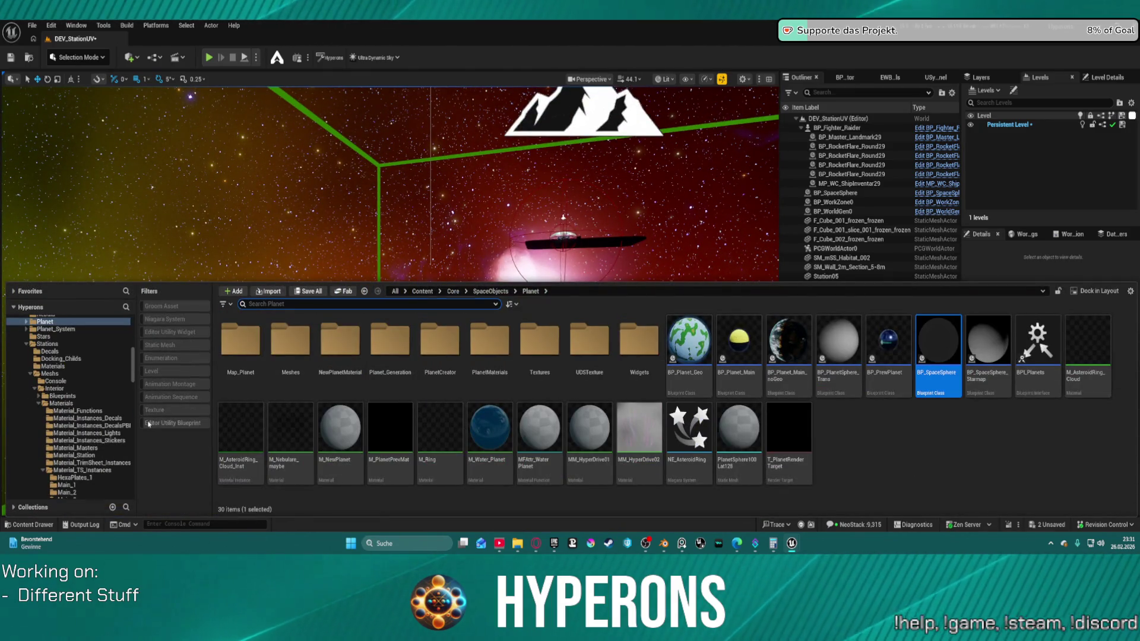
{"action": "scroll", "coordinate": [83, 468], "scroll_direction": "up", "scroll_amount": 5}
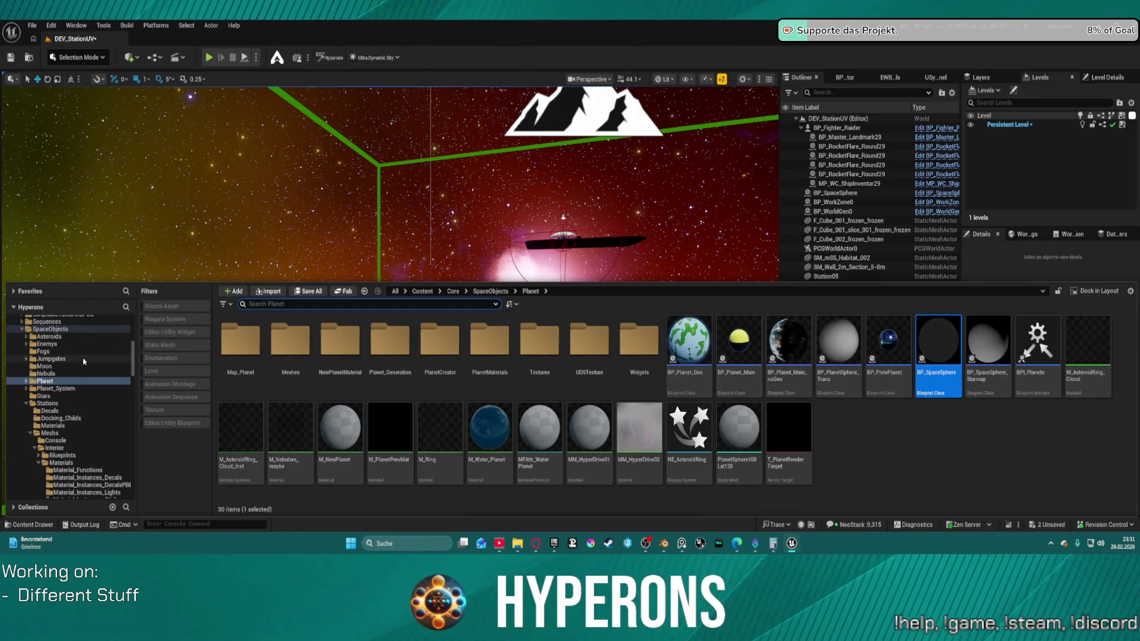
{"action": "left_click", "coordinate": [56, 396]}
{"action": "mouse_move", "coordinate": [240, 342]}
{"action": "left_mouse_down"}
{"action": "mouse_move", "coordinate": [344, 226]}
{"action": "mouse_move", "coordinate": [357, 229]}
{"action": "left_mouse_up"}
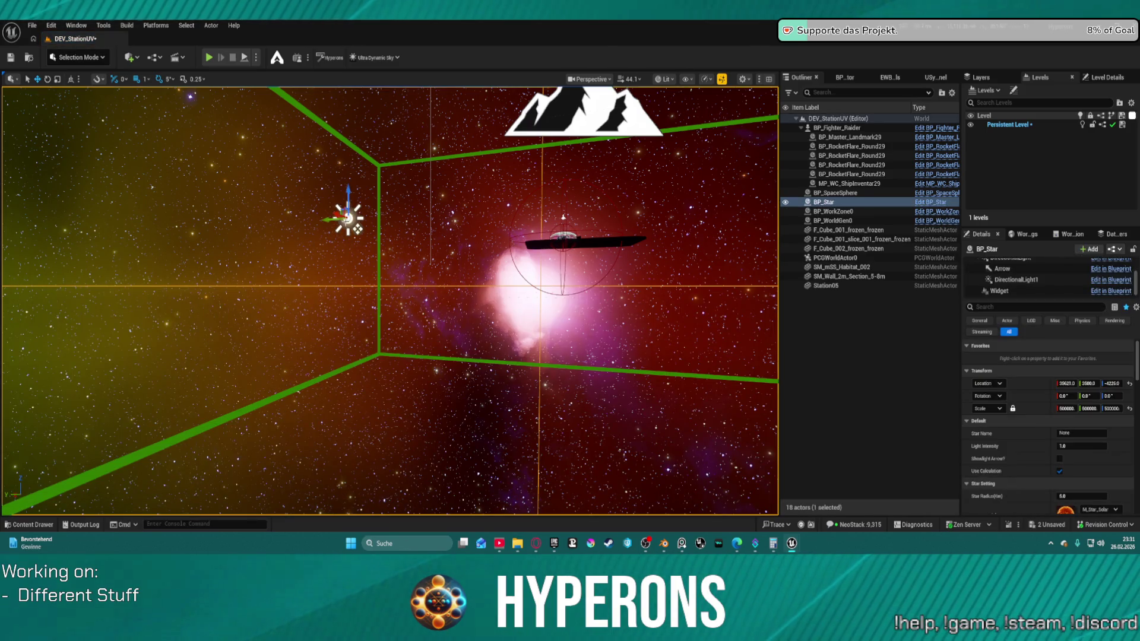
{"action": "key", "text": "f"}
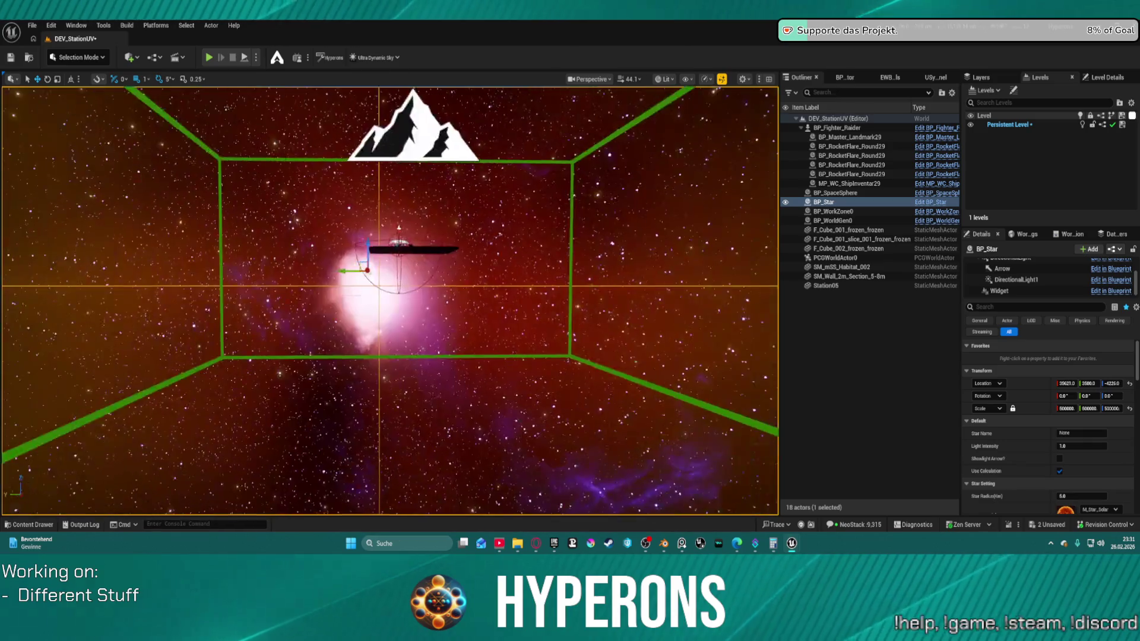
{"action": "left_click_drag", "start_coordinate": [503, 264], "coordinate": [503, 264]}
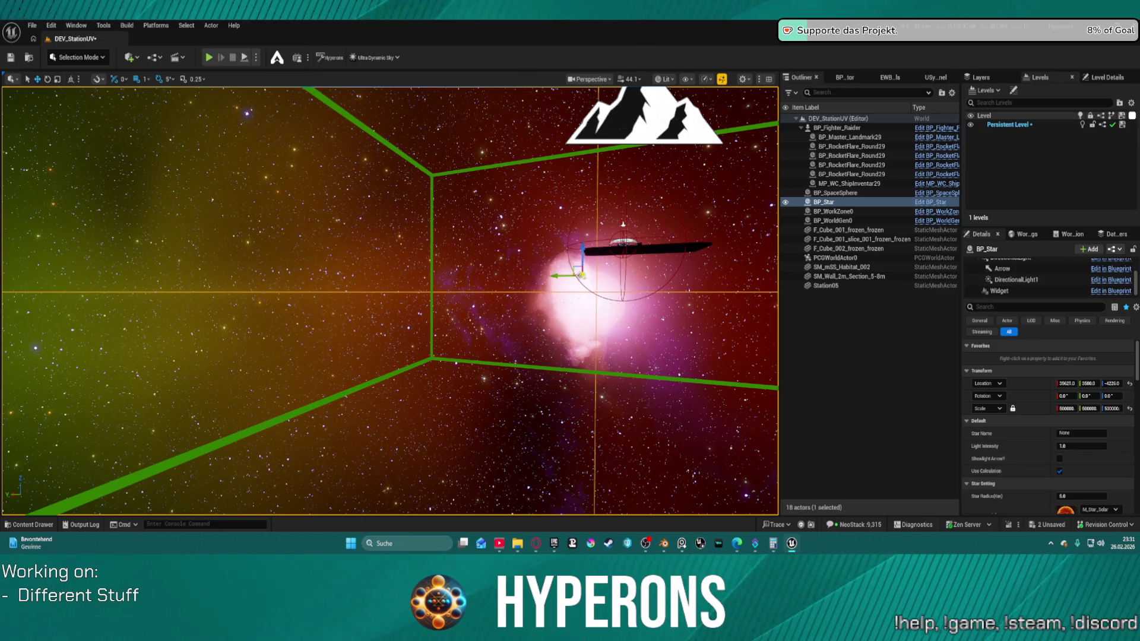
{"action": "mouse_move", "coordinate": [584, 277]}
{"action": "left_mouse_down"}
{"action": "mouse_move", "coordinate": [332, 277]}
{"action": "mouse_move", "coordinate": [483, 267]}
{"action": "mouse_move", "coordinate": [273, 311]}
{"action": "mouse_move", "coordinate": [291, 290]}
{"action": "mouse_move", "coordinate": [496, 295]}
{"action": "left_mouse_up"}
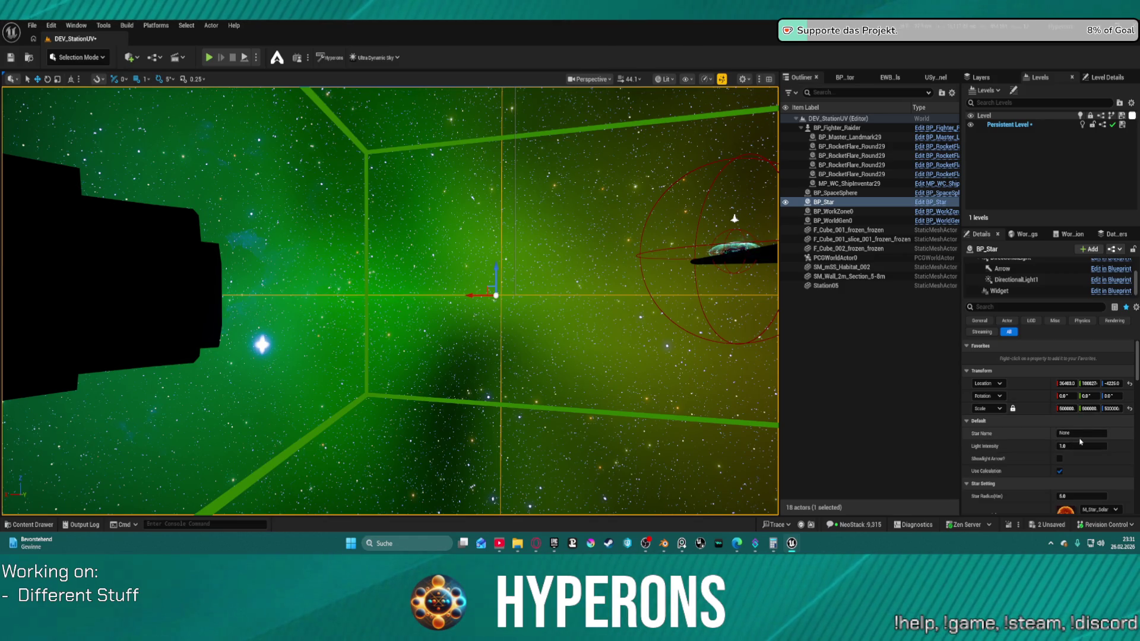
Step: Set the BP_Star's Star Radius to 0.01, then fly the view away from it
{"action": "scroll", "coordinate": [1078, 433], "scroll_direction": "down", "scroll_amount": 2}
{"action": "left_click", "coordinate": [1077, 424]}
{"action": "type", "text": "1"}
{"action": "key", "text": "Return"}
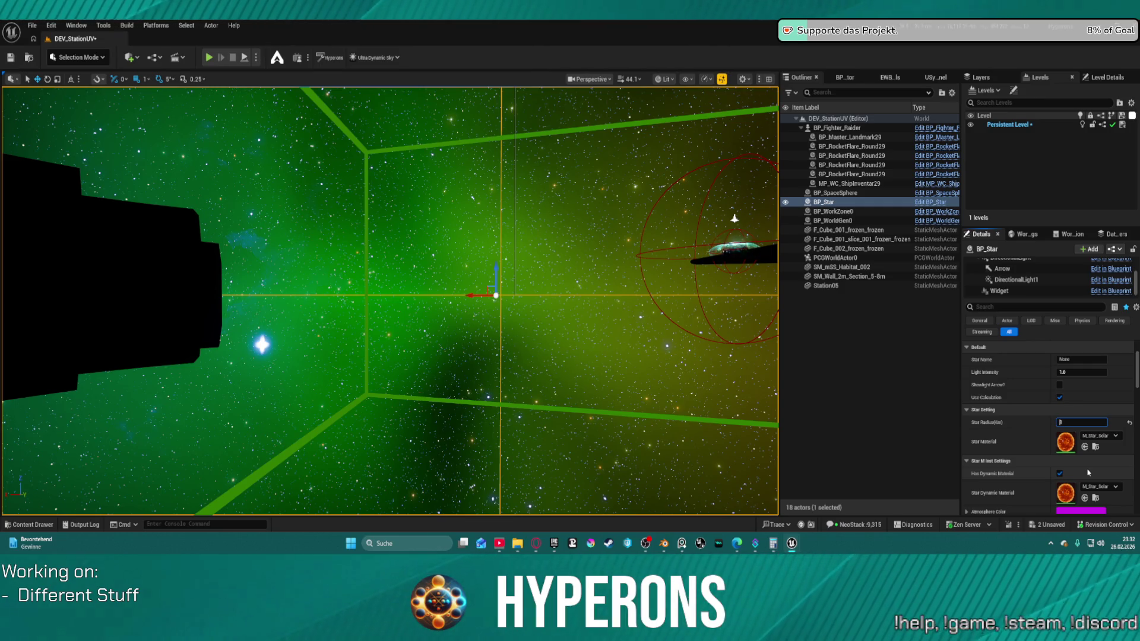
{"action": "key", "text": "Return"}
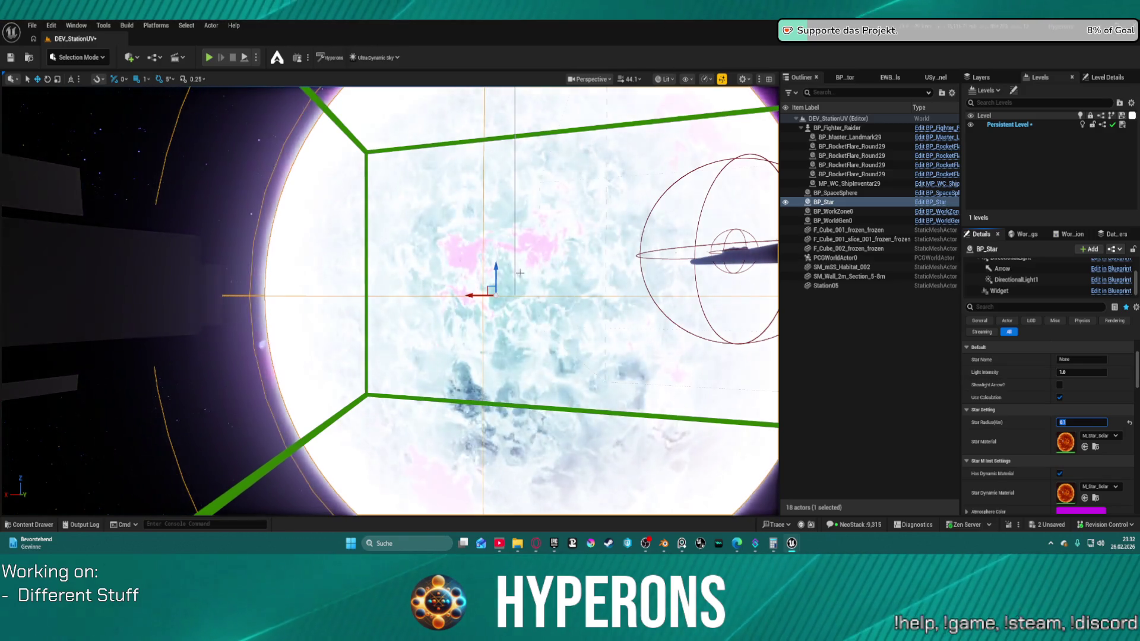
{"action": "scroll", "coordinate": [389, 301], "scroll_direction": "down", "scroll_amount": 5}
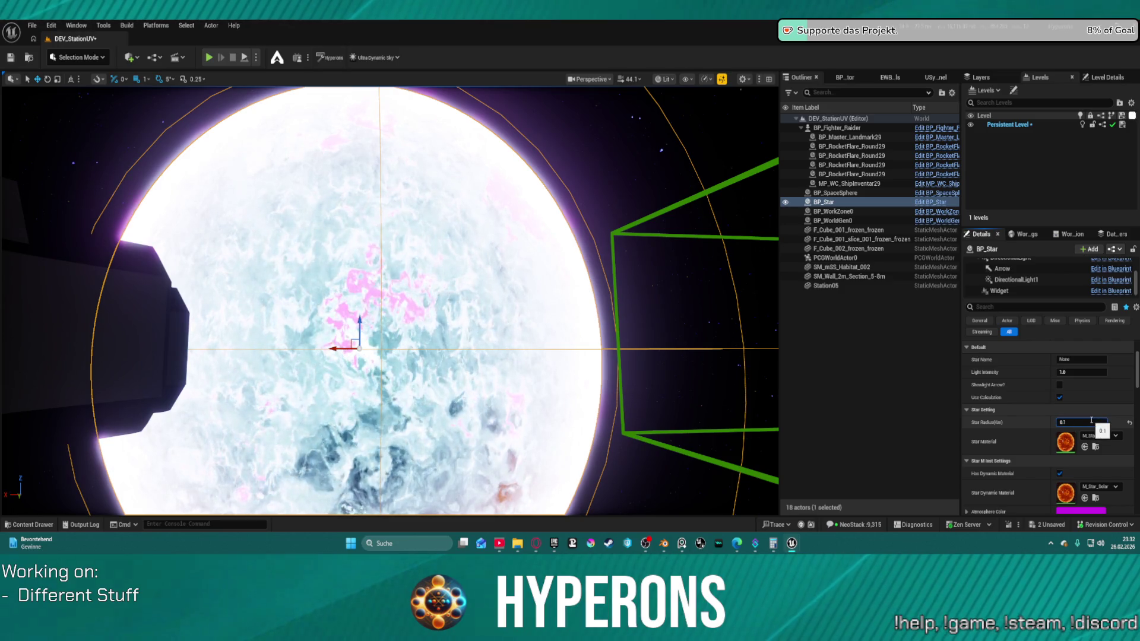
{"action": "type", "text": "00"}
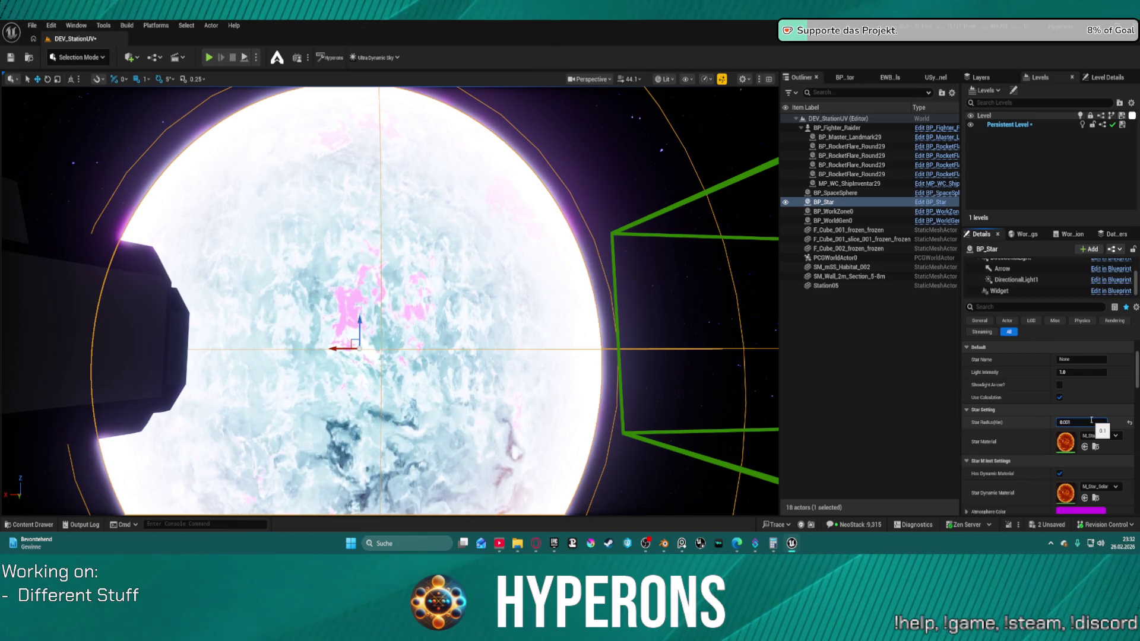
{"action": "key", "text": "BackSpace"}
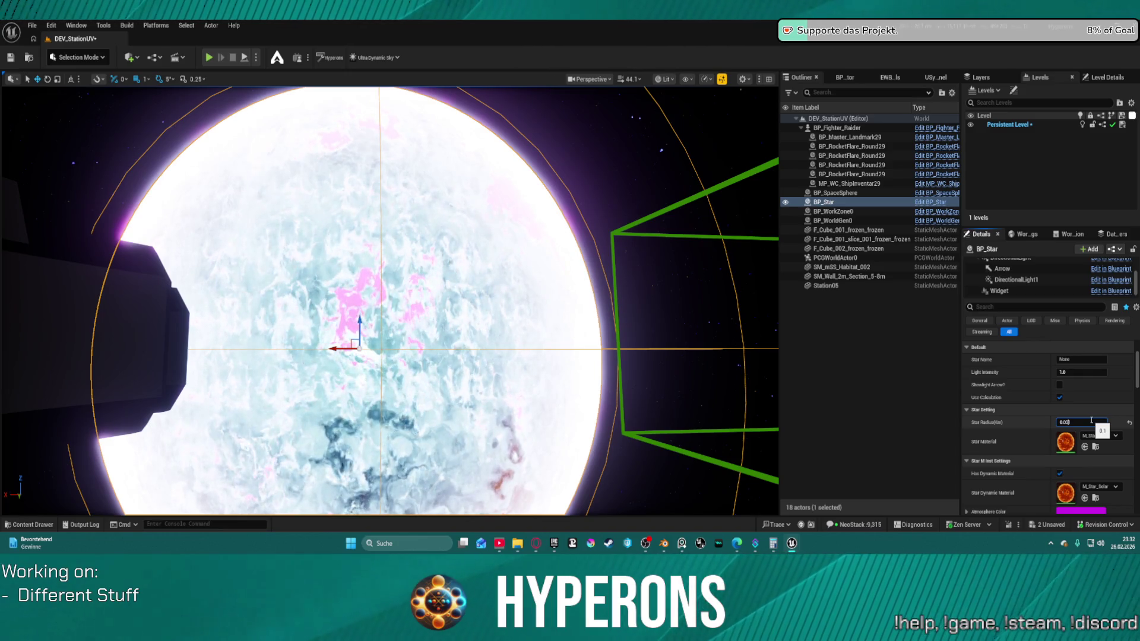
{"action": "key", "text": "Return"}
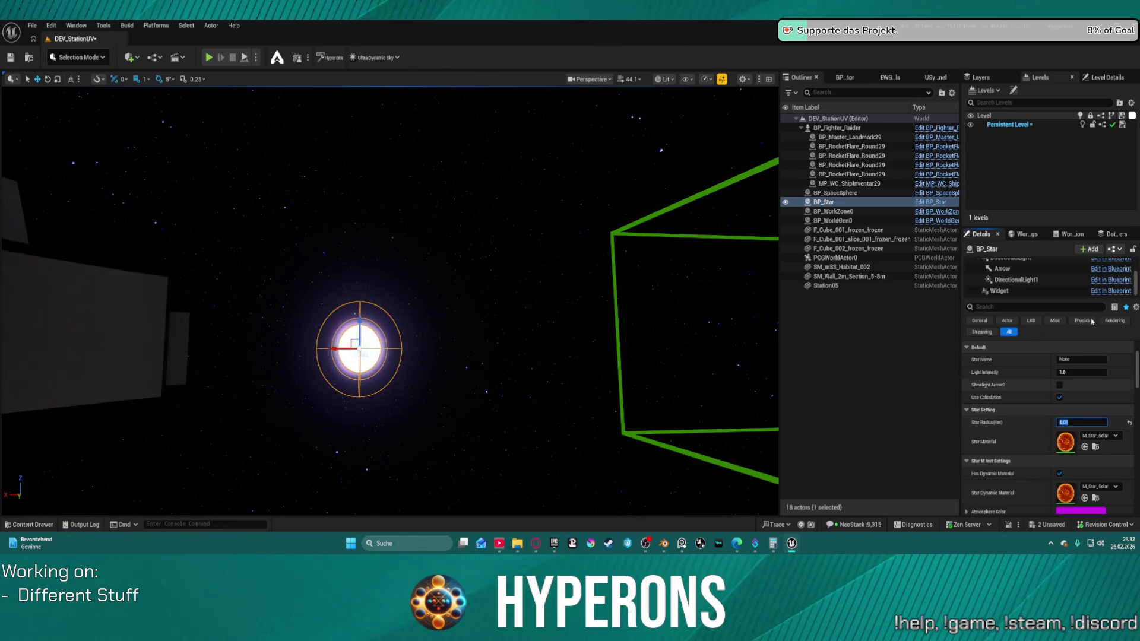
{"action": "mouse_move", "coordinate": [537, 250]}
{"action": "left_mouse_down"}
{"action": "mouse_move", "coordinate": [499, 231]}
{"action": "mouse_move", "coordinate": [494, 211]}
{"action": "left_mouse_up"}
{"action": "left_click_drag", "start_coordinate": [390, 297], "coordinate": [389, 243]}
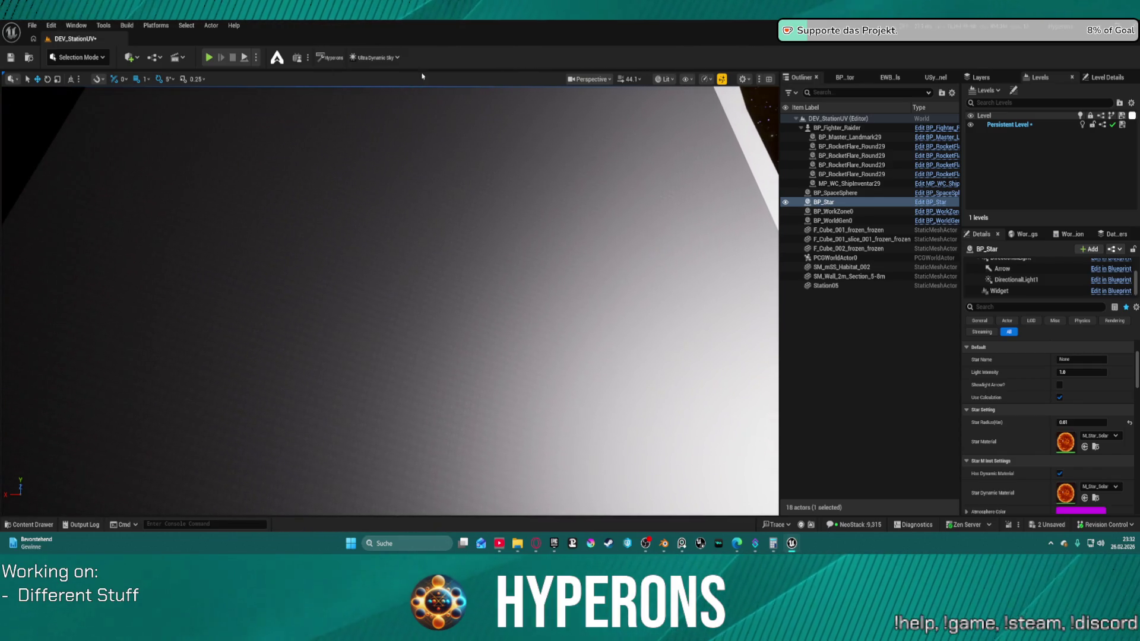
Step: Run a Play From Here test at the habitat mesh, then stop it
{"action": "right_click", "coordinate": [308, 228]}
{"action": "key", "text": "Escape"}
{"action": "scroll", "coordinate": [338, 334], "scroll_direction": "down", "scroll_amount": 5}
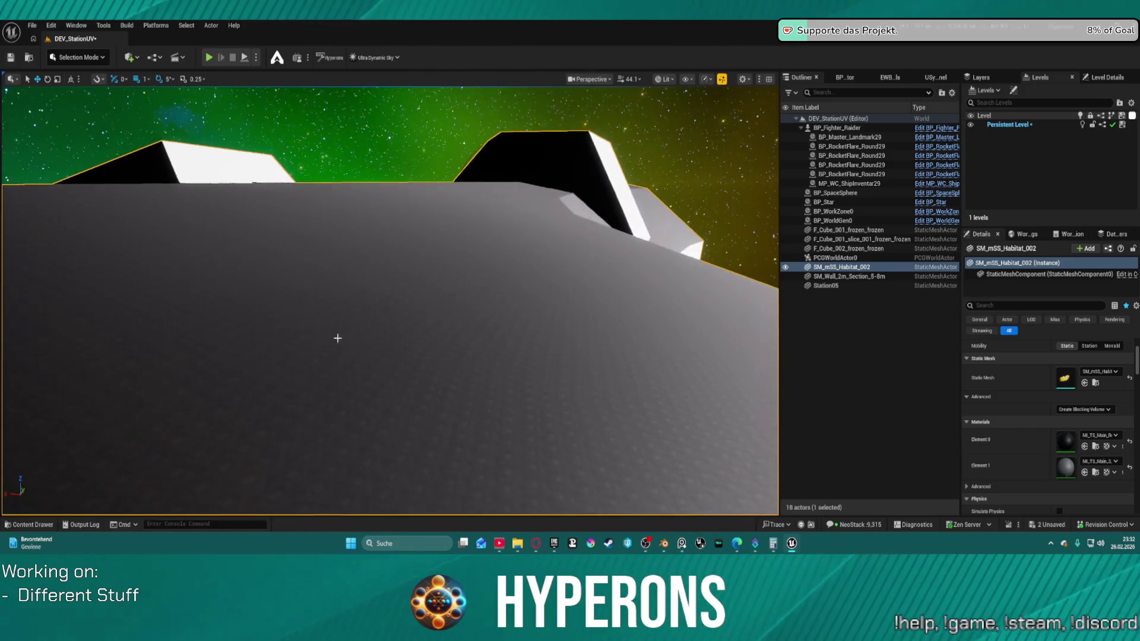
{"action": "right_click", "coordinate": [368, 309]}
{"action": "mouse_move", "coordinate": [392, 314]}
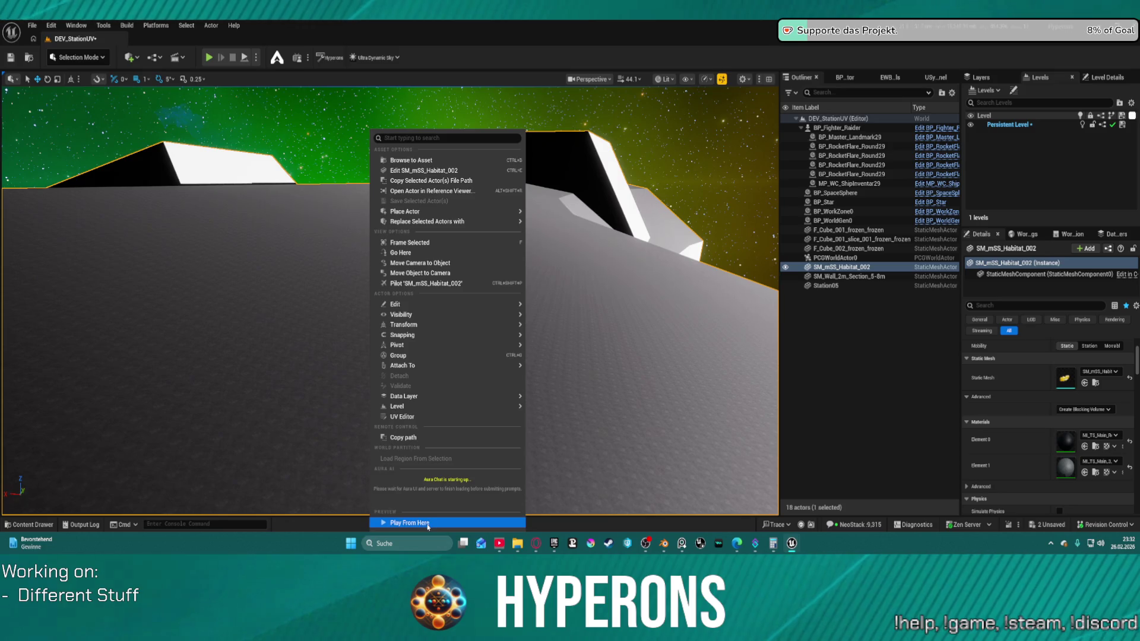
{"action": "left_click", "coordinate": [410, 523]}
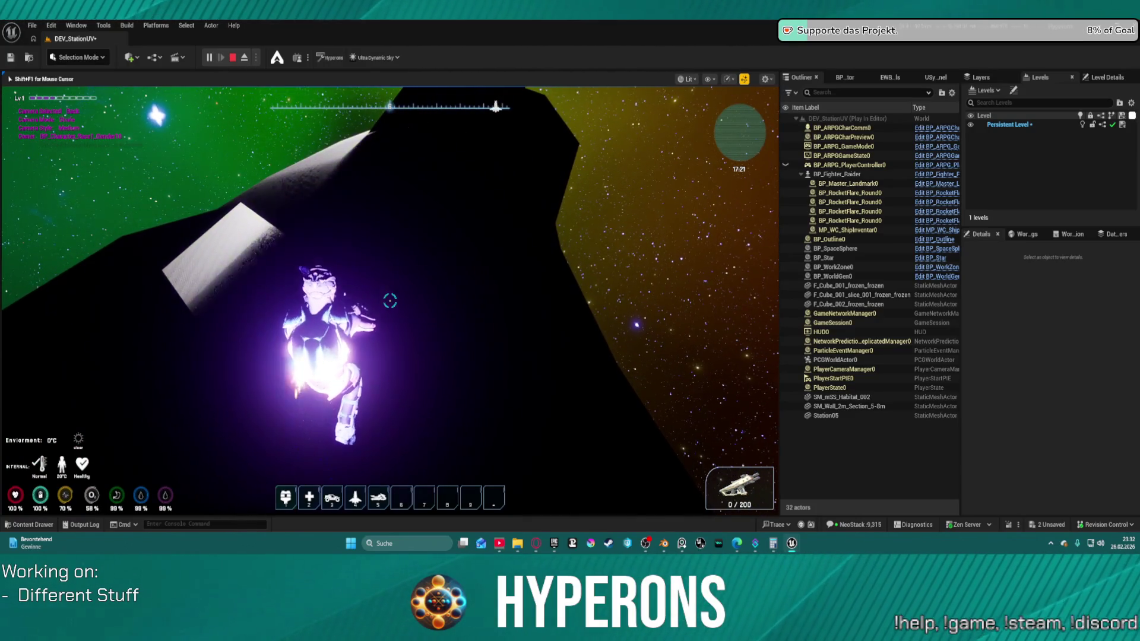
{"action": "key", "text": "Escape"}
{"action": "left_click_drag", "start_coordinate": [403, 245], "coordinate": [397, 308]}
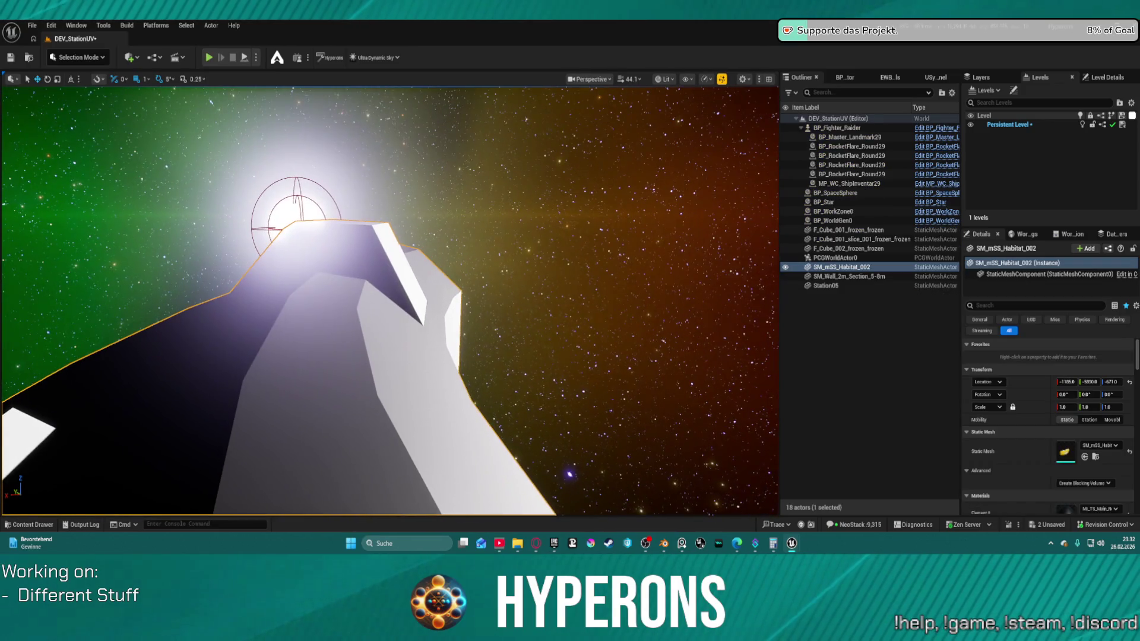
Step: Raise BP_Star high above the habitat along Z and run a quick play test
{"action": "left_click", "coordinate": [303, 209]}
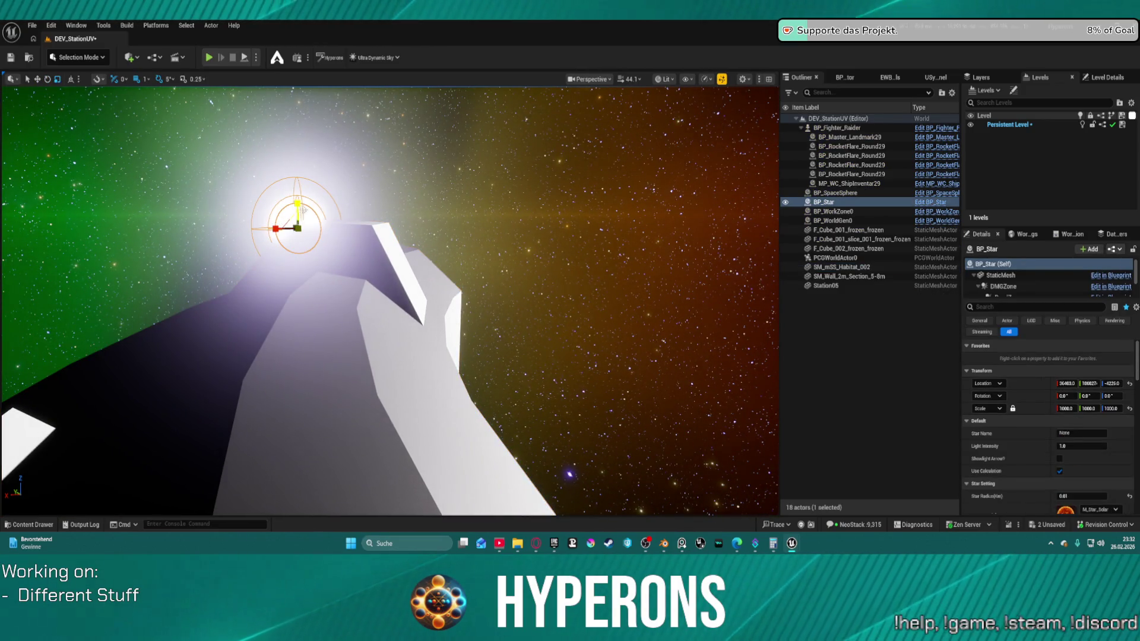
{"action": "left_click_drag", "start_coordinate": [297, 205], "coordinate": [292, 96]}
{"action": "mouse_move", "coordinate": [287, 144]}
{"action": "left_mouse_down"}
{"action": "mouse_move", "coordinate": [293, 286]}
{"action": "mouse_move", "coordinate": [297, 184]}
{"action": "mouse_move", "coordinate": [276, 113]}
{"action": "mouse_move", "coordinate": [306, 101]}
{"action": "mouse_move", "coordinate": [306, 89]}
{"action": "mouse_move", "coordinate": [316, 174]}
{"action": "mouse_move", "coordinate": [278, 154]}
{"action": "mouse_move", "coordinate": [304, 229]}
{"action": "mouse_move", "coordinate": [329, 114]}
{"action": "mouse_move", "coordinate": [345, 96]}
{"action": "left_mouse_up"}
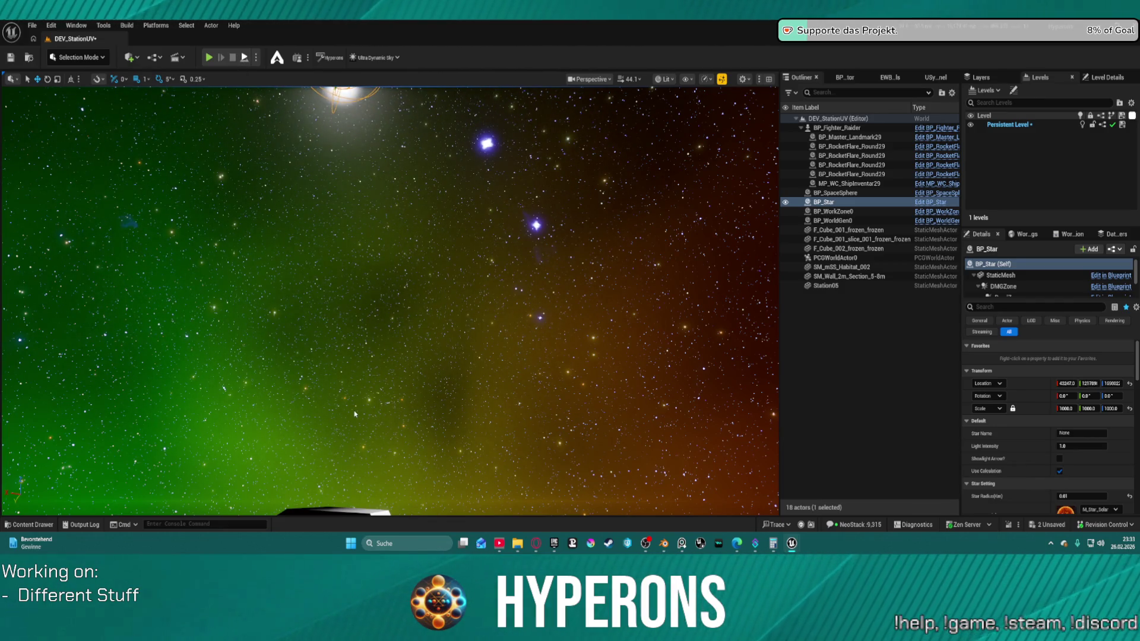
{"action": "key", "text": "alt+p"}
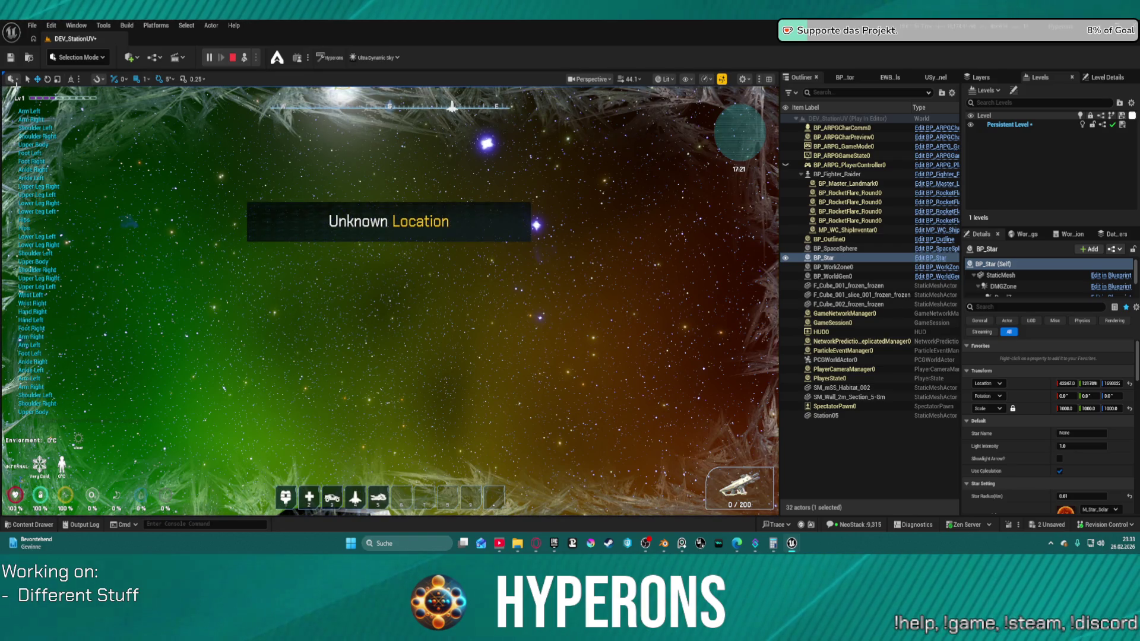
{"action": "key", "text": "Escape"}
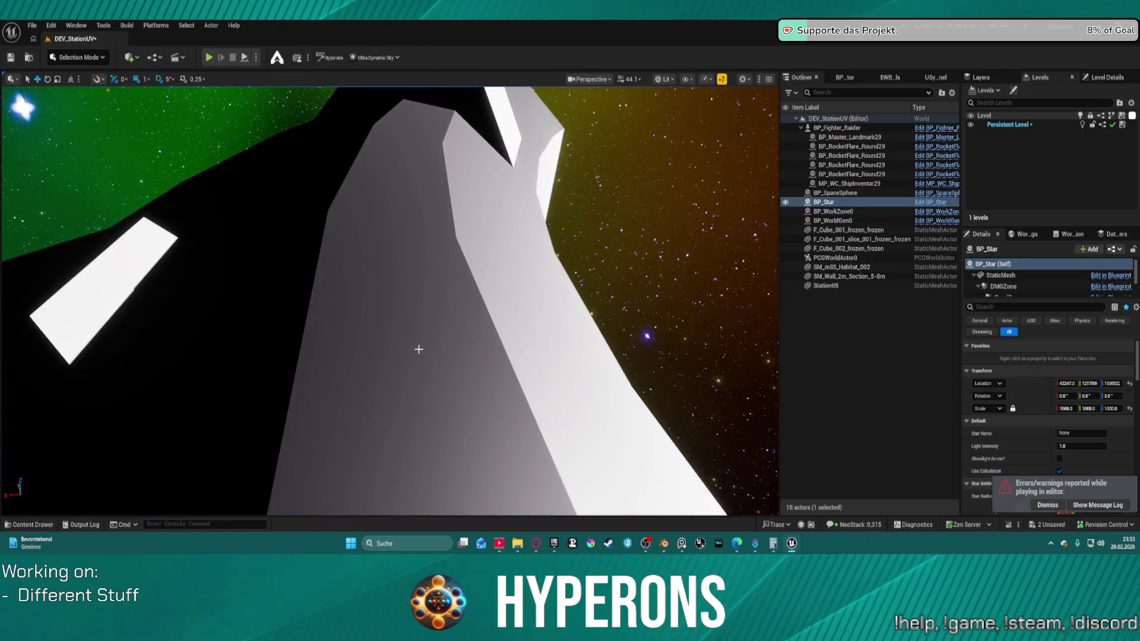
{"action": "right_click", "coordinate": [418, 349]}
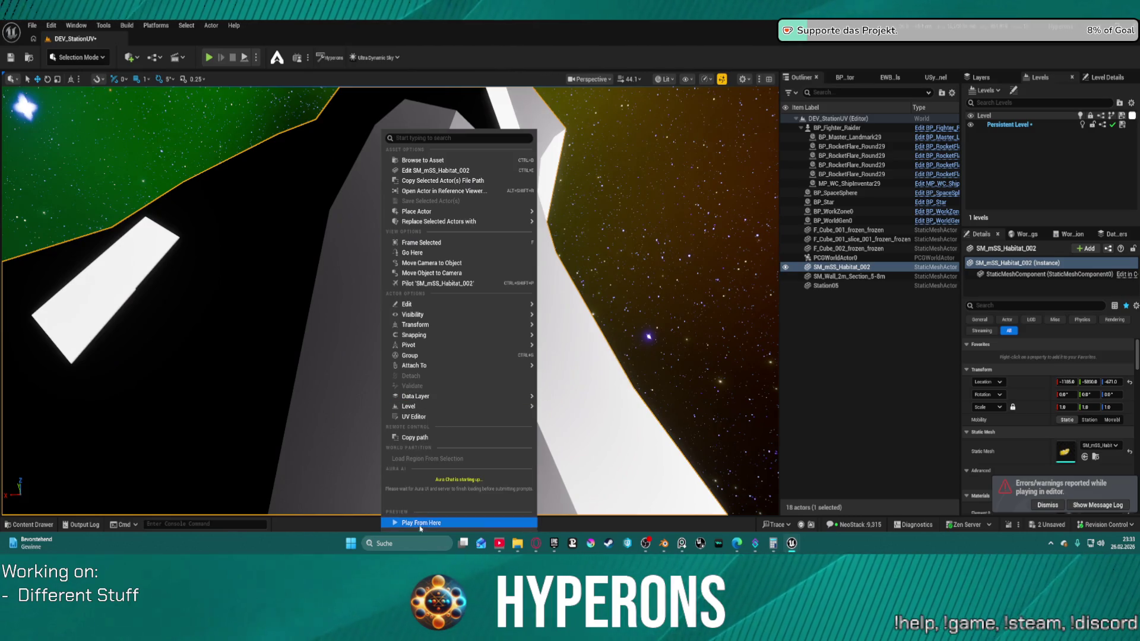
Step: Play-test from the habitat, then filter Details by 'light' and enable Lighting Channel 2
{"action": "left_click", "coordinate": [421, 534]}
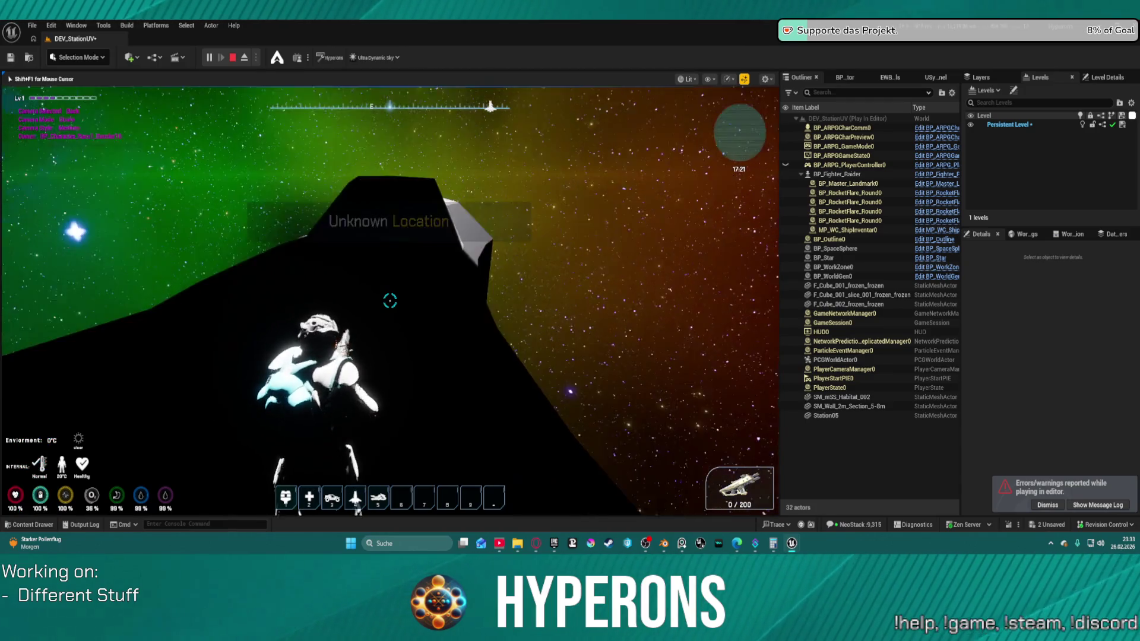
{"action": "key", "text": "Escape"}
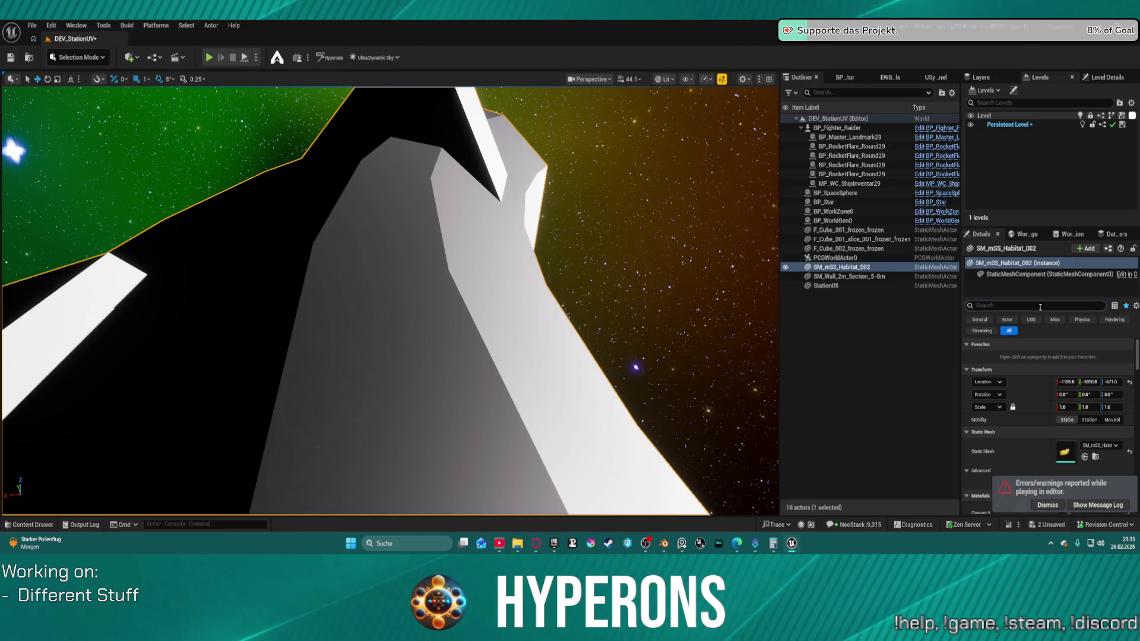
{"action": "type", "text": "light"}
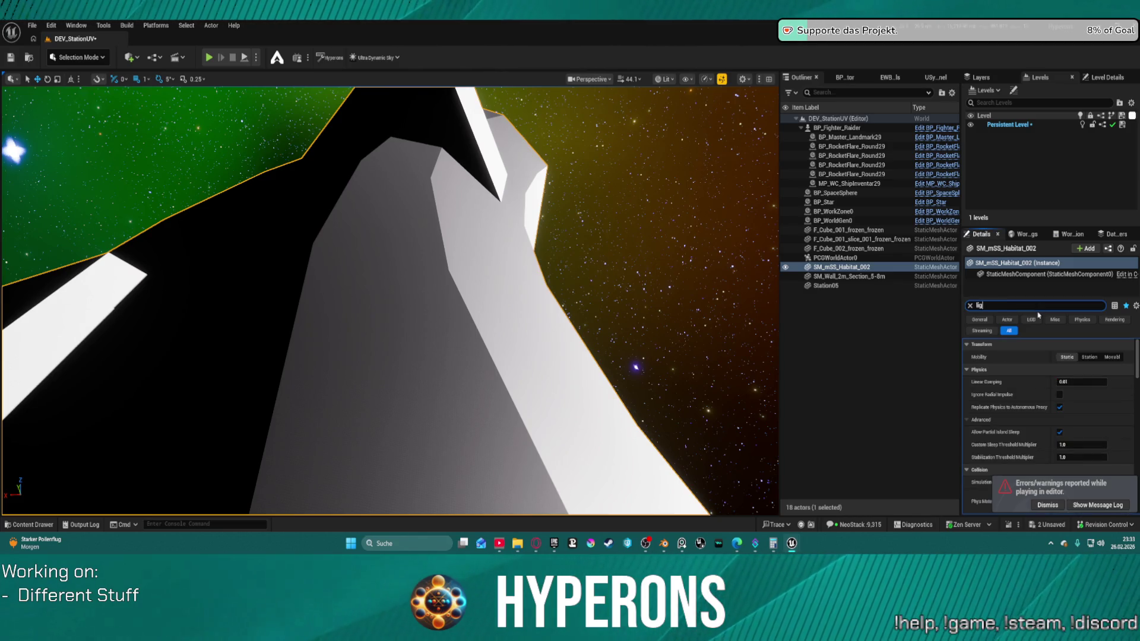
{"action": "scroll", "coordinate": [1074, 415], "scroll_direction": "down", "scroll_amount": 10}
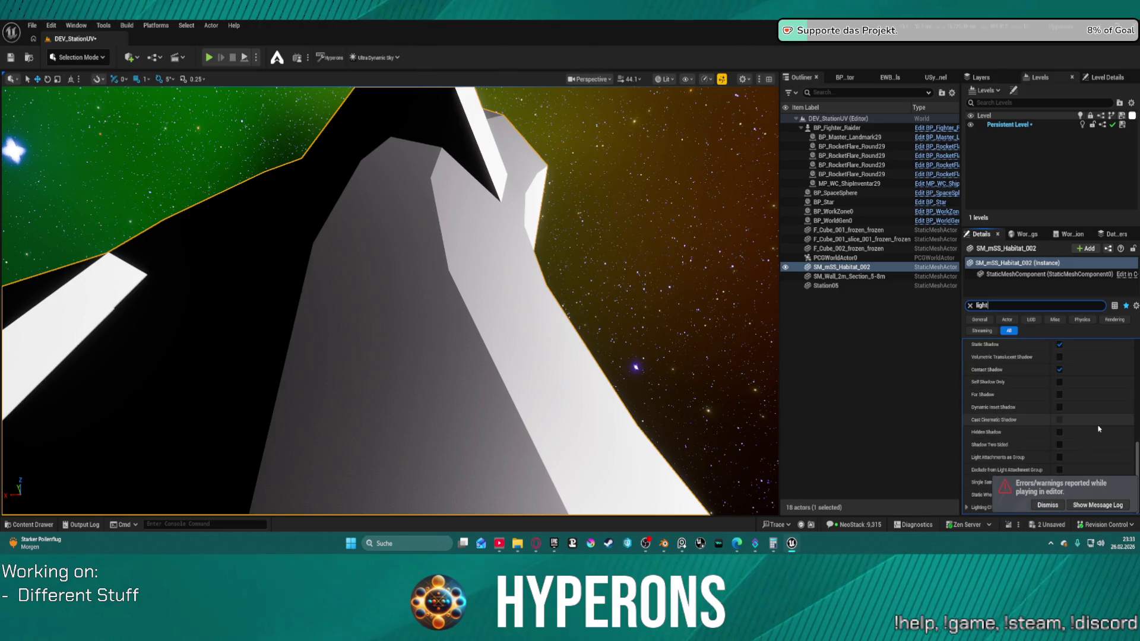
{"action": "left_click", "coordinate": [1083, 508]}
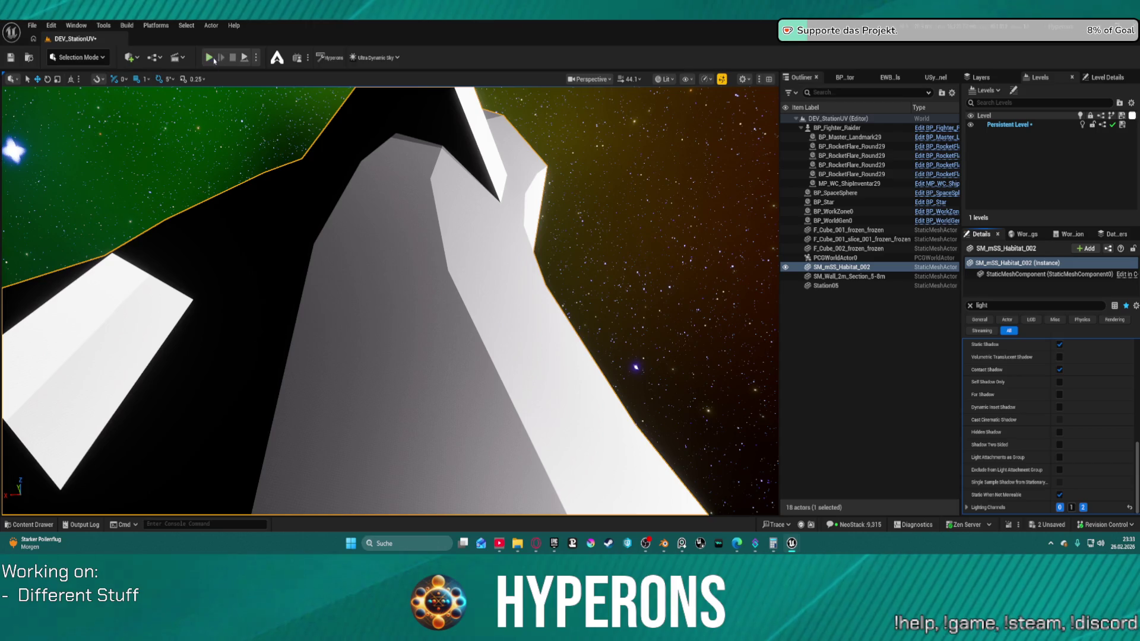
Step: Play-test again from the habitat, then clear the Details property filter
{"action": "right_click", "coordinate": [422, 129]}
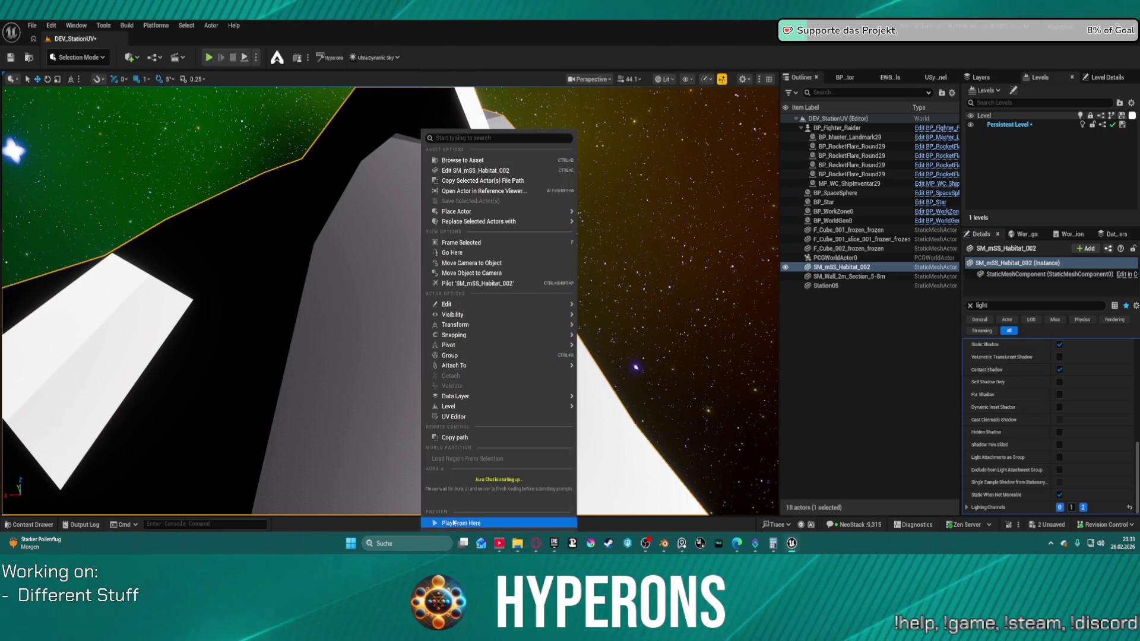
{"action": "left_click", "coordinate": [234, 144]}
{"action": "key", "text": "alt+p"}
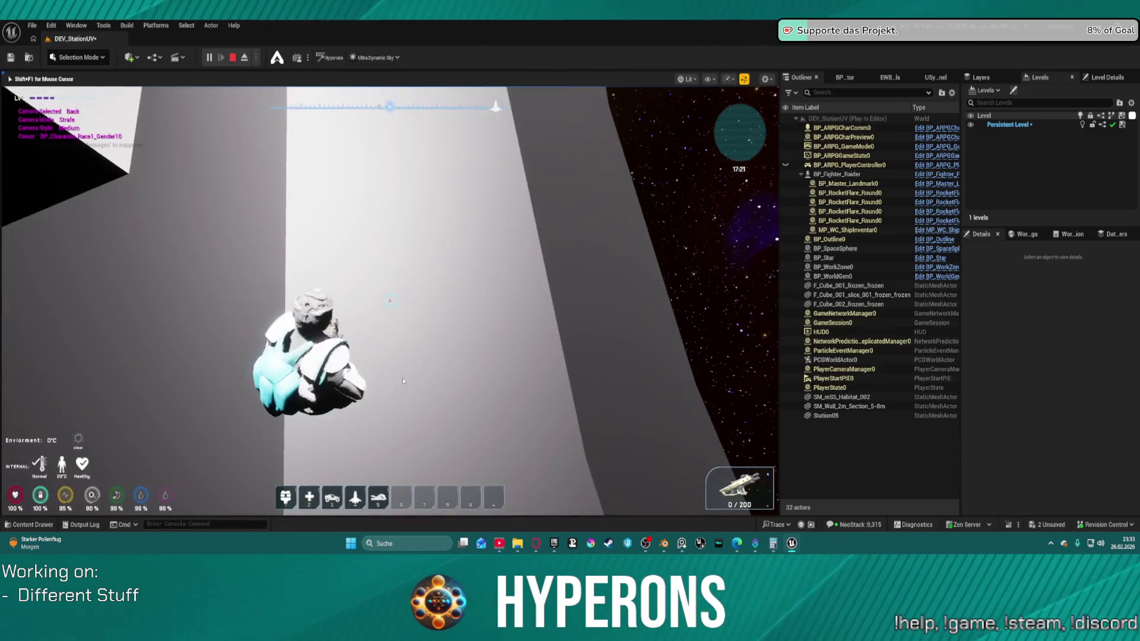
{"action": "key", "text": "Escape"}
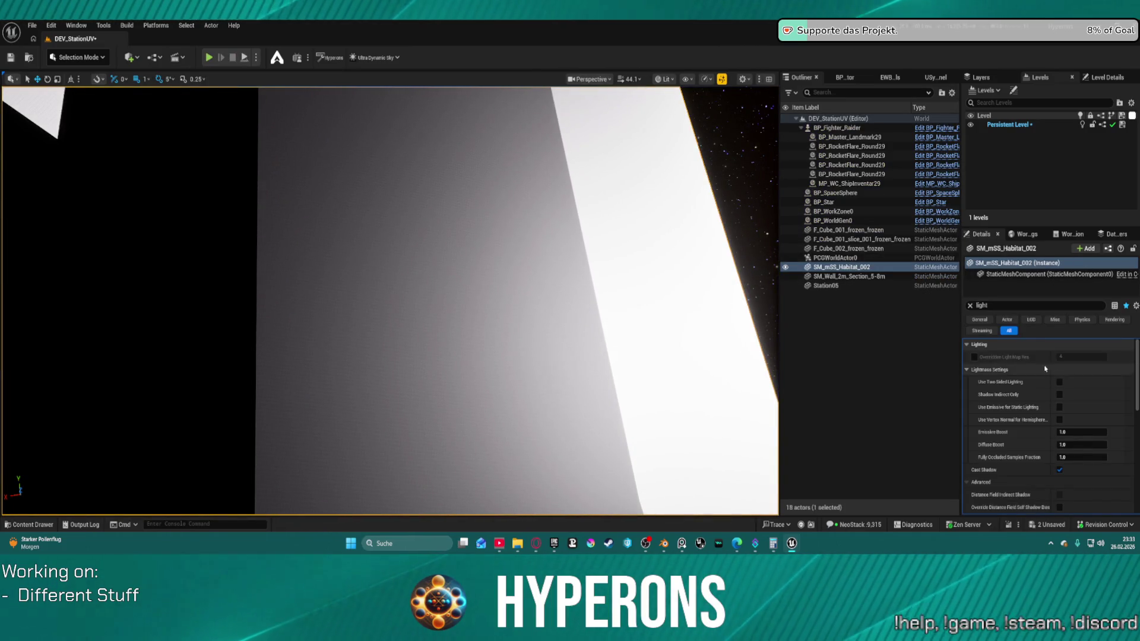
{"action": "left_click", "coordinate": [970, 306]}
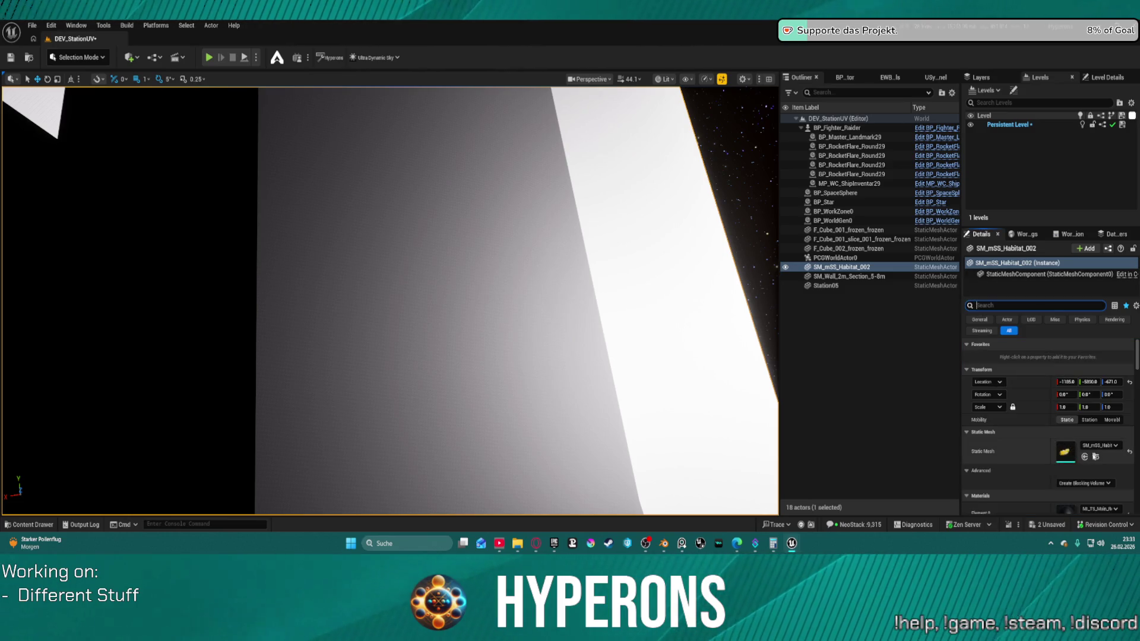
{"action": "key", "text": "ctrl+space"}
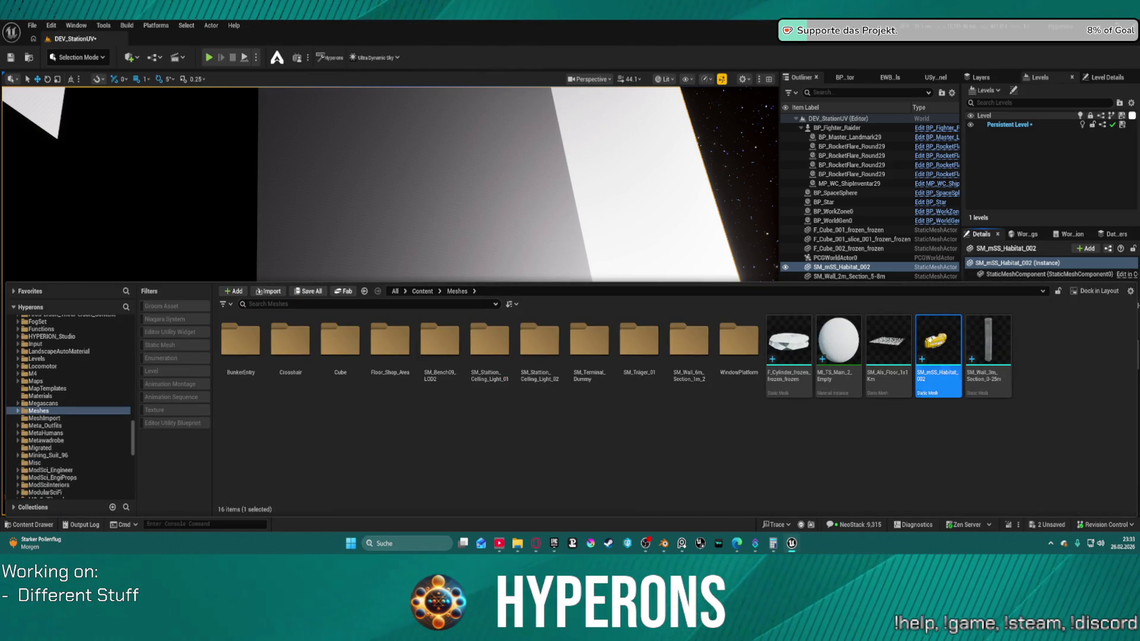
Step: Close the Content Drawer, returning to the viewport and the habitat's properties
{"action": "key", "text": "ctrl+space"}
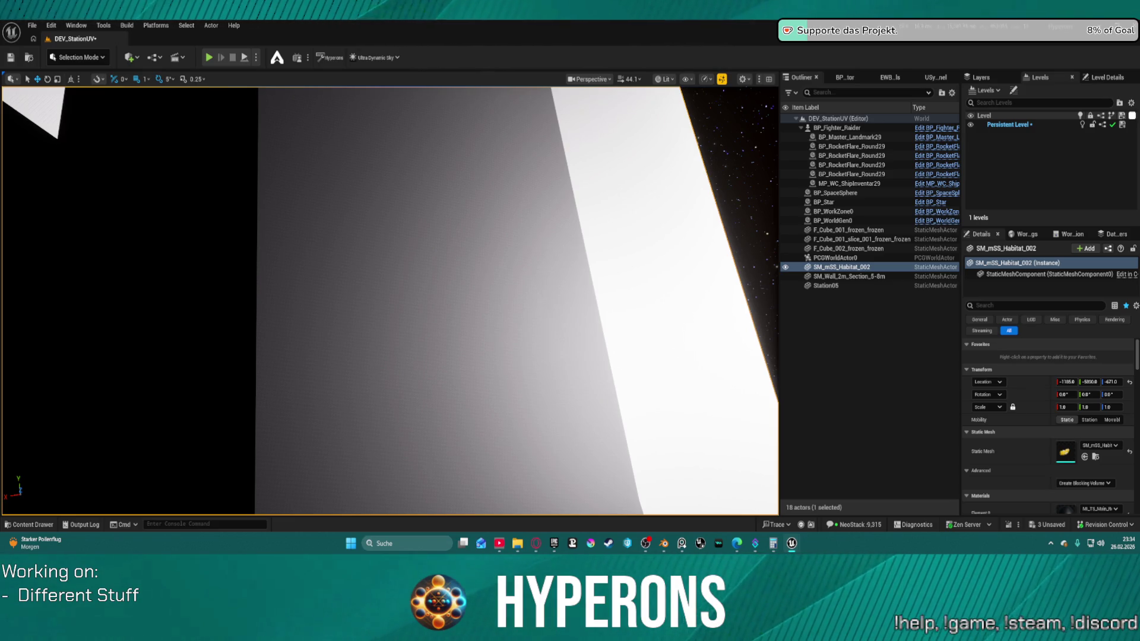
{"action": "right_click", "coordinate": [823, 267]}
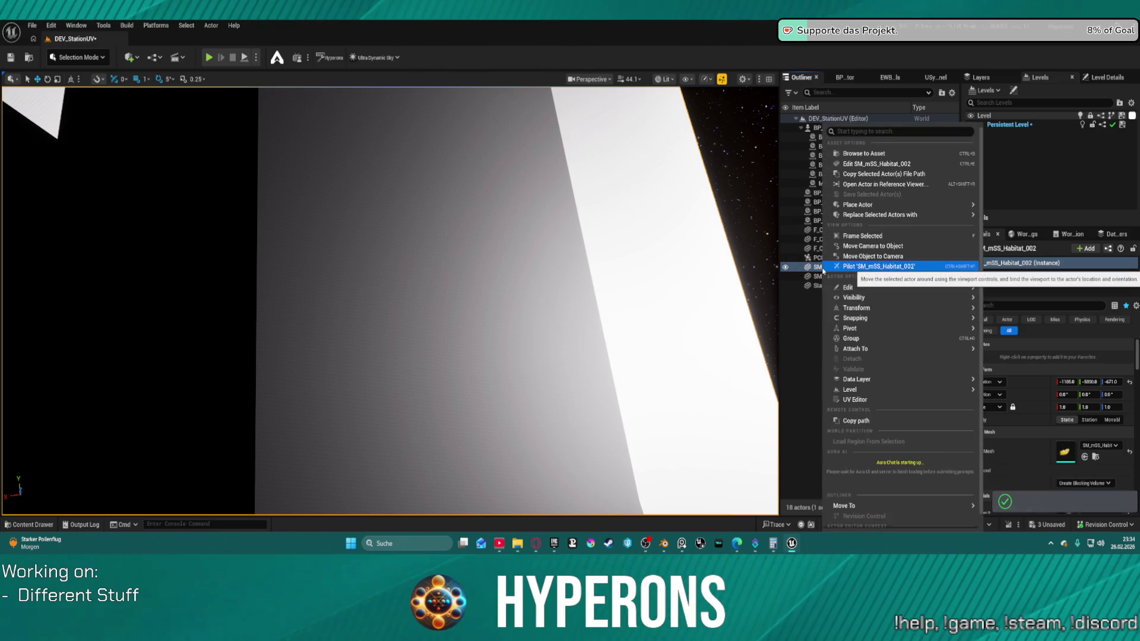
Step: Dismiss the actor context menu and start a Play In Editor session with Alt+P
{"action": "key", "text": "Escape"}
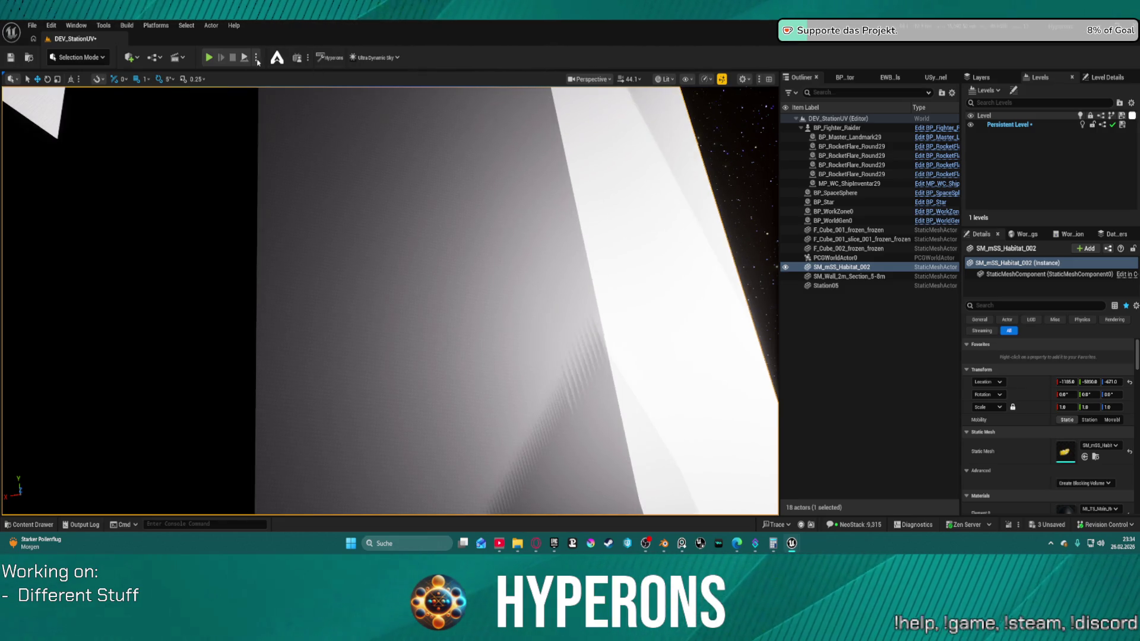
{"action": "key", "text": "alt+p"}
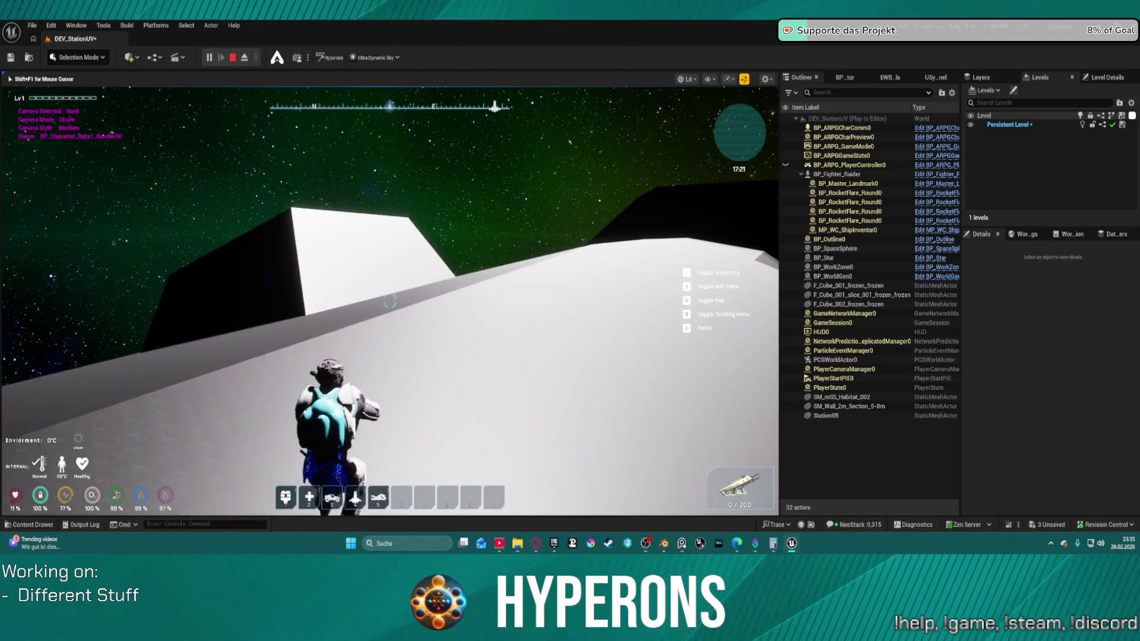
Step: Respawn the character, put a Bandage in hotbar slot 6, and heal with bandages
{"action": "key", "text": "space"}
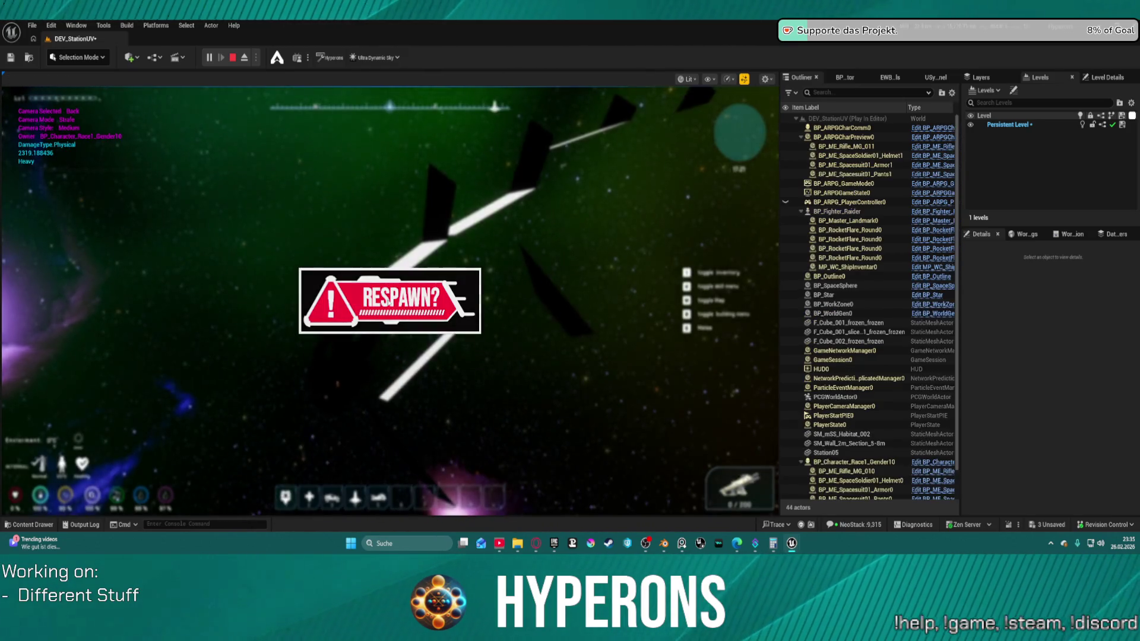
{"action": "left_click", "coordinate": [390, 300]}
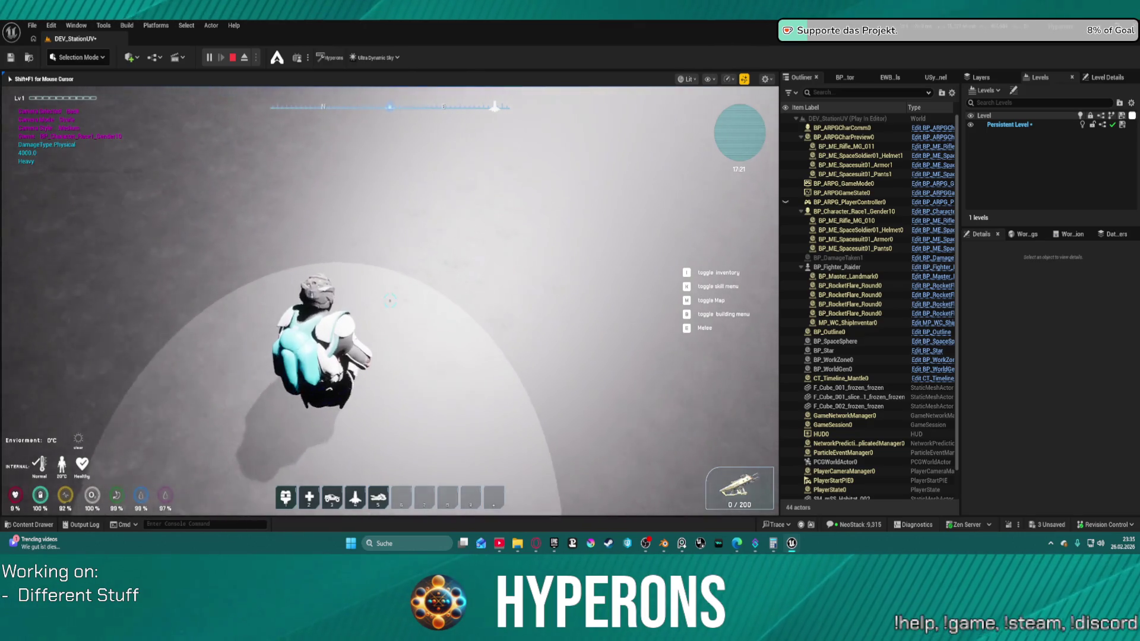
{"action": "key", "text": "i"}
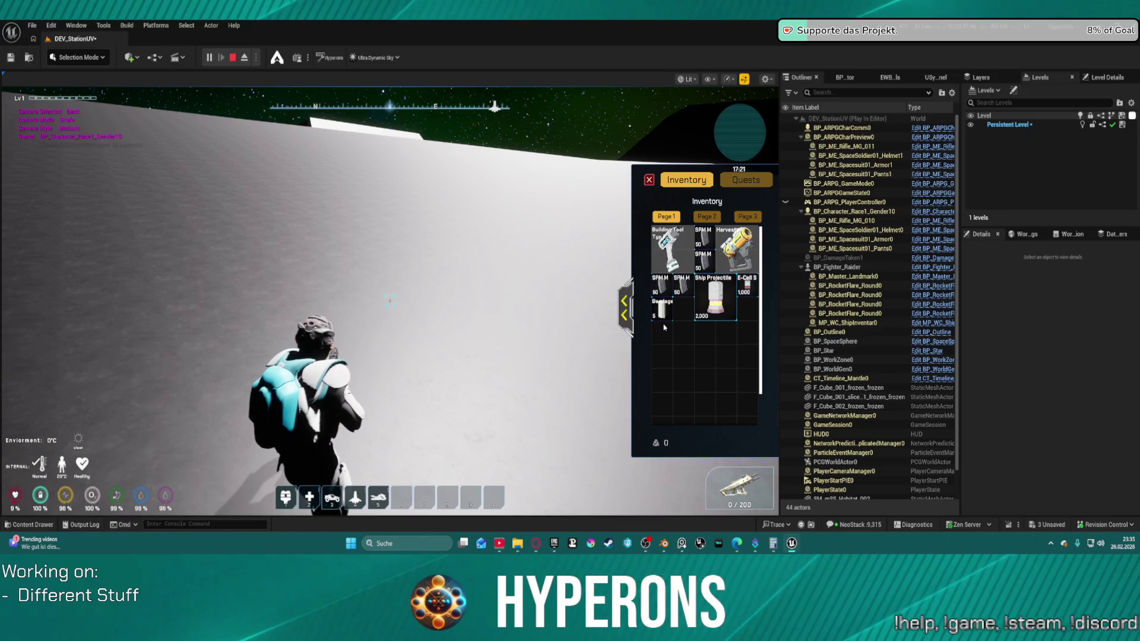
{"action": "mouse_move", "coordinate": [661, 309]}
{"action": "left_mouse_down"}
{"action": "mouse_move", "coordinate": [364, 530]}
{"action": "mouse_move", "coordinate": [404, 502]}
{"action": "left_mouse_up"}
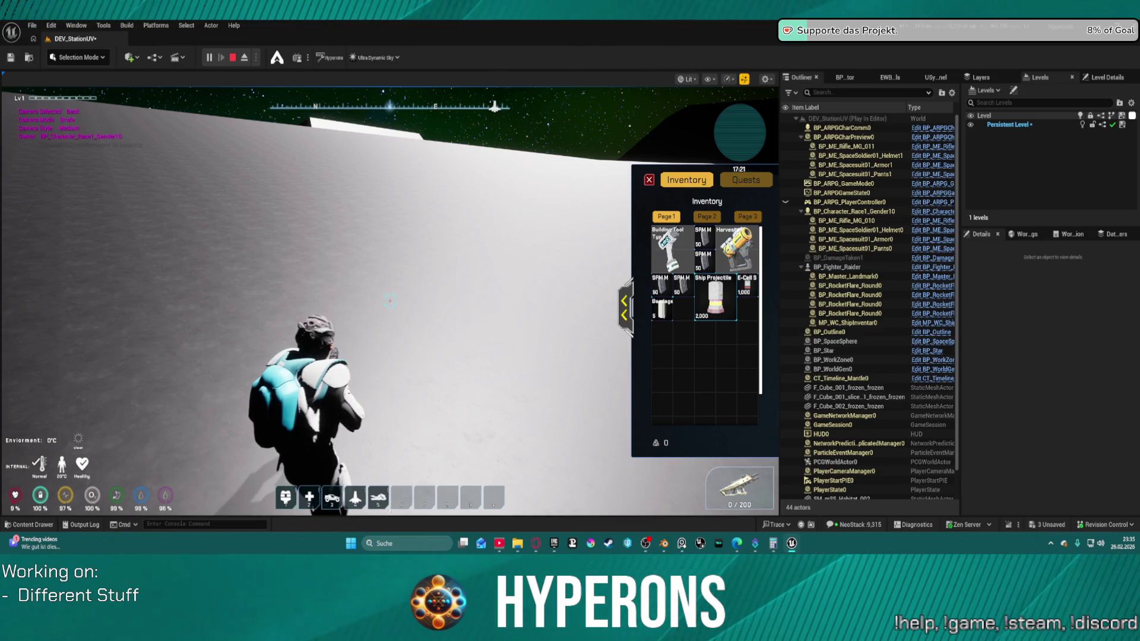
{"action": "mouse_move", "coordinate": [662, 309]}
{"action": "left_mouse_down"}
{"action": "mouse_move", "coordinate": [411, 479]}
{"action": "mouse_move", "coordinate": [404, 502]}
{"action": "left_mouse_up"}
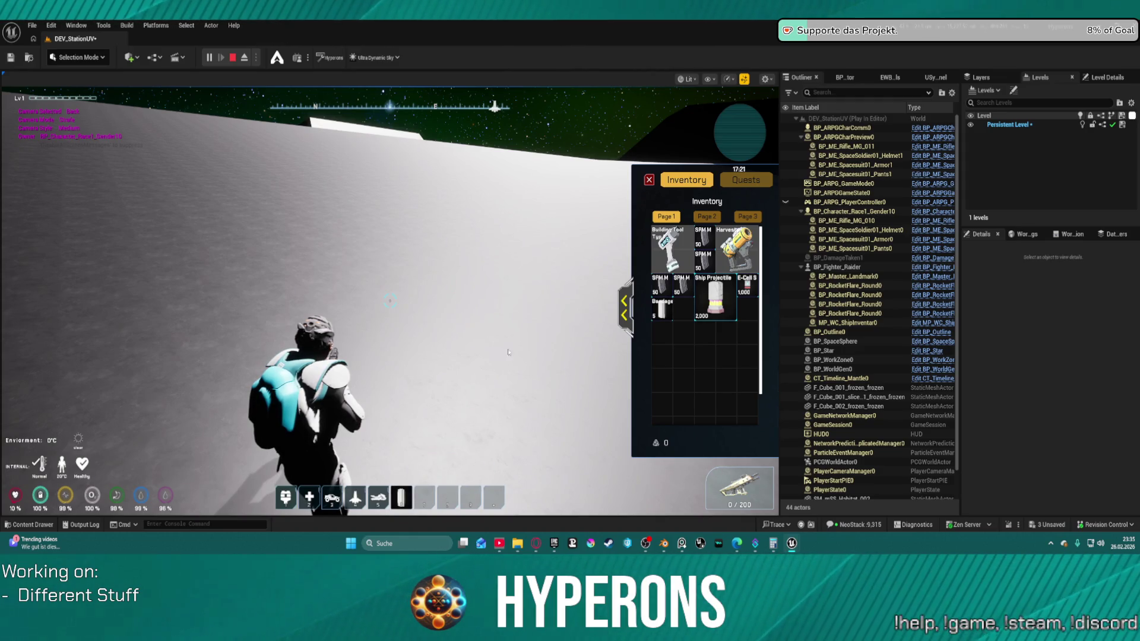
{"action": "left_click", "coordinate": [648, 181]}
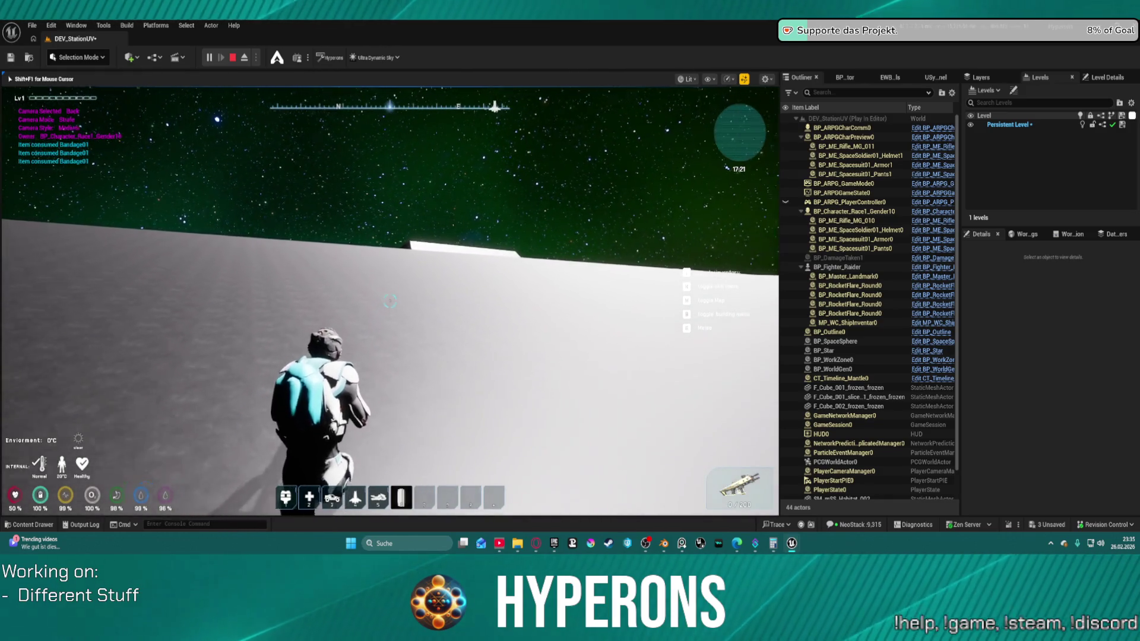
{"action": "key", "text": "6"}
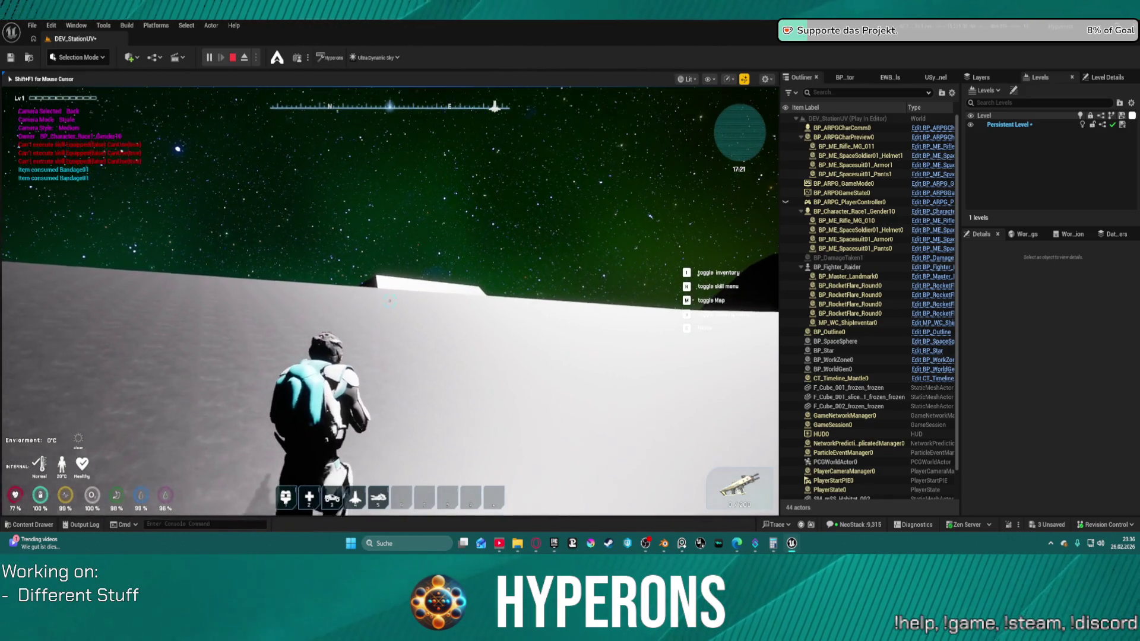
Step: Draw the rifle, jetpack-boost and jump up the habitat ramp, then stop the play test
{"action": "left_click", "coordinate": [390, 300]}
{"action": "key", "text": "space"}
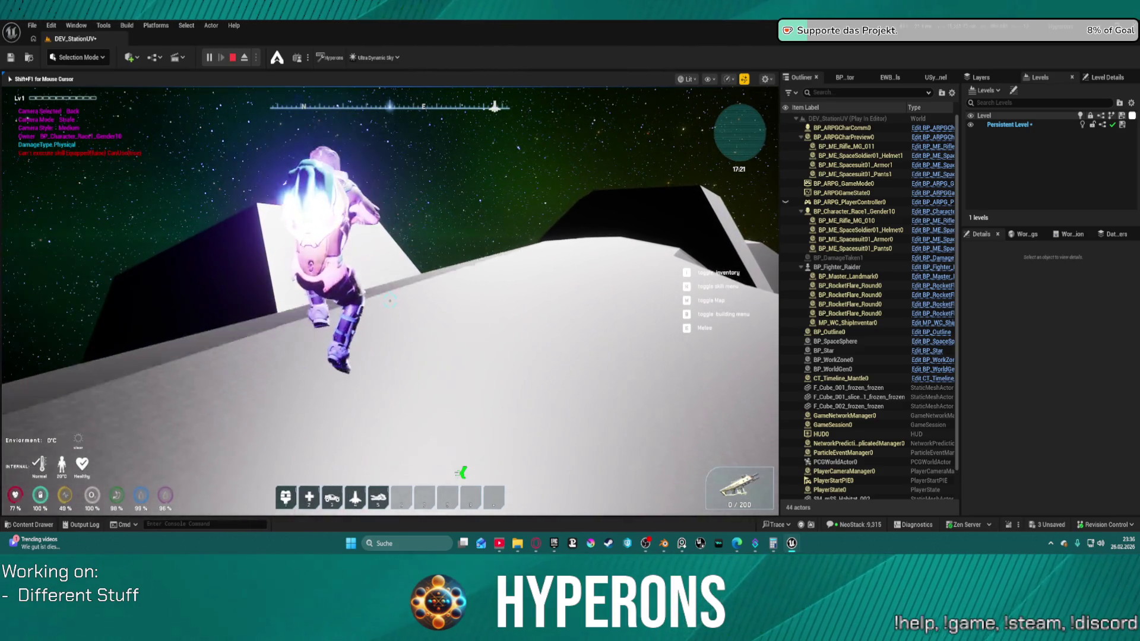
{"action": "key", "text": "w"}
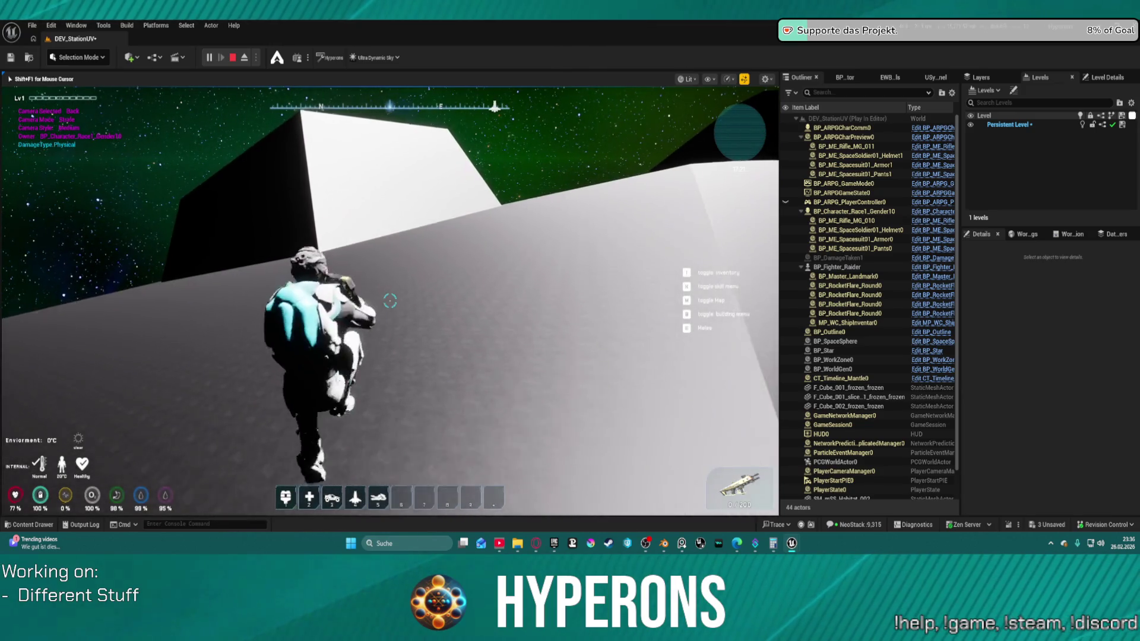
{"action": "key", "text": "shift"}
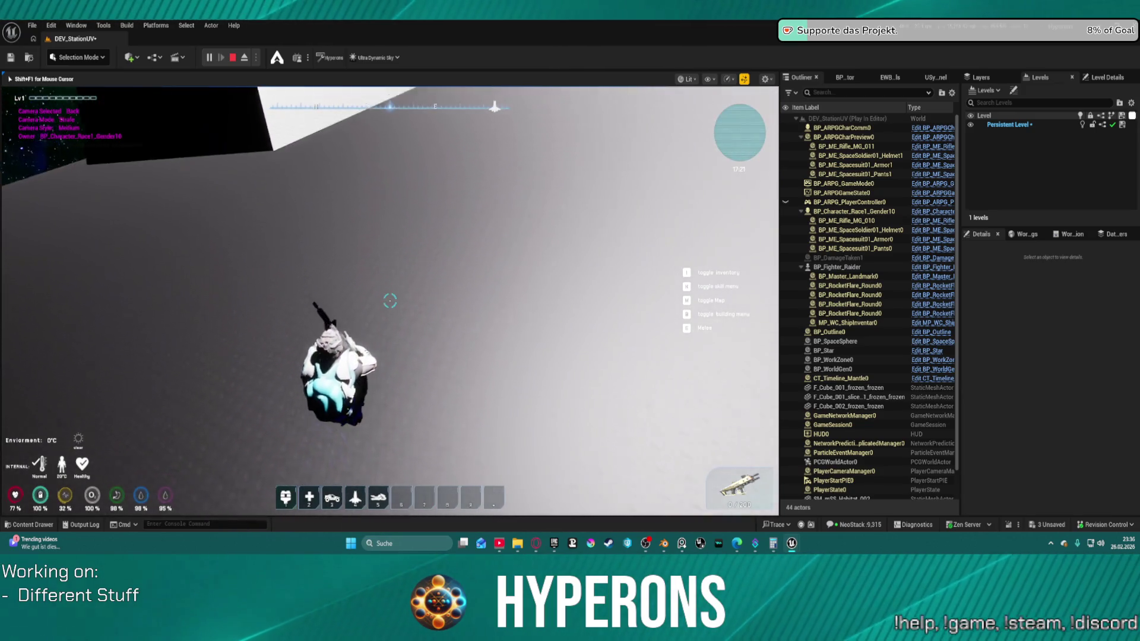
{"action": "key", "text": "space"}
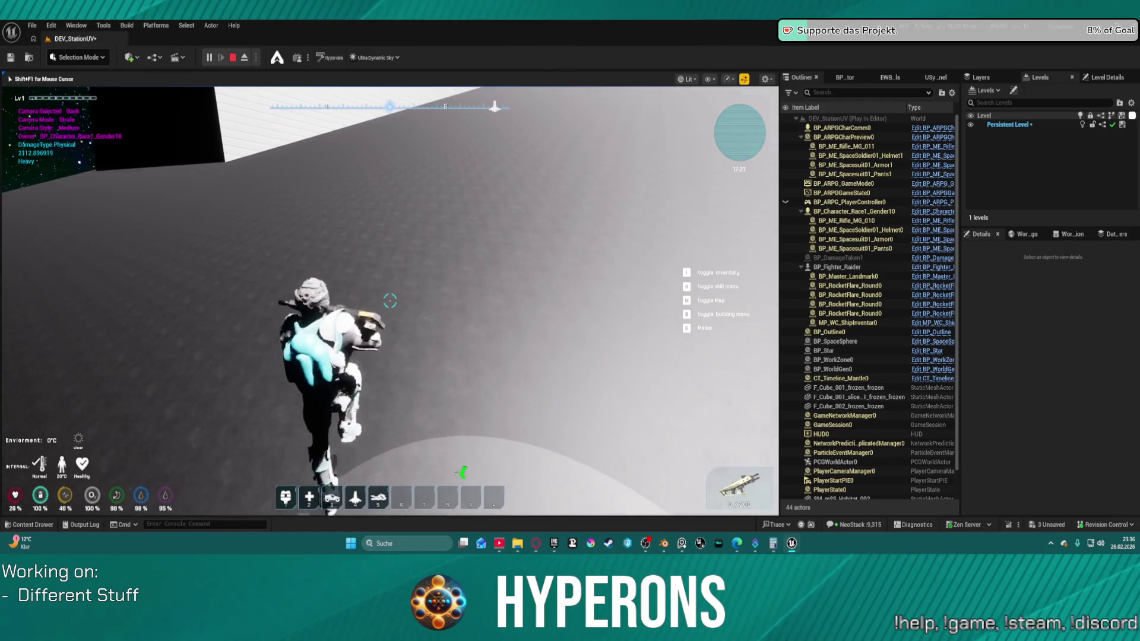
{"action": "key", "text": "w"}
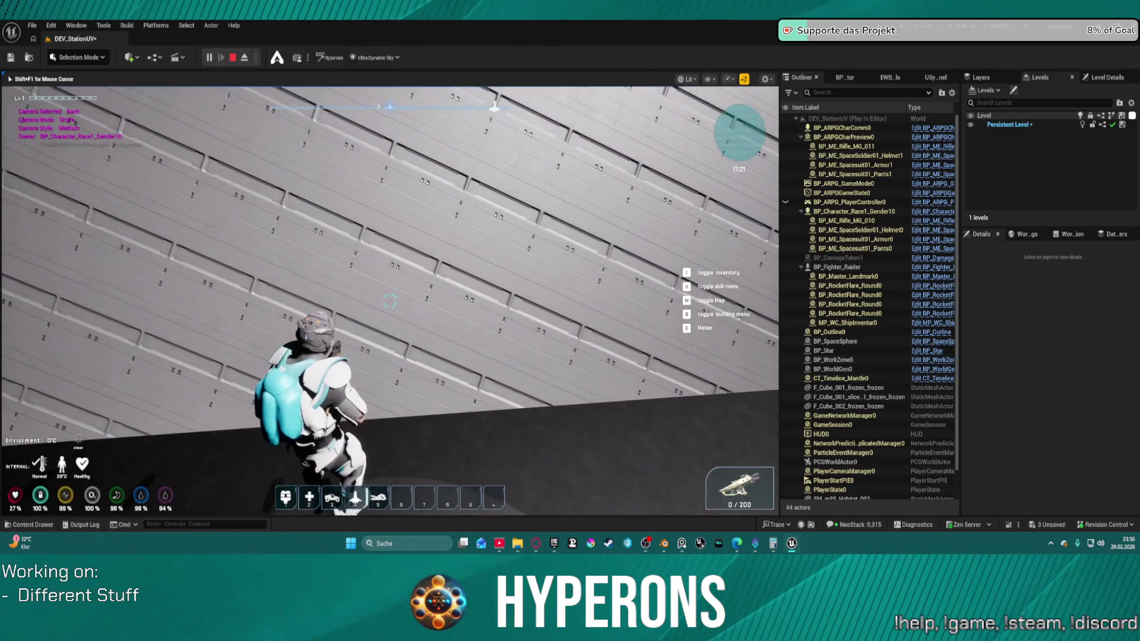
{"action": "key", "text": "Escape"}
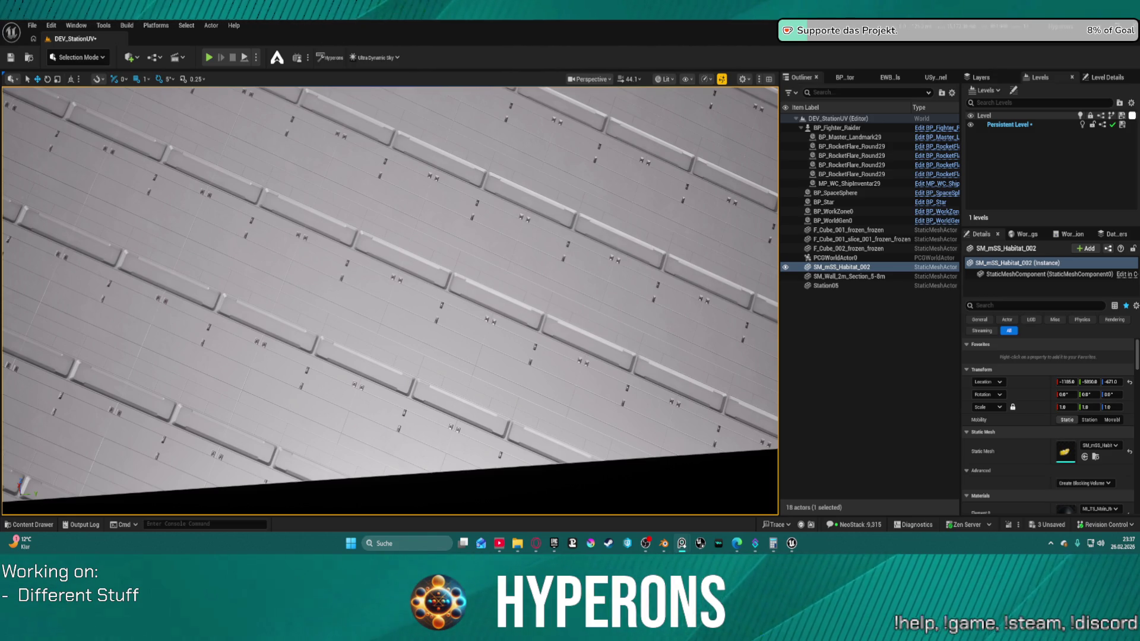
Step: Switch back to the Unreal editor window with Alt+Tab
{"action": "key", "text": "alt+Tab"}
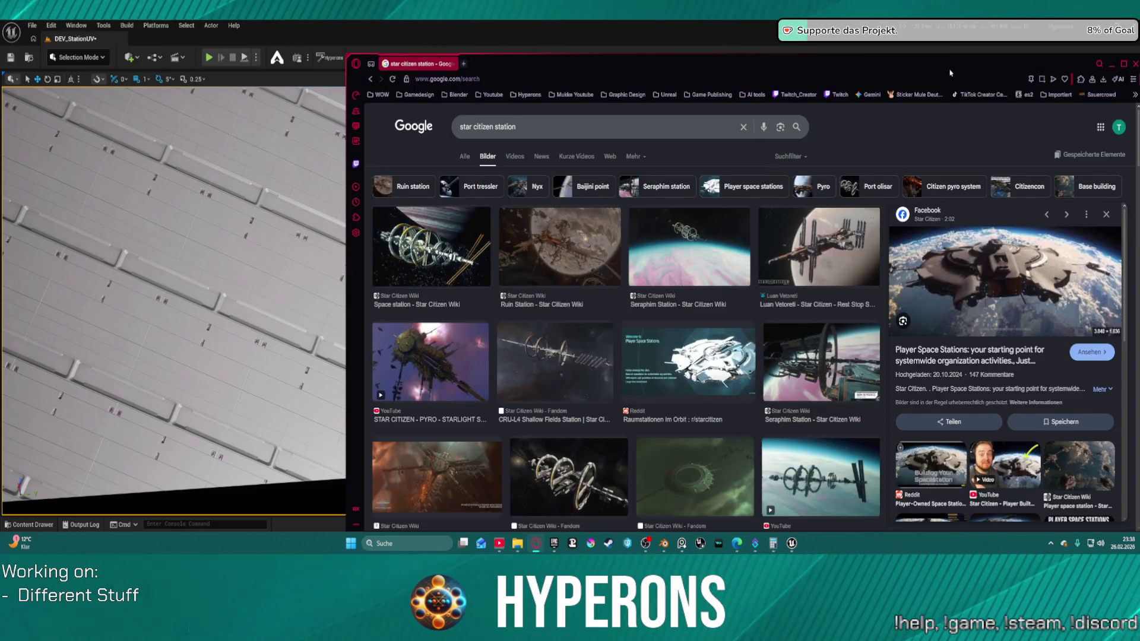
Step: Maximize the browser and scroll through the 'star citizen station' image results
{"action": "left_click_drag", "start_coordinate": [1118, 59], "coordinate": [821, 55]}
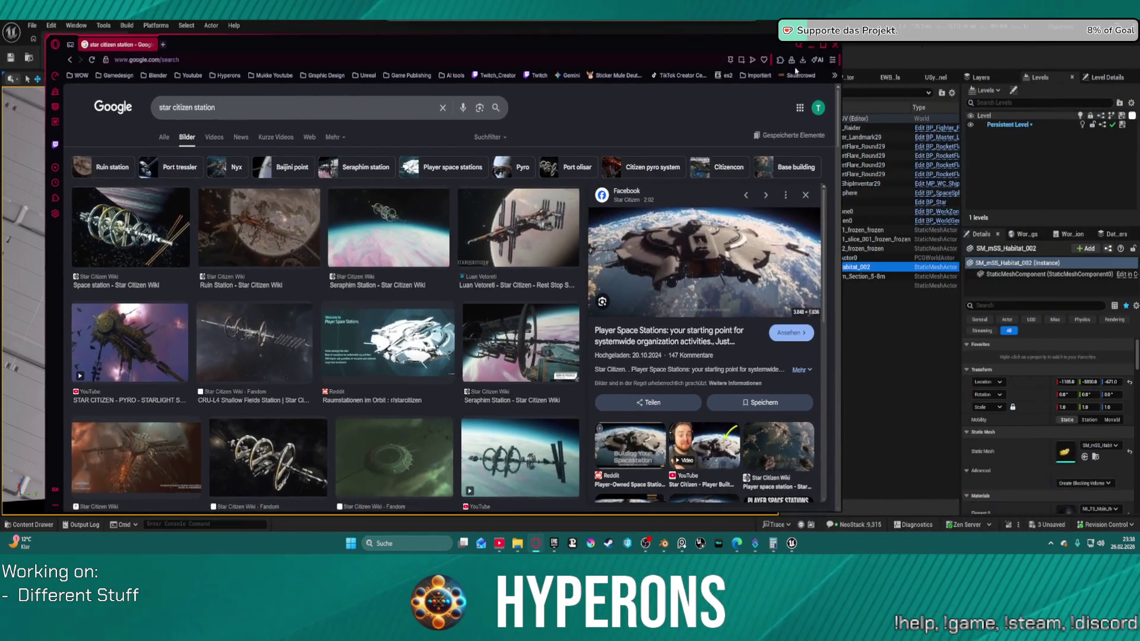
{"action": "left_click", "coordinate": [823, 45]}
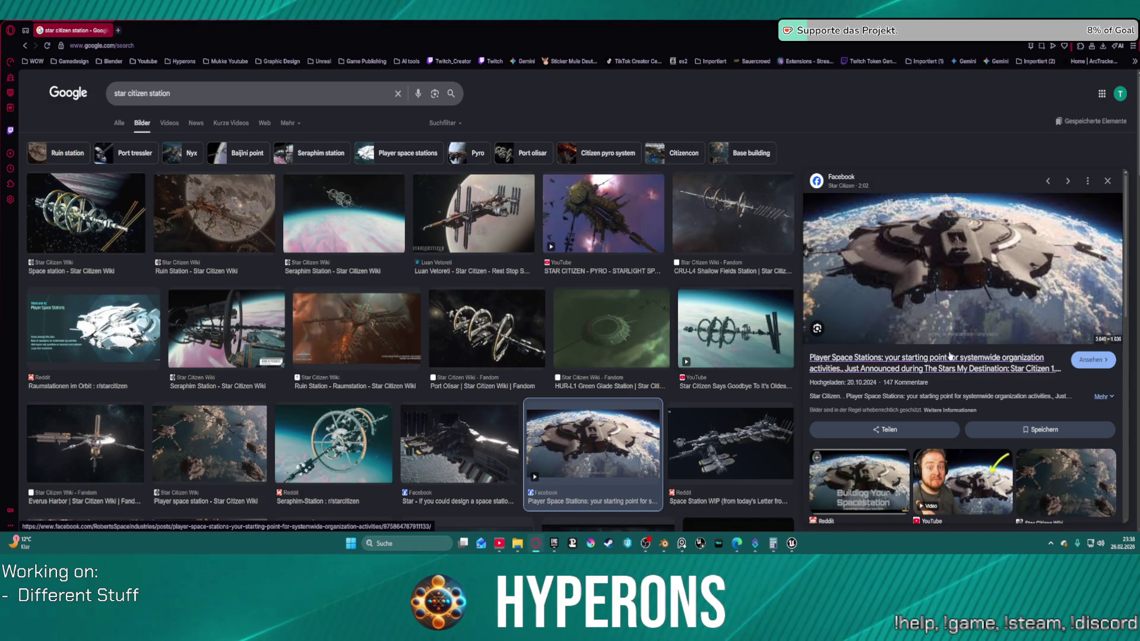
{"action": "scroll", "coordinate": [949, 357], "scroll_direction": "down", "scroll_amount": 4}
{"action": "scroll", "coordinate": [558, 411], "scroll_direction": "down", "scroll_amount": 6}
{"action": "scroll", "coordinate": [558, 412], "scroll_direction": "down", "scroll_amount": 6}
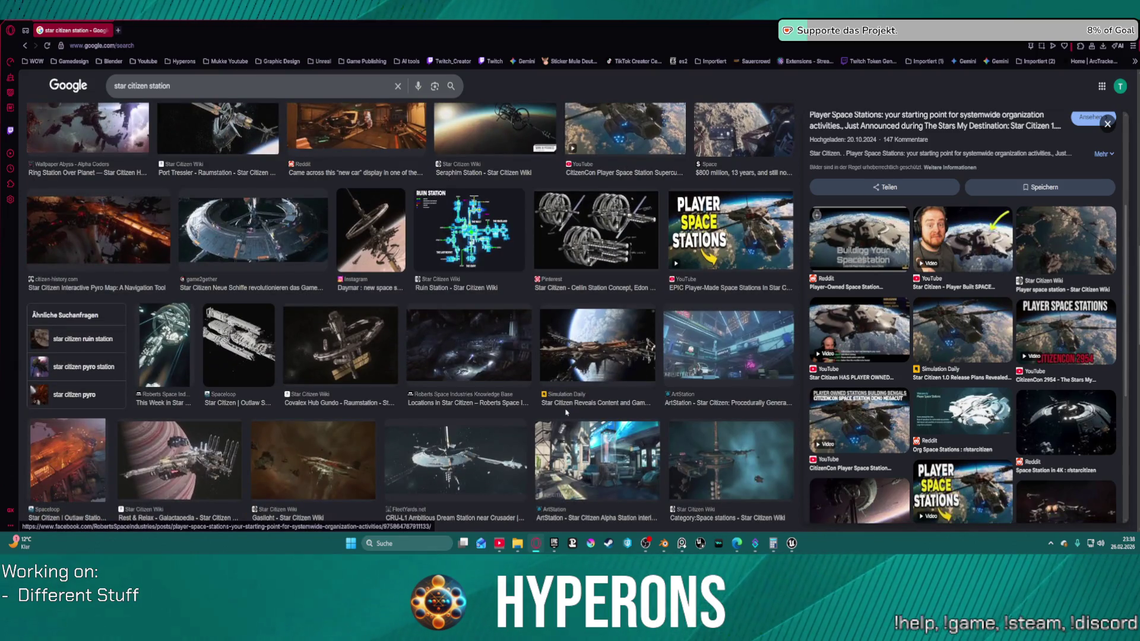
{"action": "scroll", "coordinate": [566, 411], "scroll_direction": "down", "scroll_amount": 3}
{"action": "scroll", "coordinate": [551, 387], "scroll_direction": "down", "scroll_amount": 5}
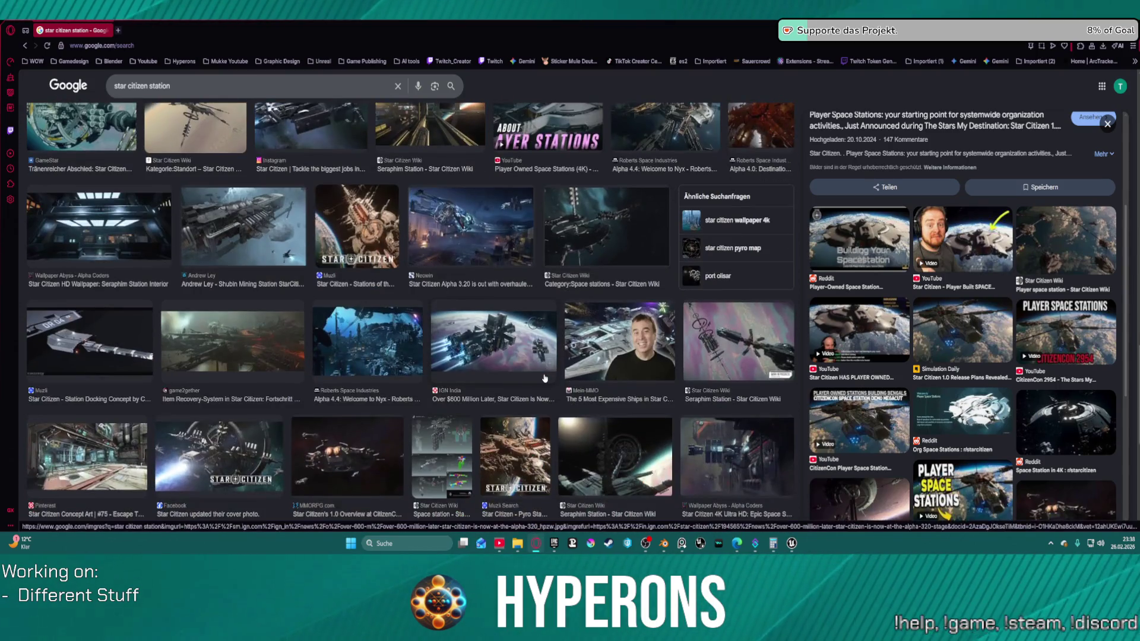
{"action": "scroll", "coordinate": [545, 378], "scroll_direction": "down", "scroll_amount": 8}
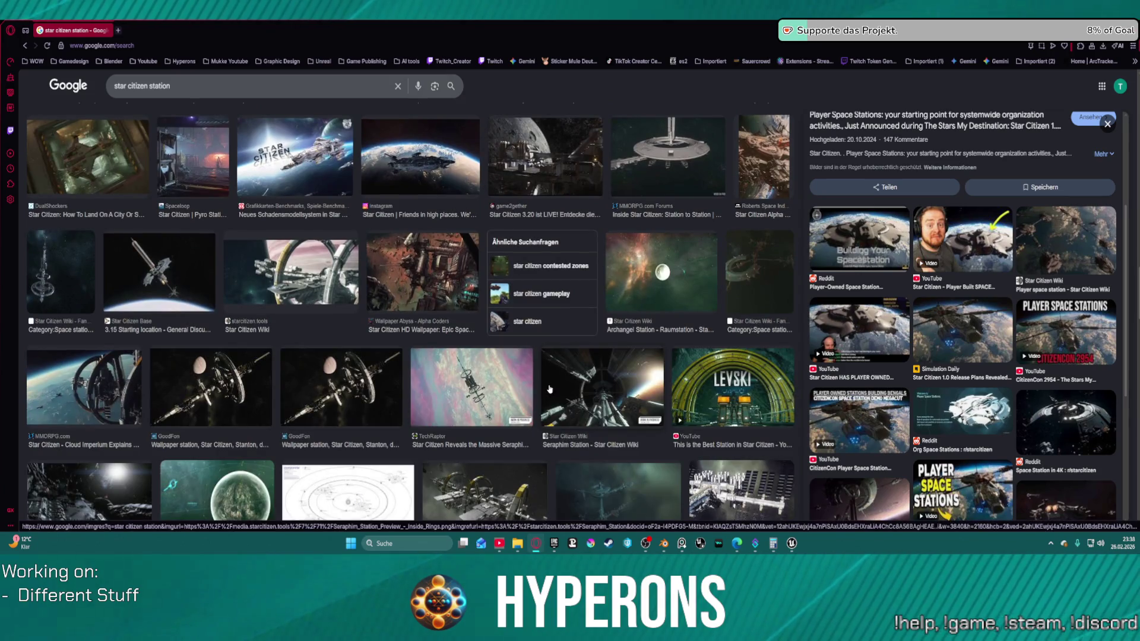
{"action": "scroll", "coordinate": [549, 389], "scroll_direction": "down", "scroll_amount": 5}
{"action": "scroll", "coordinate": [539, 372], "scroll_direction": "down", "scroll_amount": 5}
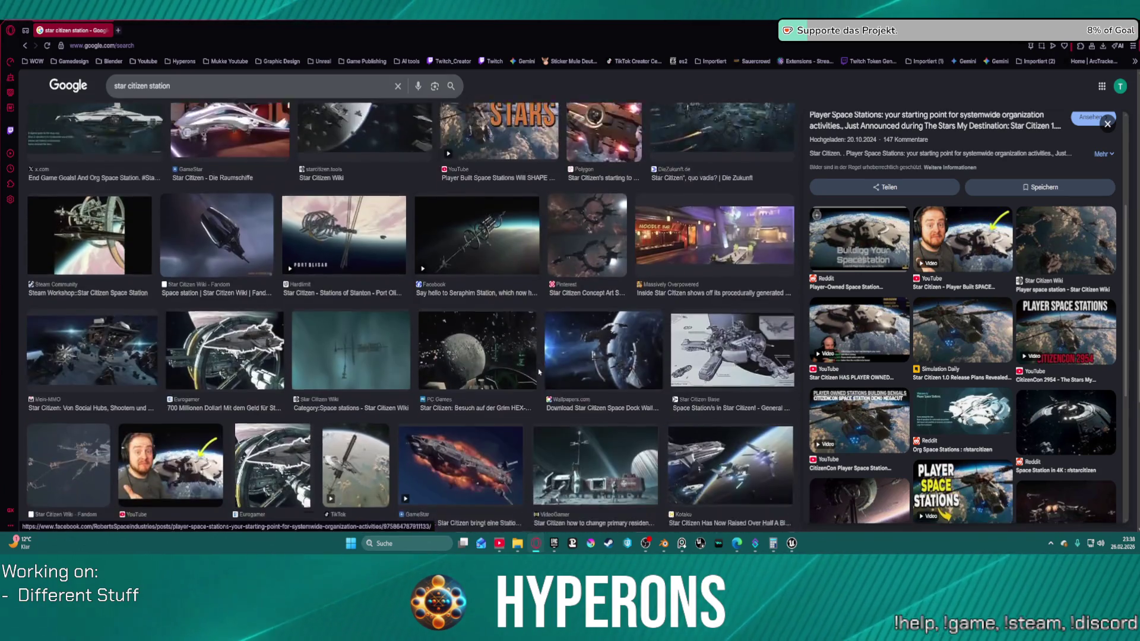
{"action": "scroll", "coordinate": [539, 372], "scroll_direction": "down", "scroll_amount": 1}
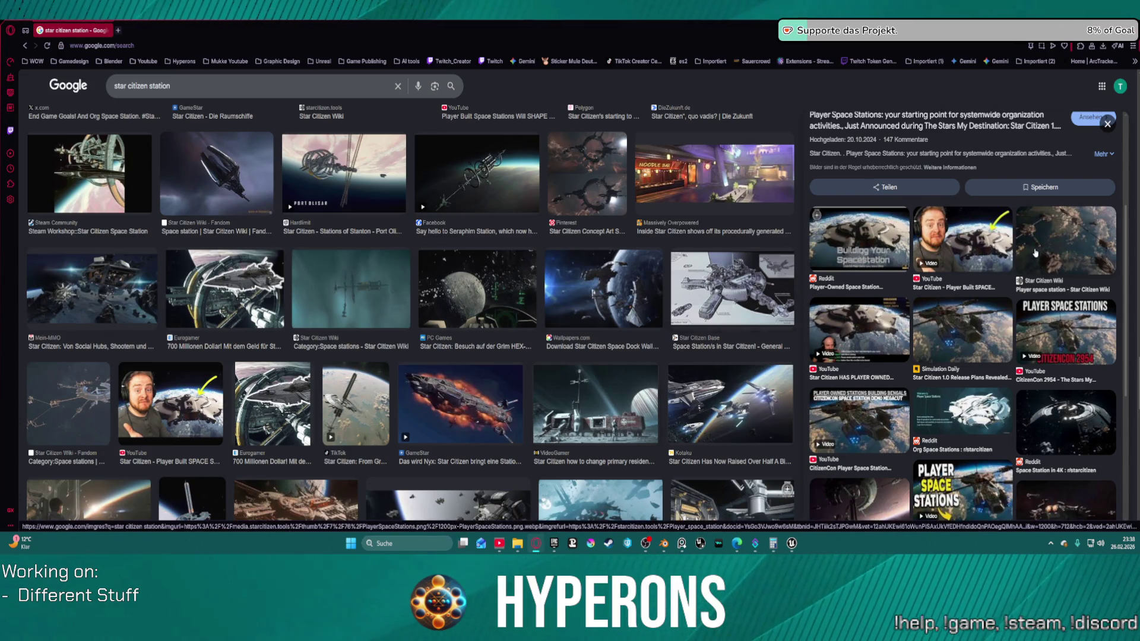
{"action": "scroll", "coordinate": [1035, 254], "scroll_direction": "down", "scroll_amount": 4}
{"action": "scroll", "coordinate": [321, 378], "scroll_direction": "down", "scroll_amount": 6}
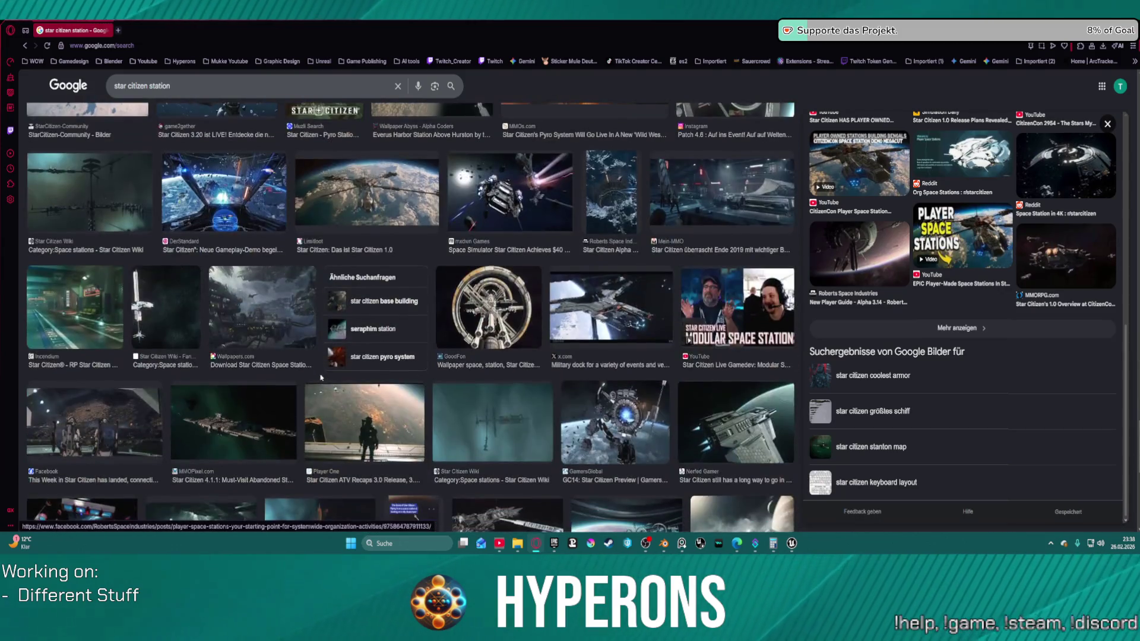
{"action": "scroll", "coordinate": [320, 379], "scroll_direction": "down", "scroll_amount": 8}
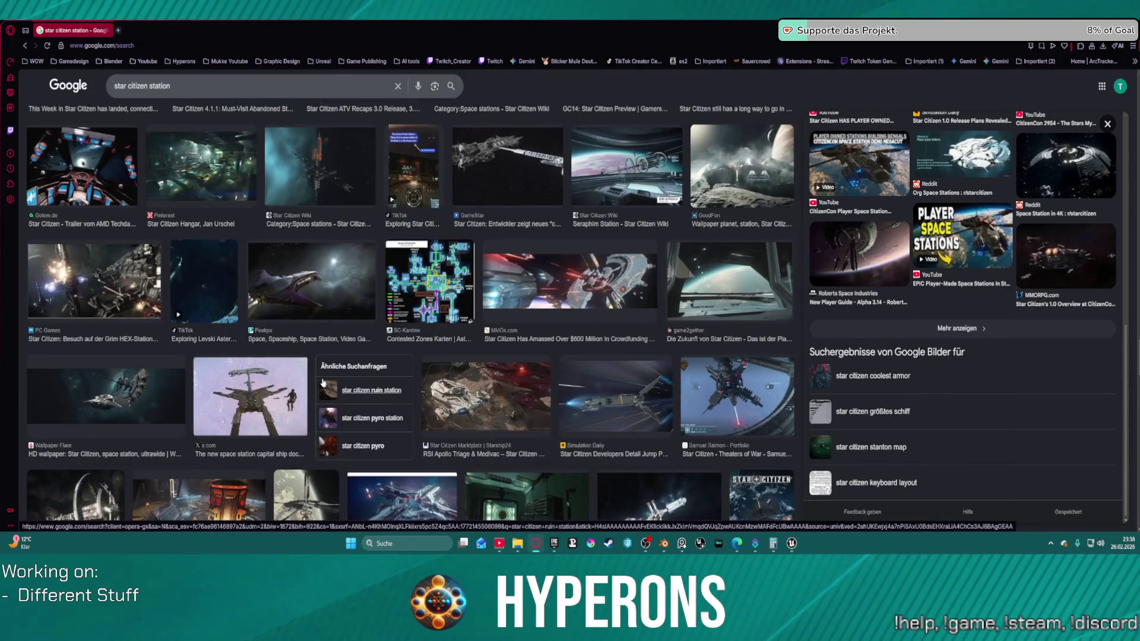
{"action": "scroll", "coordinate": [317, 378], "scroll_direction": "down", "scroll_amount": 5}
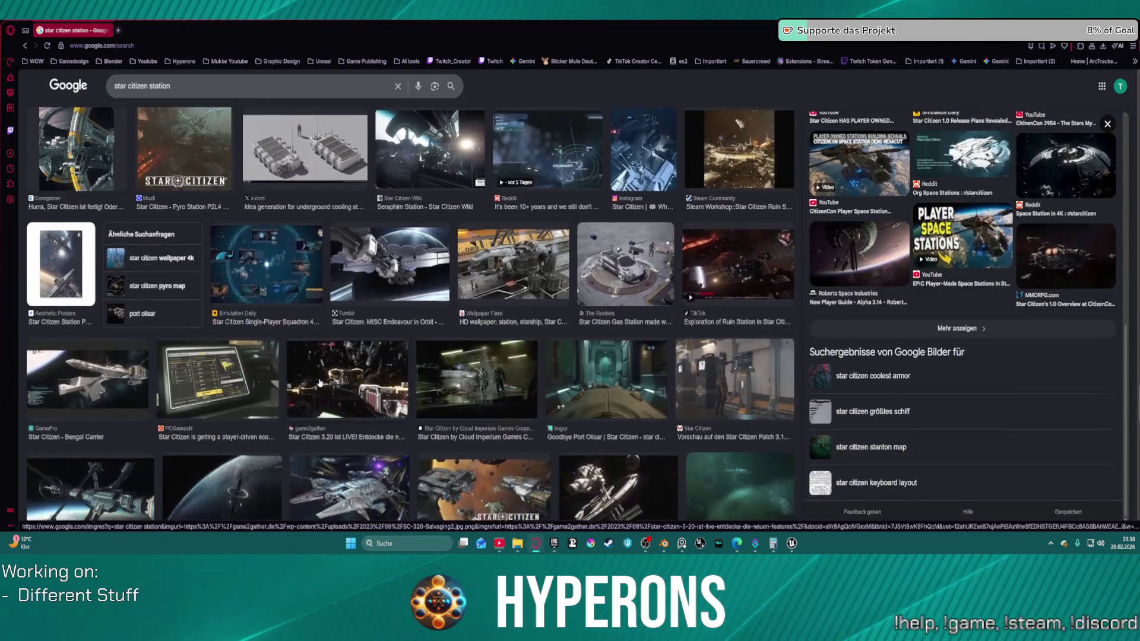
Step: Search Google Images for 'star citizen station concept'
{"action": "left_click", "coordinate": [217, 86]}
{"action": "type", "text": "conzept"}
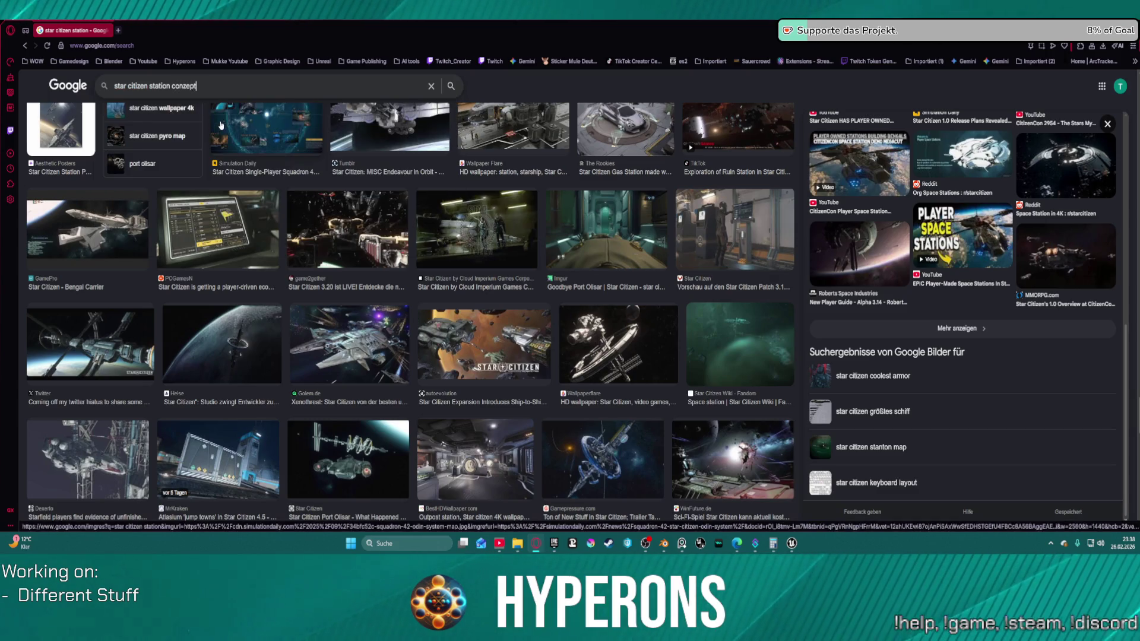
{"action": "key", "text": "Return"}
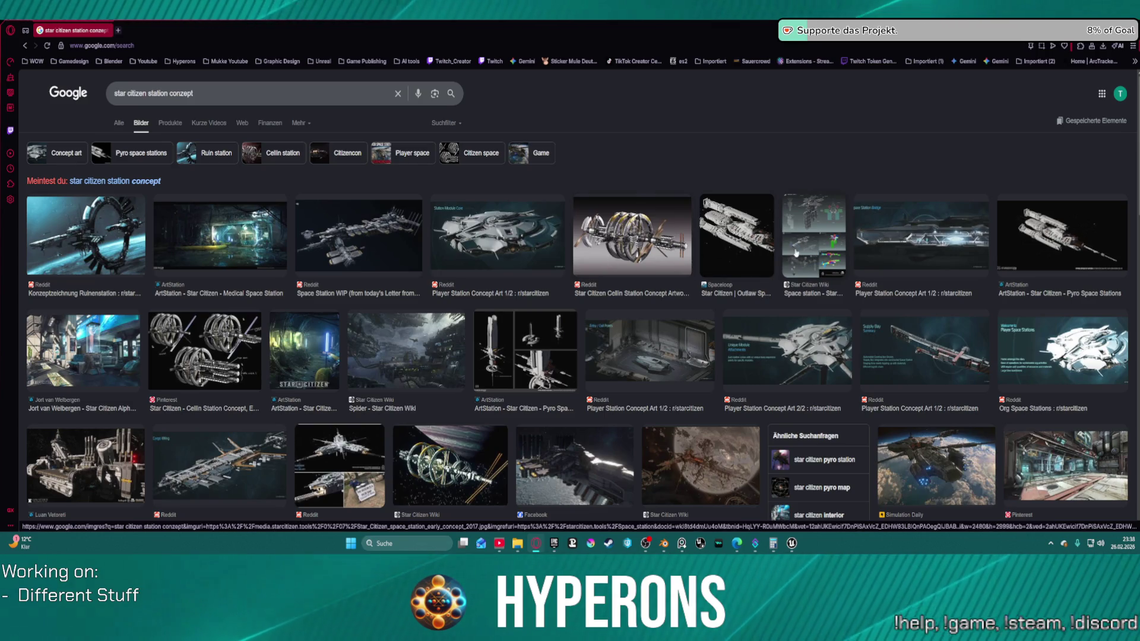
Step: Open the MMOPixel.com space station image from the results in its own tab
{"action": "scroll", "coordinate": [589, 273], "scroll_direction": "down", "scroll_amount": 4}
{"action": "scroll", "coordinate": [588, 273], "scroll_direction": "down", "scroll_amount": 6}
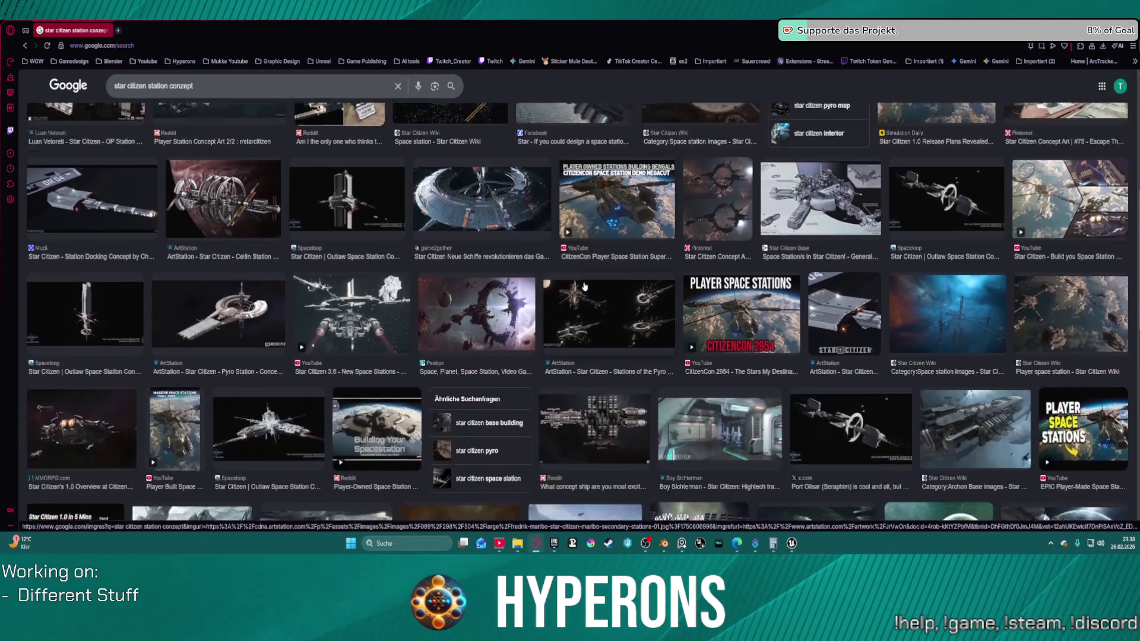
{"action": "scroll", "coordinate": [581, 276], "scroll_direction": "down", "scroll_amount": 7}
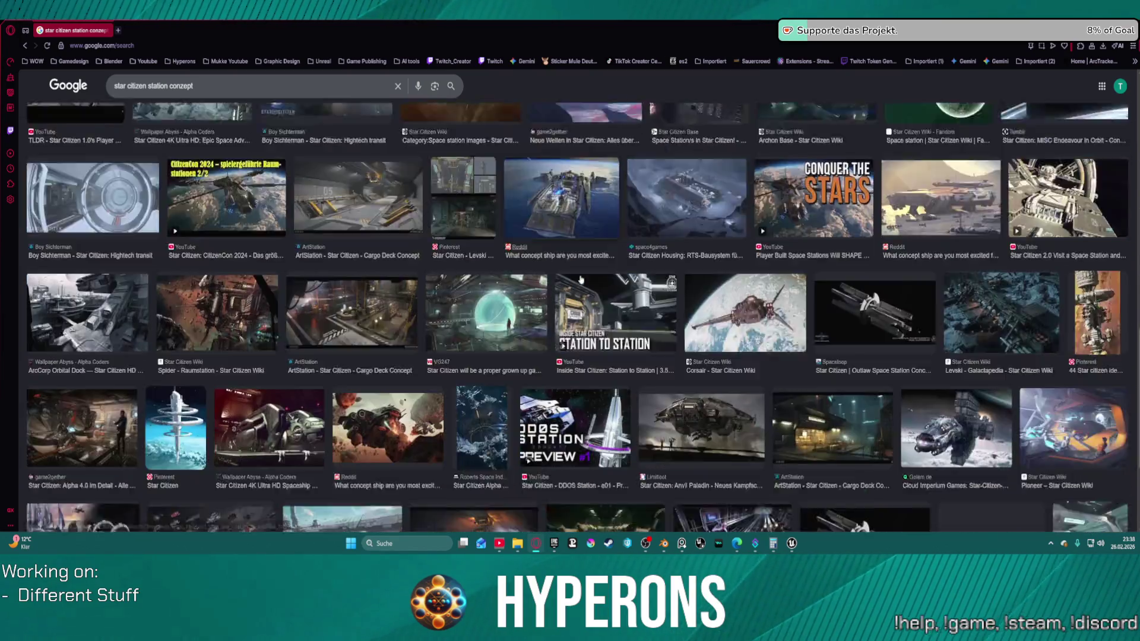
{"action": "scroll", "coordinate": [581, 279], "scroll_direction": "down", "scroll_amount": 6}
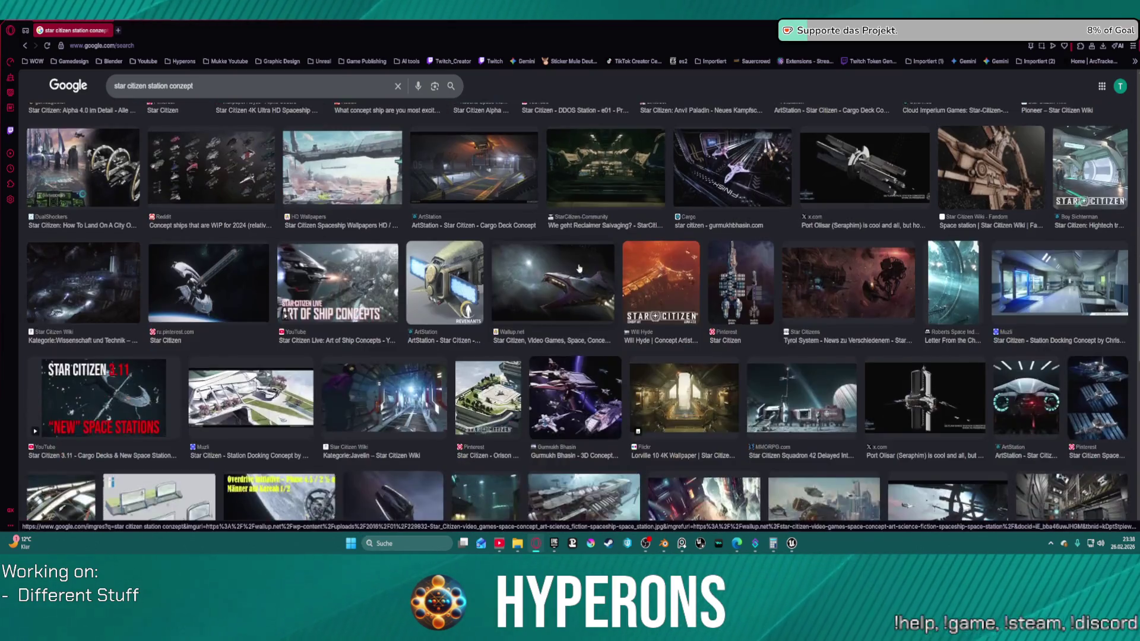
{"action": "scroll", "coordinate": [579, 266], "scroll_direction": "down", "scroll_amount": 2}
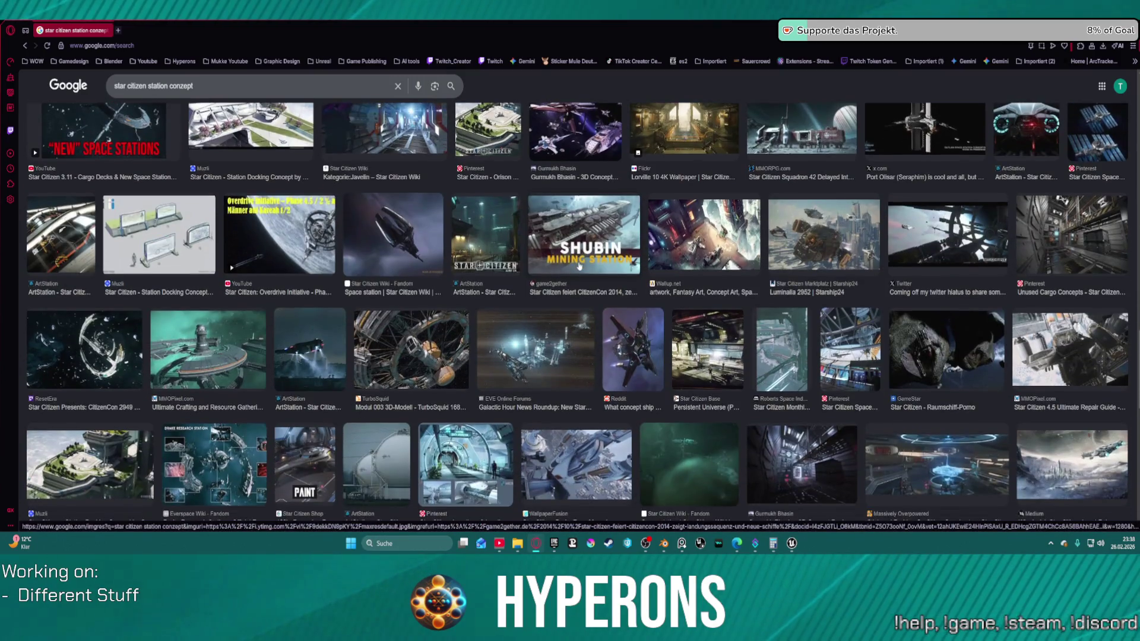
{"action": "scroll", "coordinate": [579, 265], "scroll_direction": "down", "scroll_amount": 1}
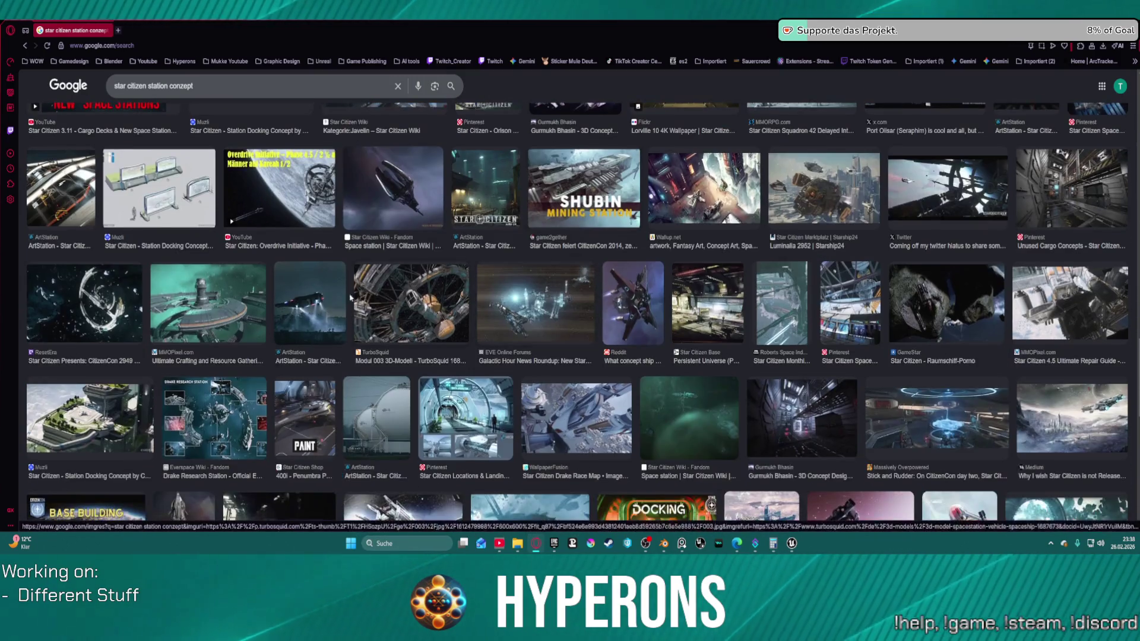
{"action": "middle_click", "coordinate": [224, 323]}
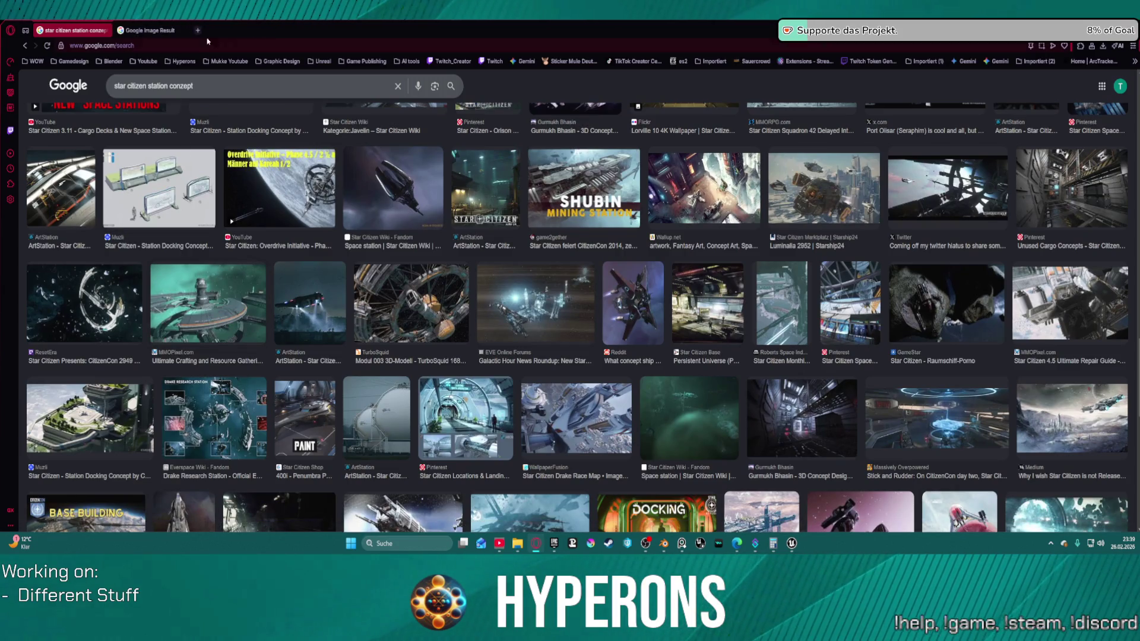
{"action": "left_click", "coordinate": [152, 33]}
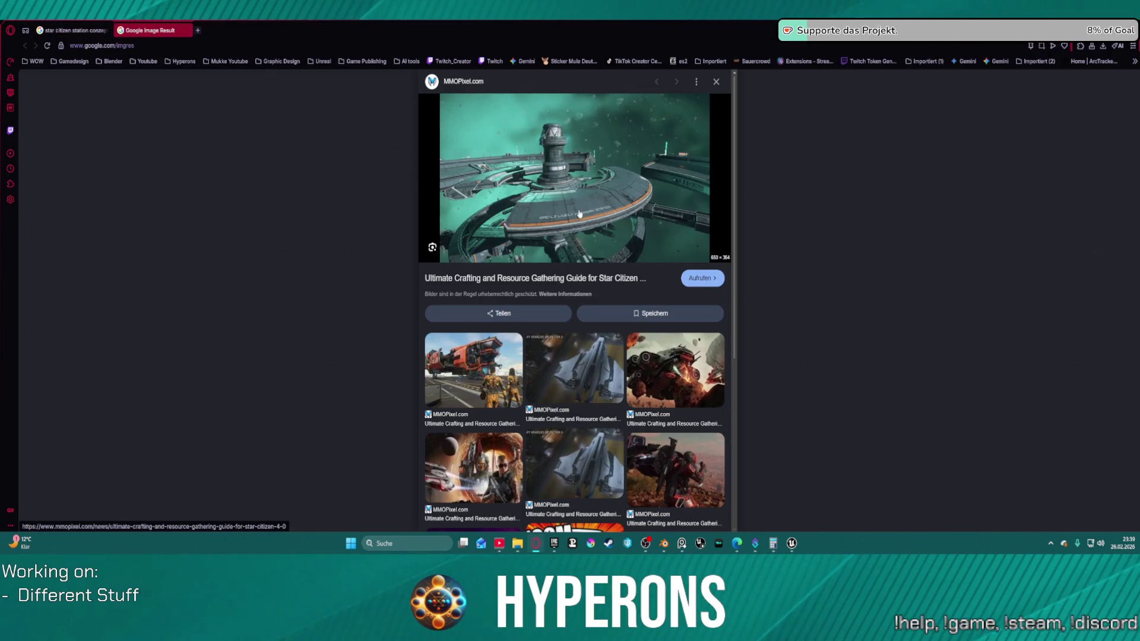
Step: Reverse-search the station image and open the r/starcitizen 'Lively Pathway Station (4K)' post
{"action": "left_click", "coordinate": [580, 213]}
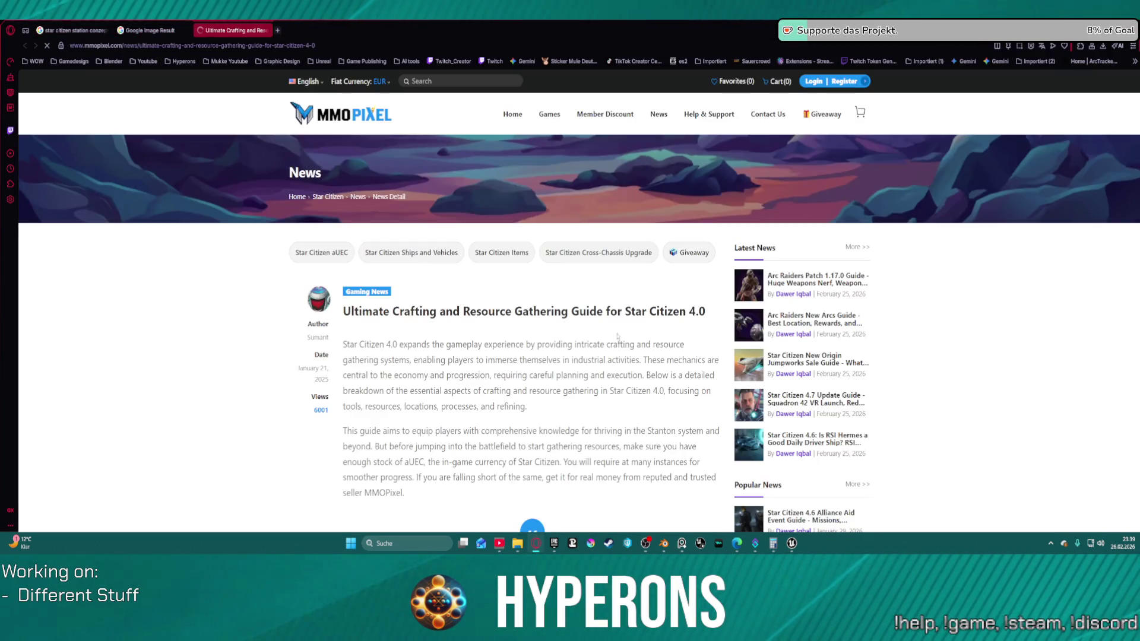
{"action": "scroll", "coordinate": [617, 336], "scroll_direction": "down", "scroll_amount": 5}
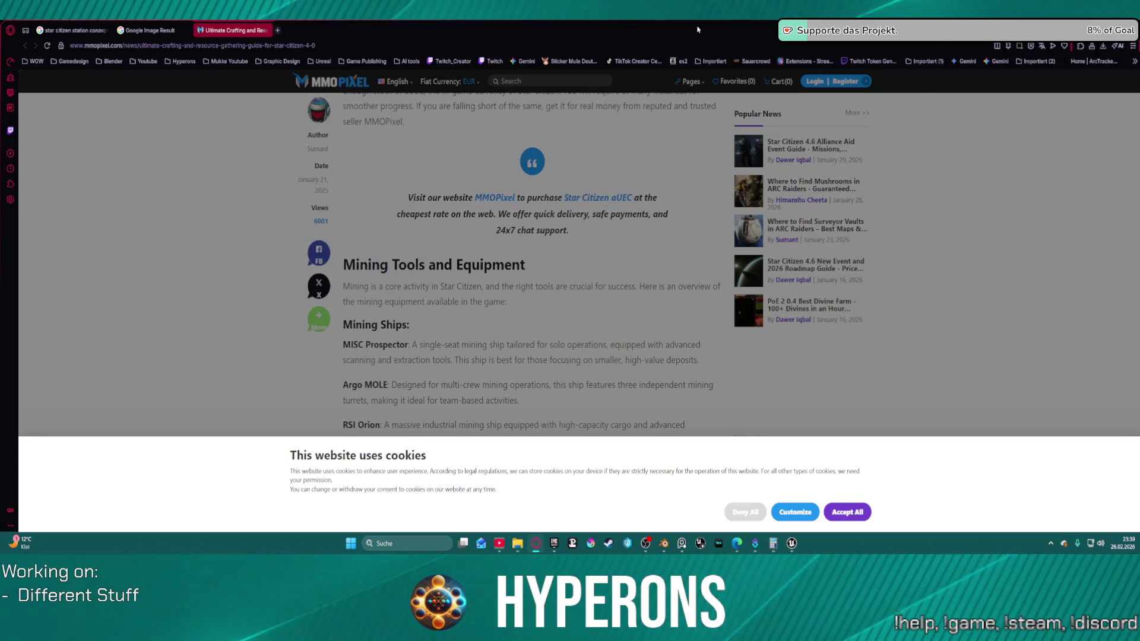
{"action": "middle_click", "coordinate": [249, 32]}
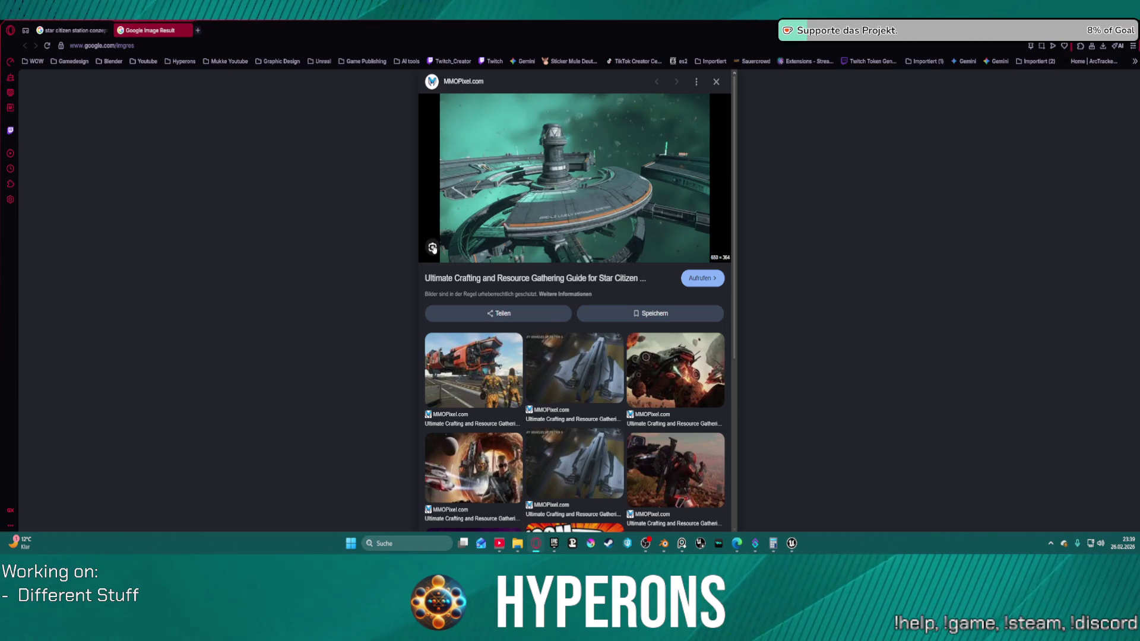
{"action": "left_click", "coordinate": [433, 249]}
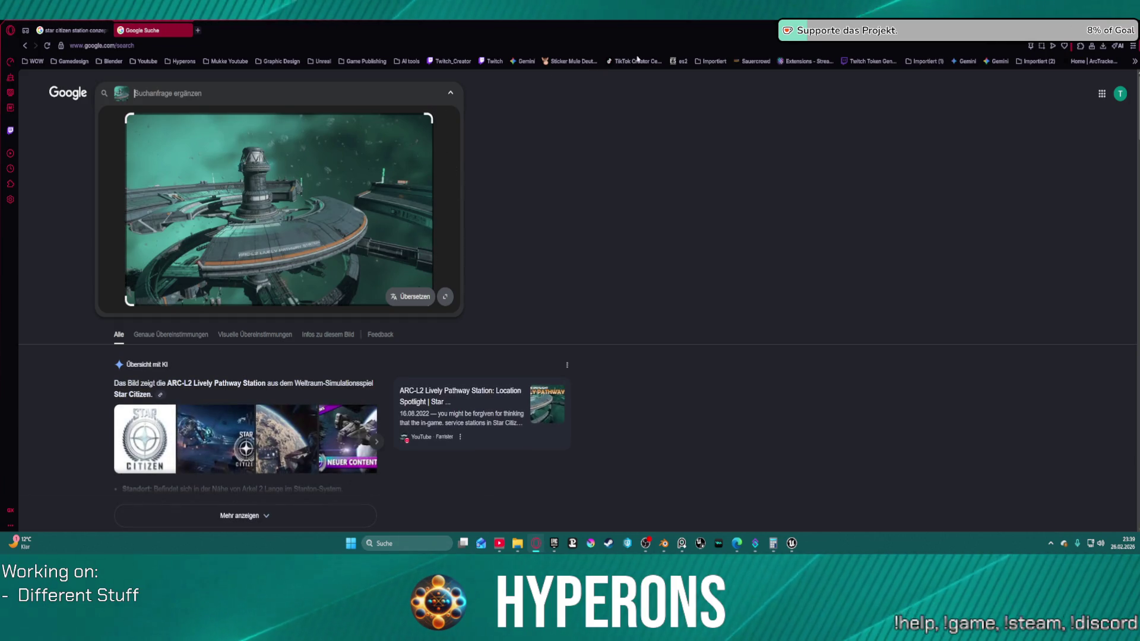
{"action": "scroll", "coordinate": [328, 167], "scroll_direction": "down", "scroll_amount": 3}
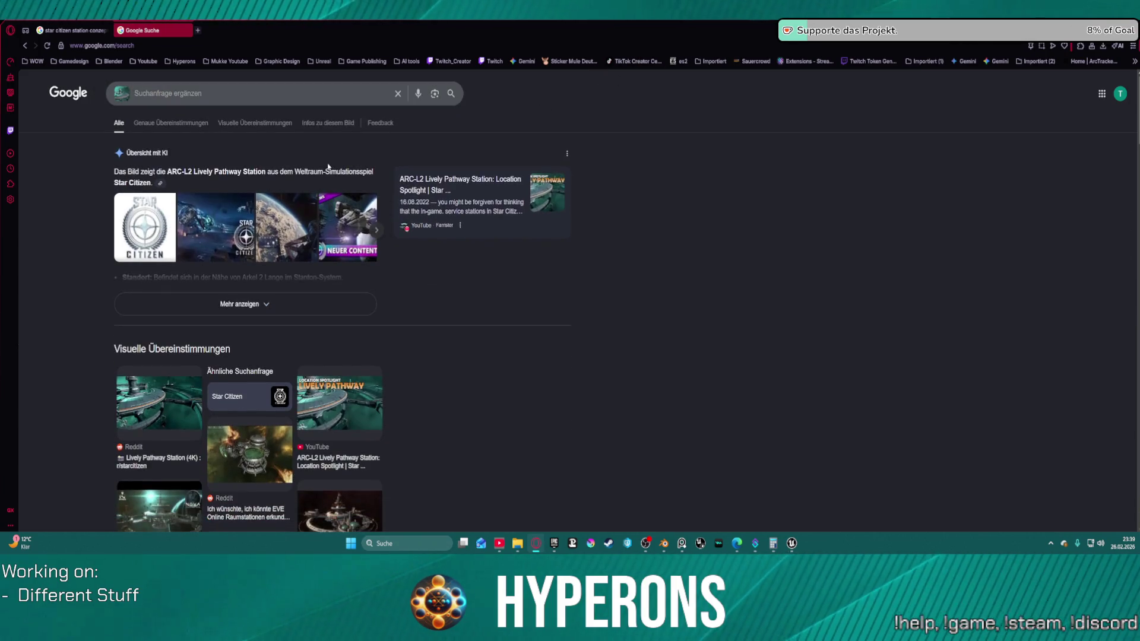
{"action": "left_click", "coordinate": [175, 401]}
{"action": "left_click", "coordinate": [768, 278]}
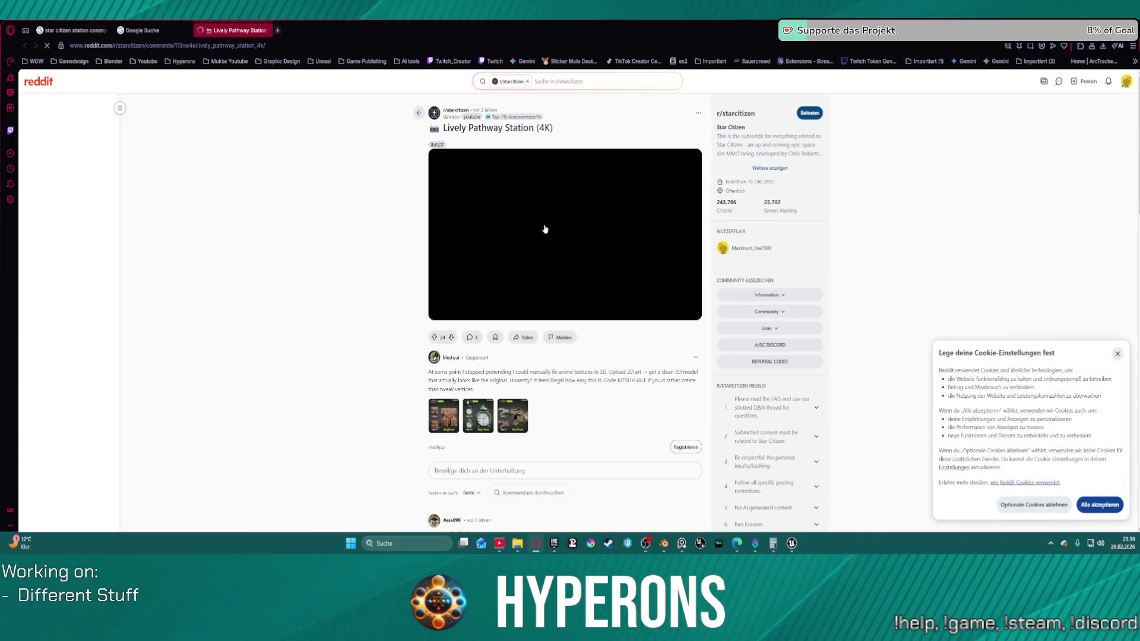
Step: View the ARC-L2 Lively Pathway Station screenshot full-size and magnified
{"action": "left_click", "coordinate": [544, 224]}
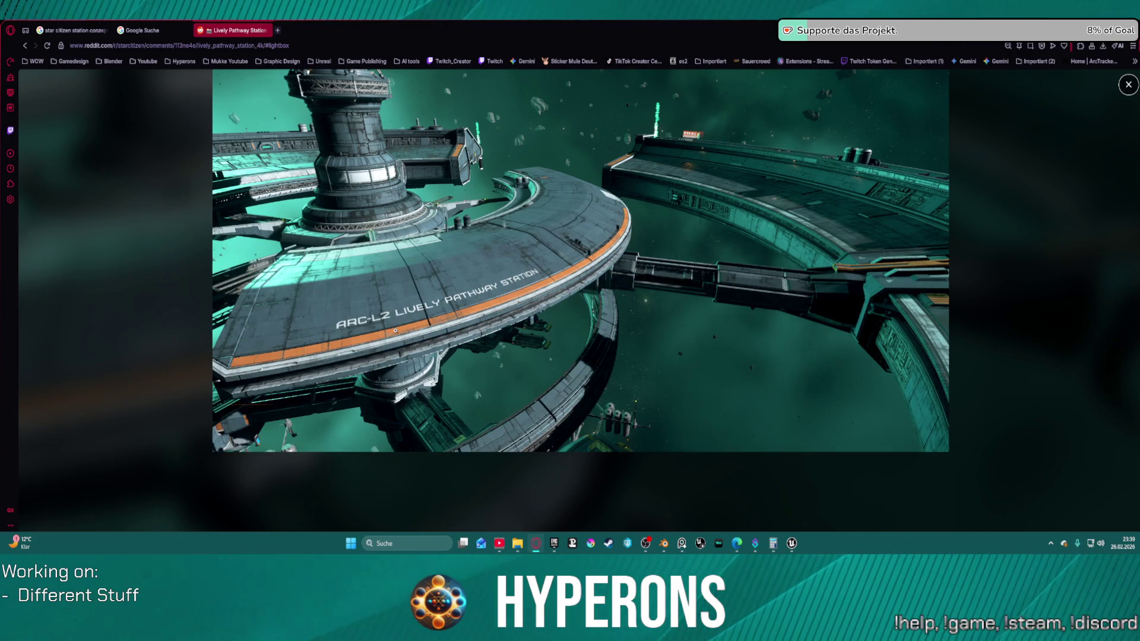
{"action": "left_click", "coordinate": [391, 319]}
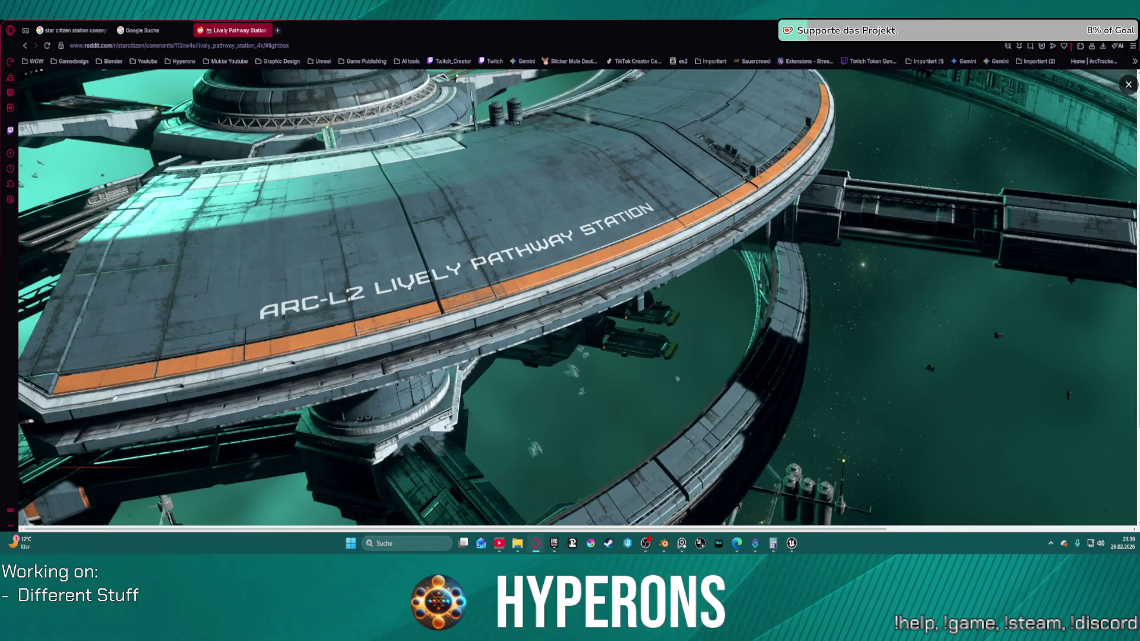
{"action": "scroll", "coordinate": [409, 287], "scroll_direction": "up", "scroll_amount": 3}
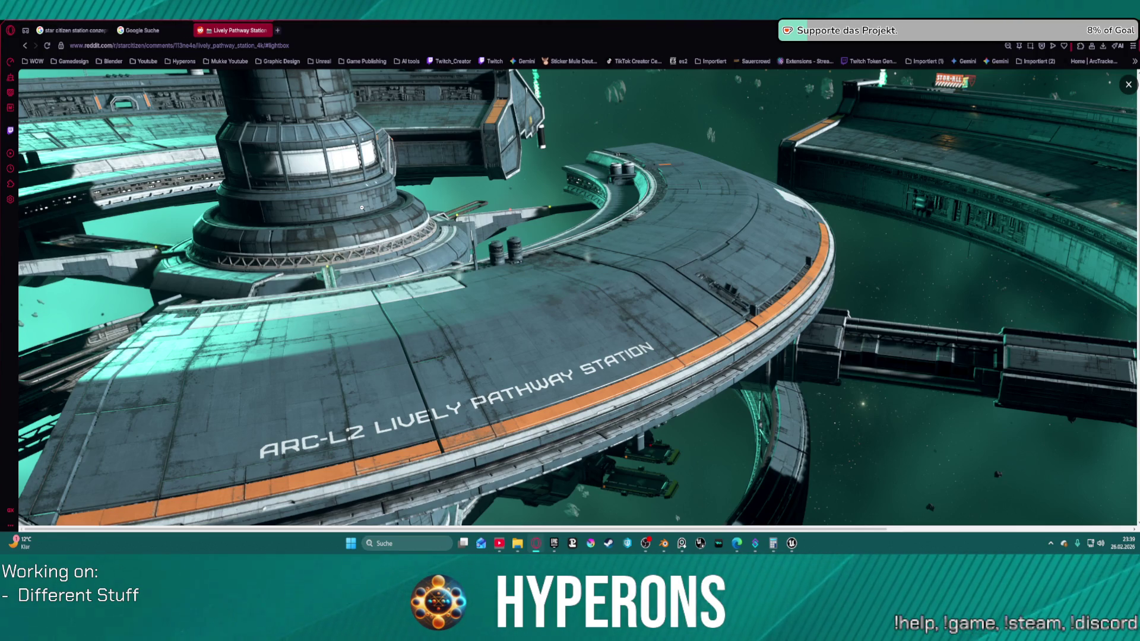
{"action": "right_click", "coordinate": [559, 252]}
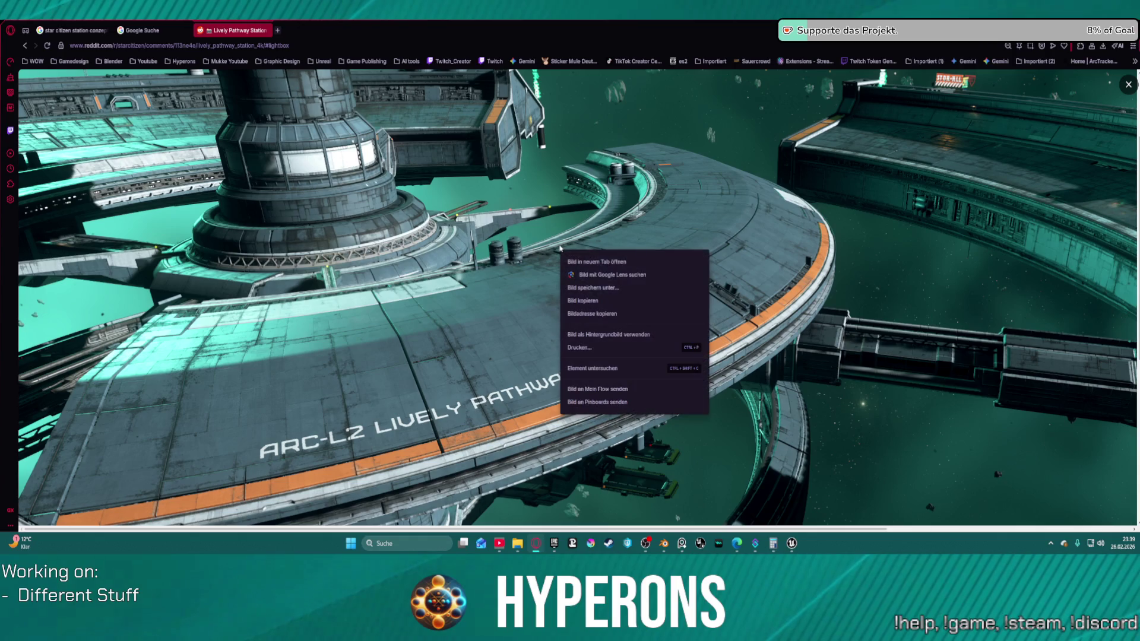
Step: Copy the station image to the clipboard with Bild kopieren, abandoning Save as
{"action": "left_click", "coordinate": [608, 289]}
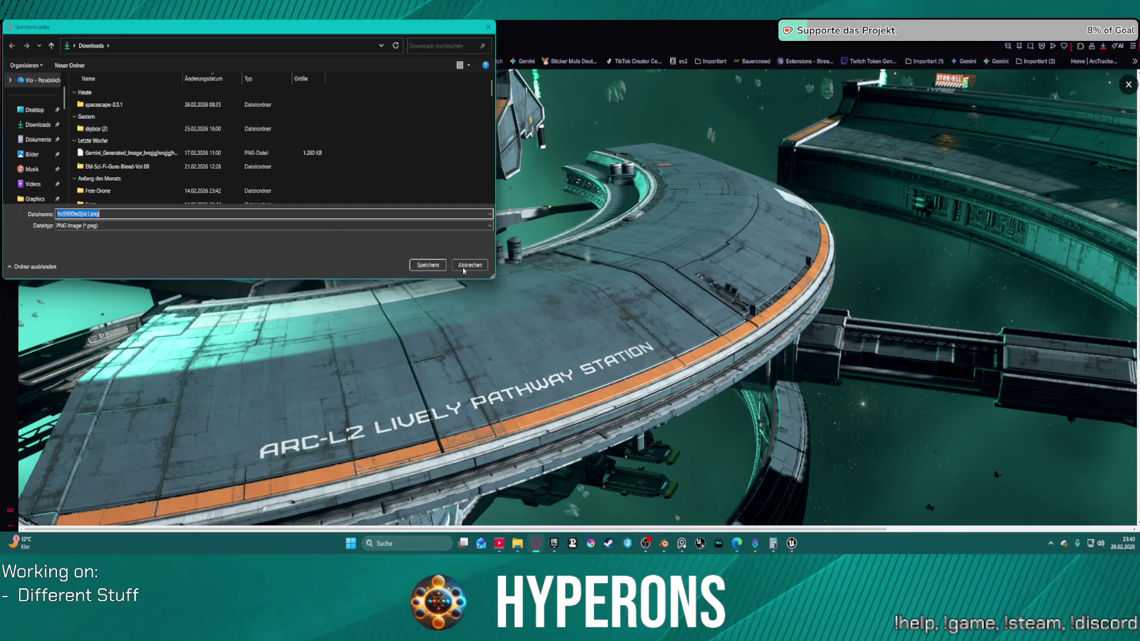
{"action": "key", "text": "Escape"}
{"action": "right_click", "coordinate": [596, 281]}
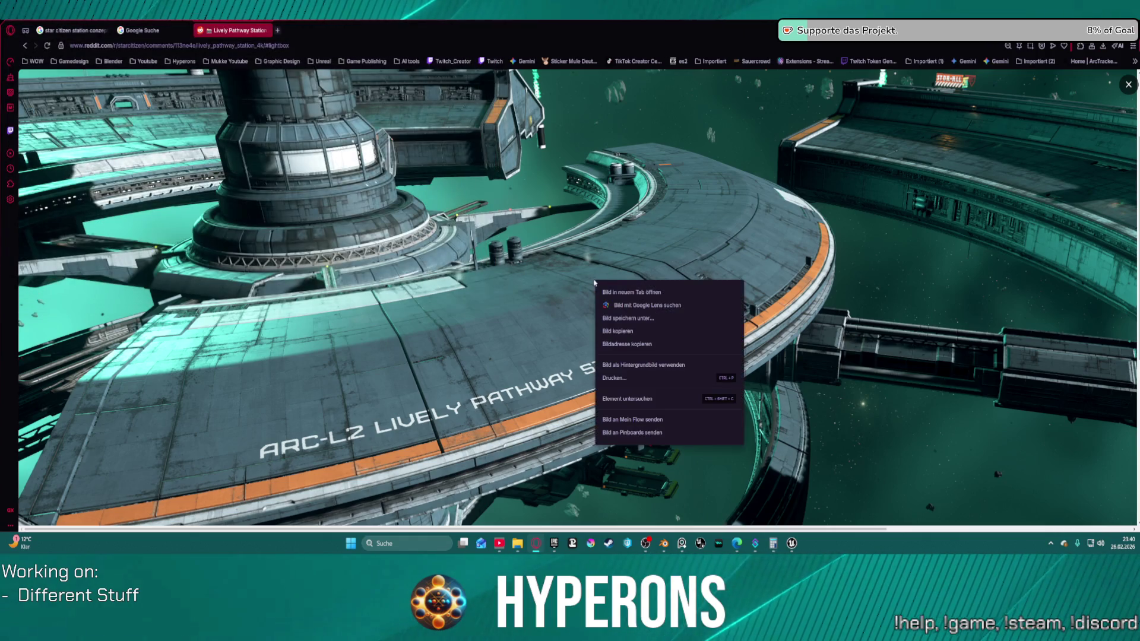
{"action": "left_click", "coordinate": [638, 332]}
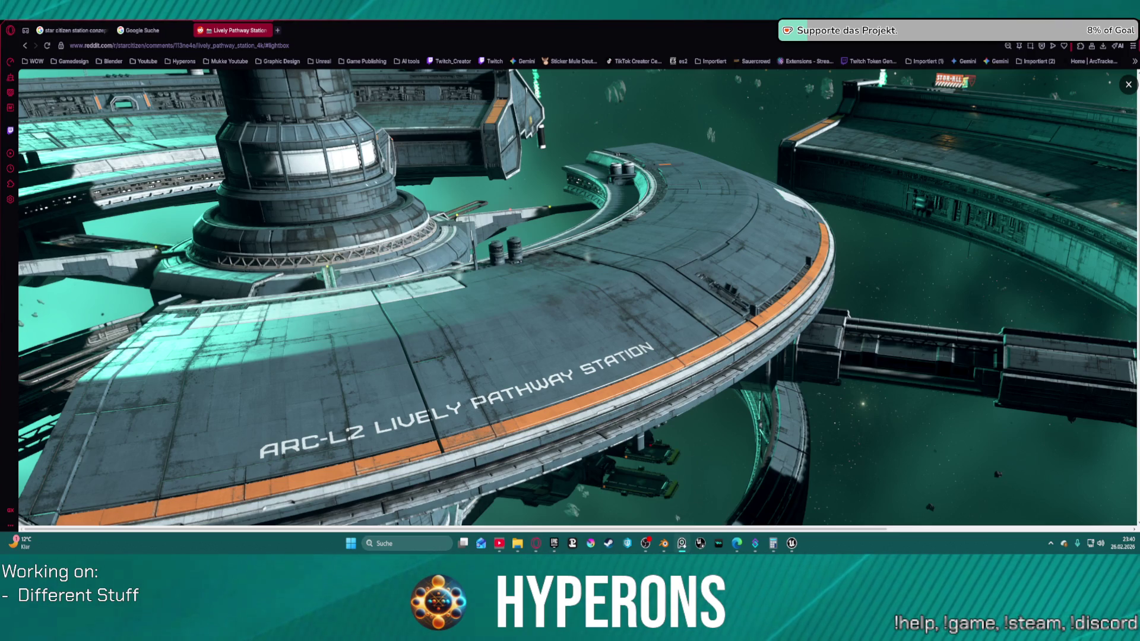
Step: Open the Station.pur board in PureRef from its recent boards list
{"action": "mouse_move", "coordinate": [682, 543]}
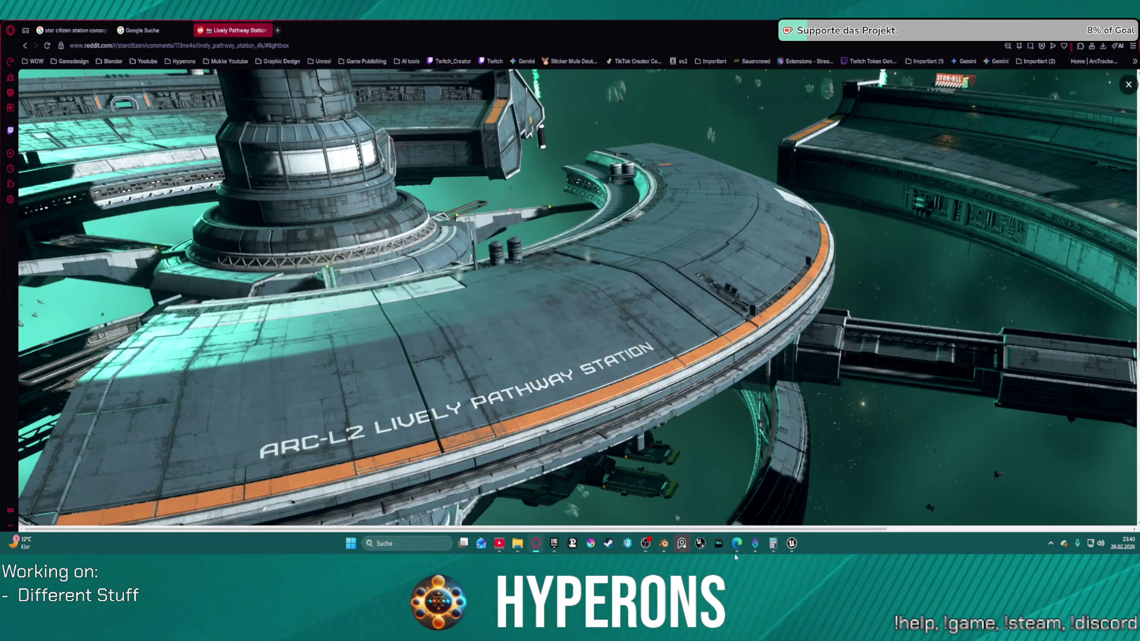
{"action": "right_click", "coordinate": [682, 544]}
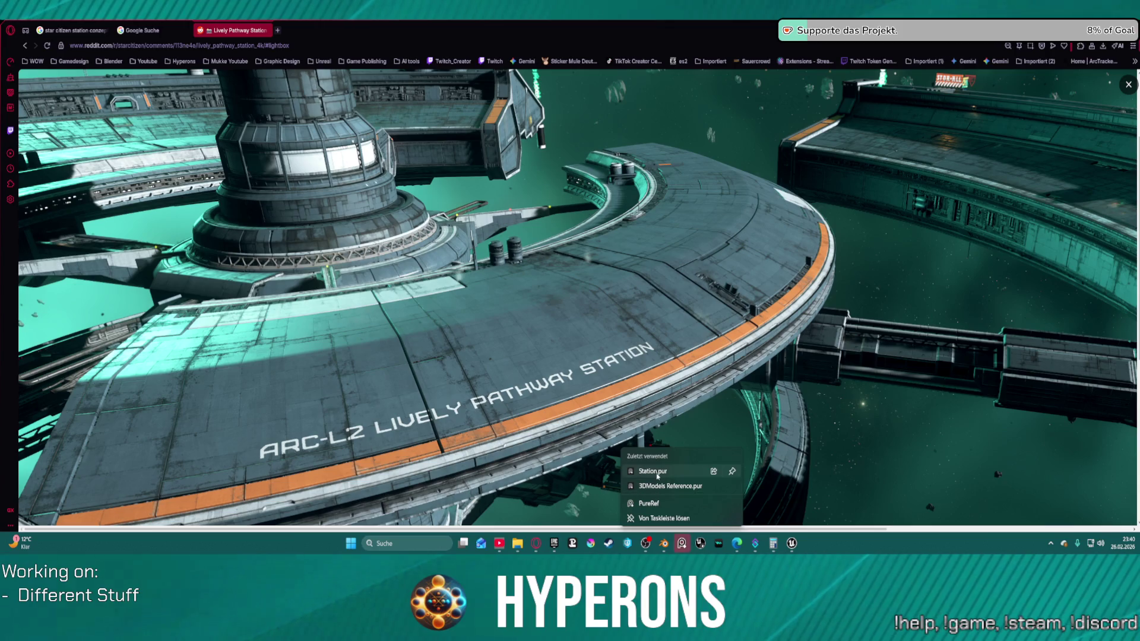
{"action": "left_click", "coordinate": [653, 481]}
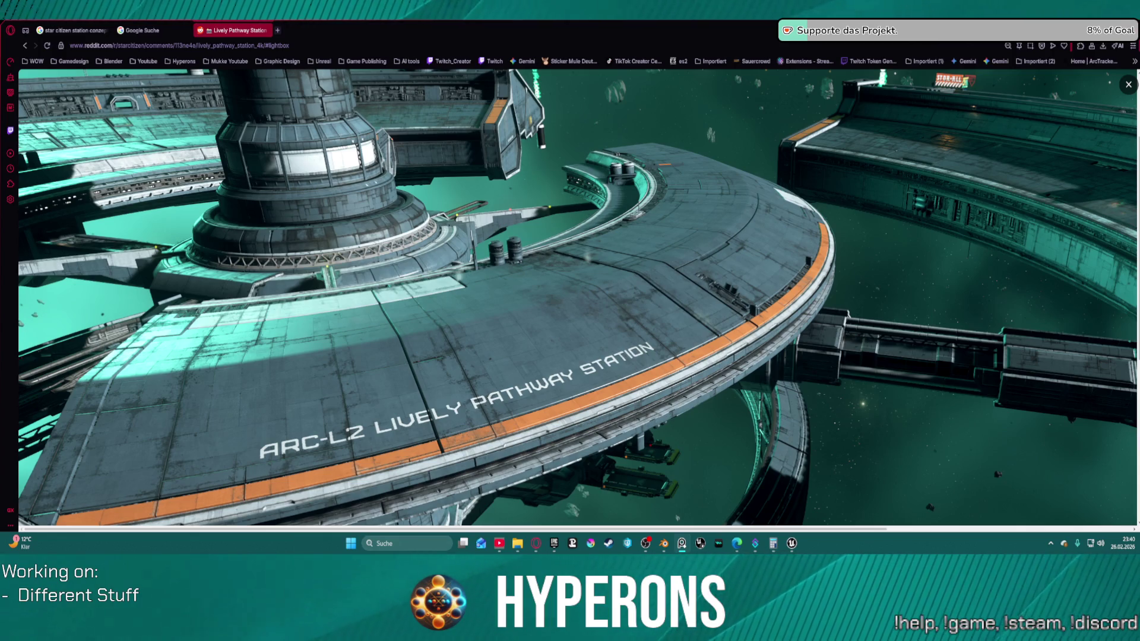
{"action": "left_click", "coordinate": [676, 517]}
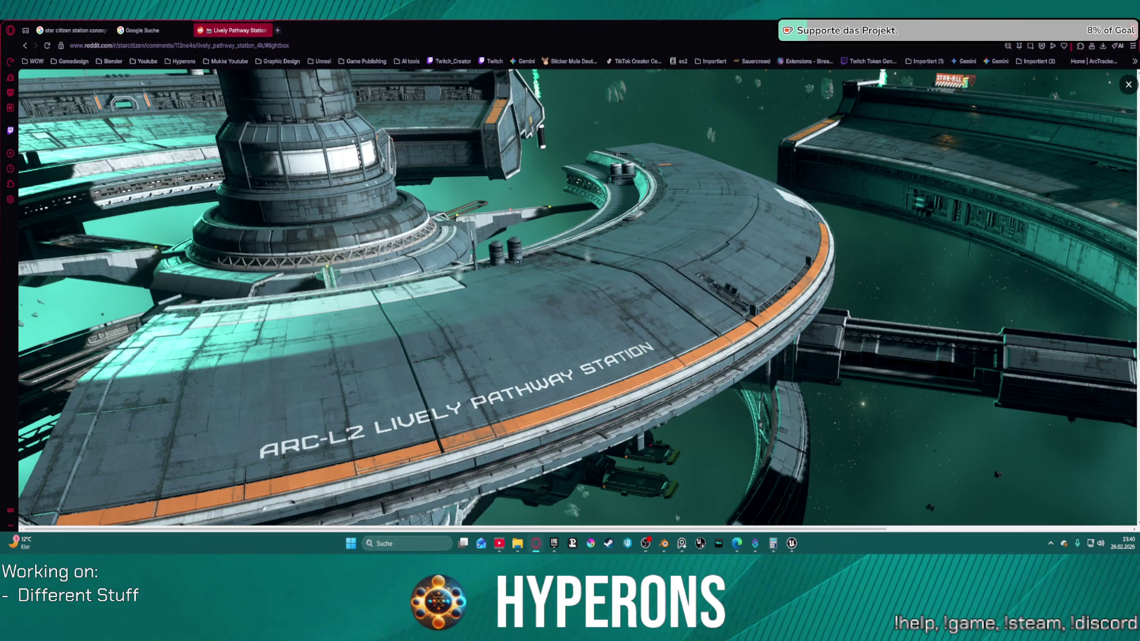
Step: Close the browser with all its tabs and inspect the render on the PureRef Station board
{"action": "key", "text": "alt+F4"}
{"action": "left_click", "coordinate": [604, 307]}
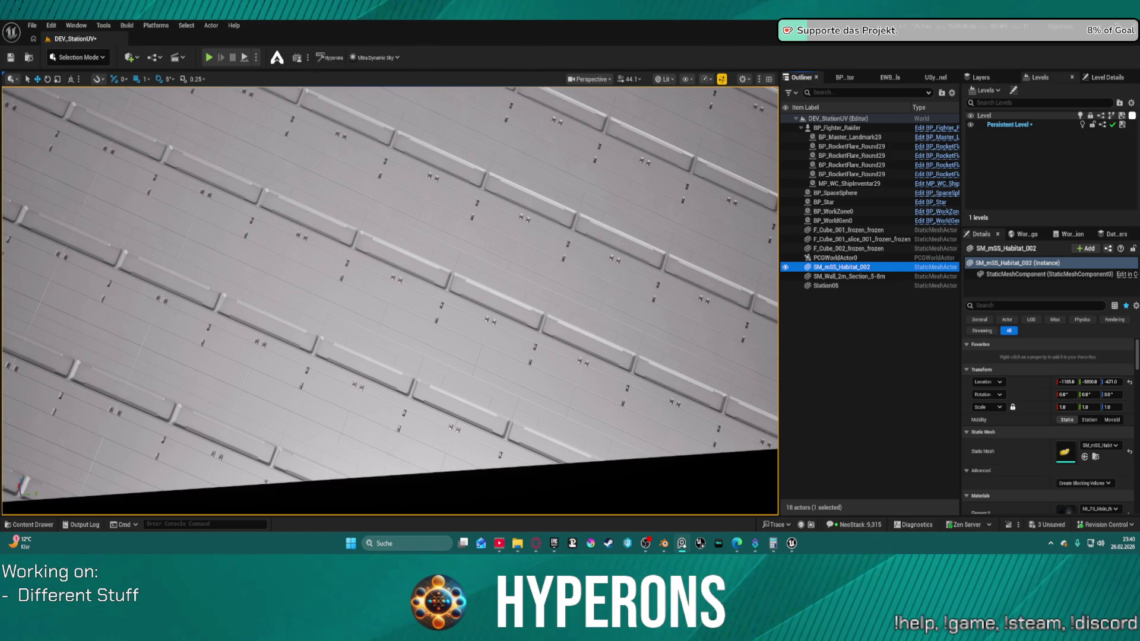
{"action": "key", "text": "alt+Tab"}
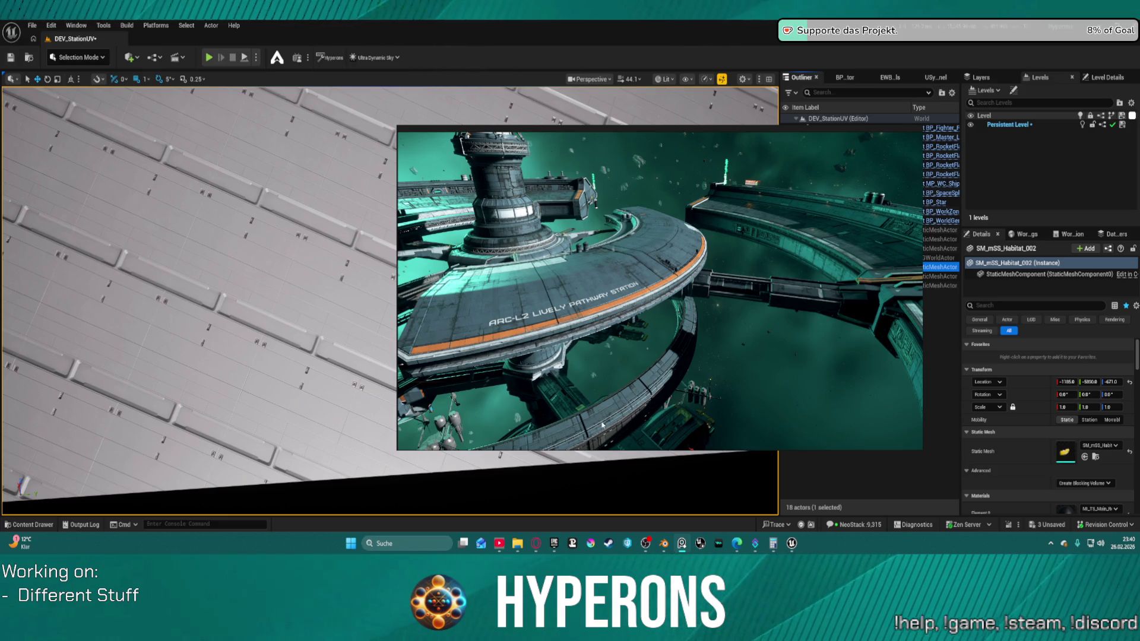
{"action": "scroll", "coordinate": [569, 335], "scroll_direction": "up", "scroll_amount": 5}
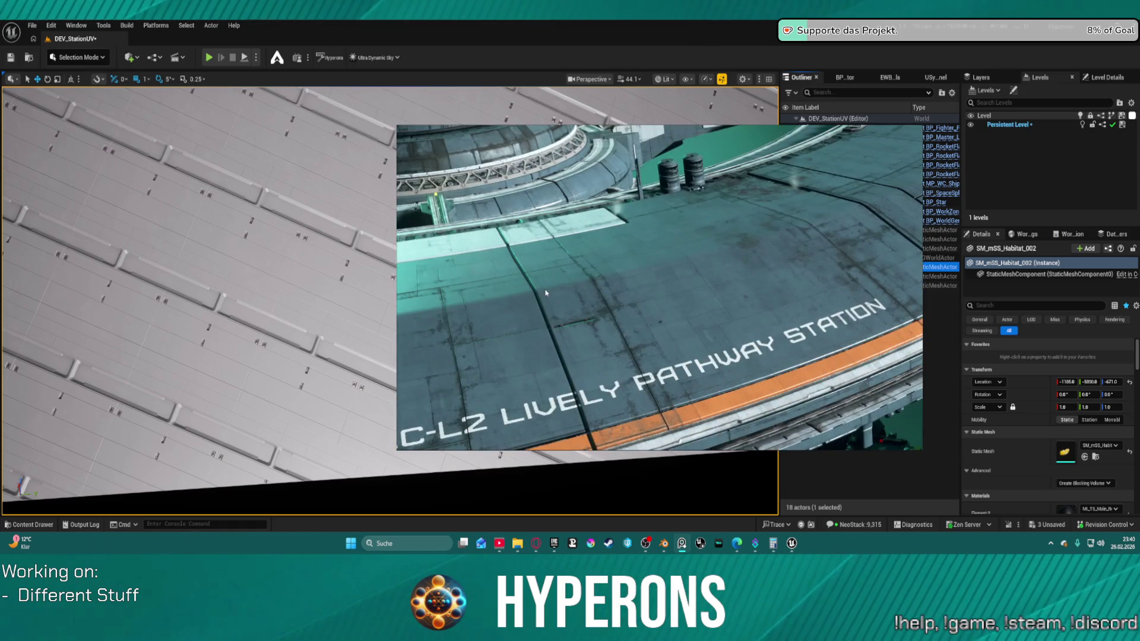
{"action": "scroll", "coordinate": [534, 300], "scroll_direction": "up", "scroll_amount": 3}
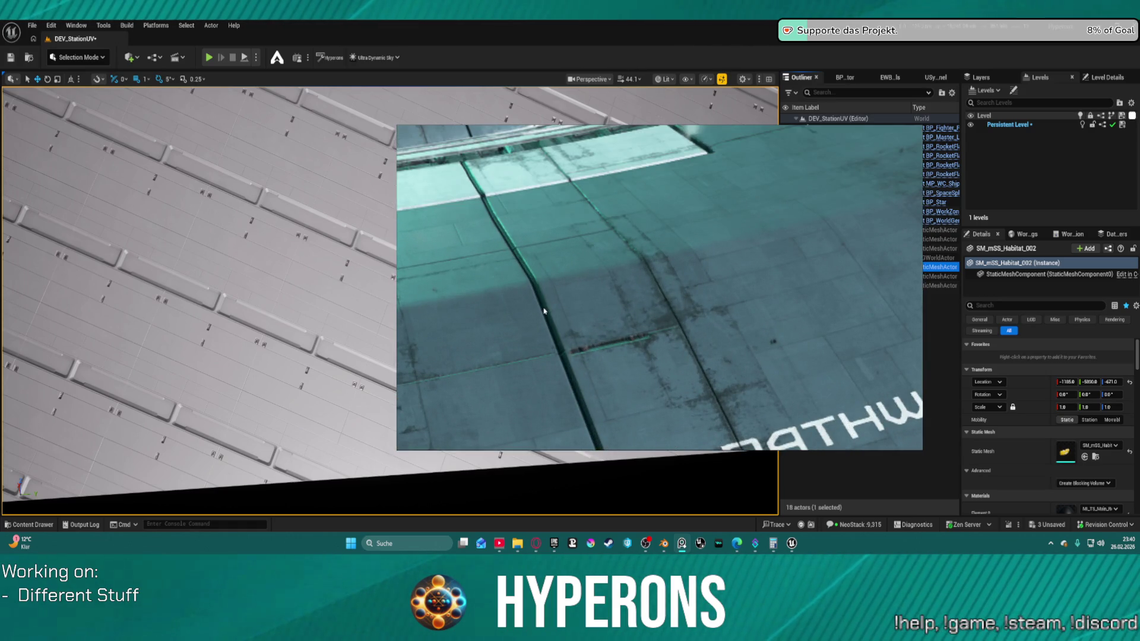
{"action": "scroll", "coordinate": [544, 310], "scroll_direction": "down", "scroll_amount": 4}
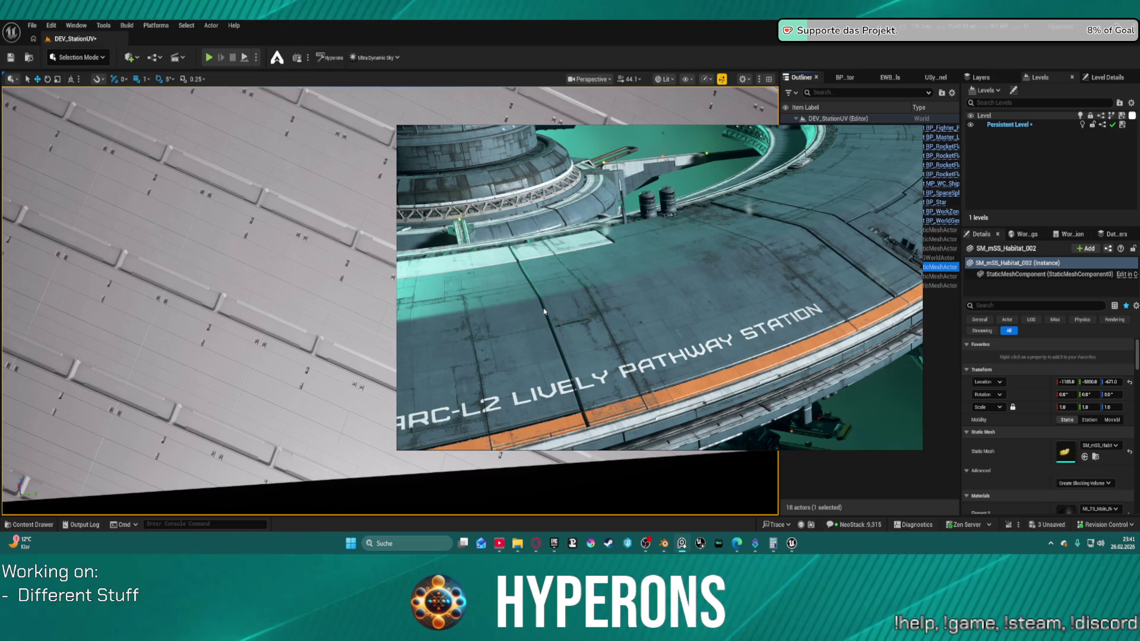
{"action": "scroll", "coordinate": [541, 309], "scroll_direction": "up", "scroll_amount": 6}
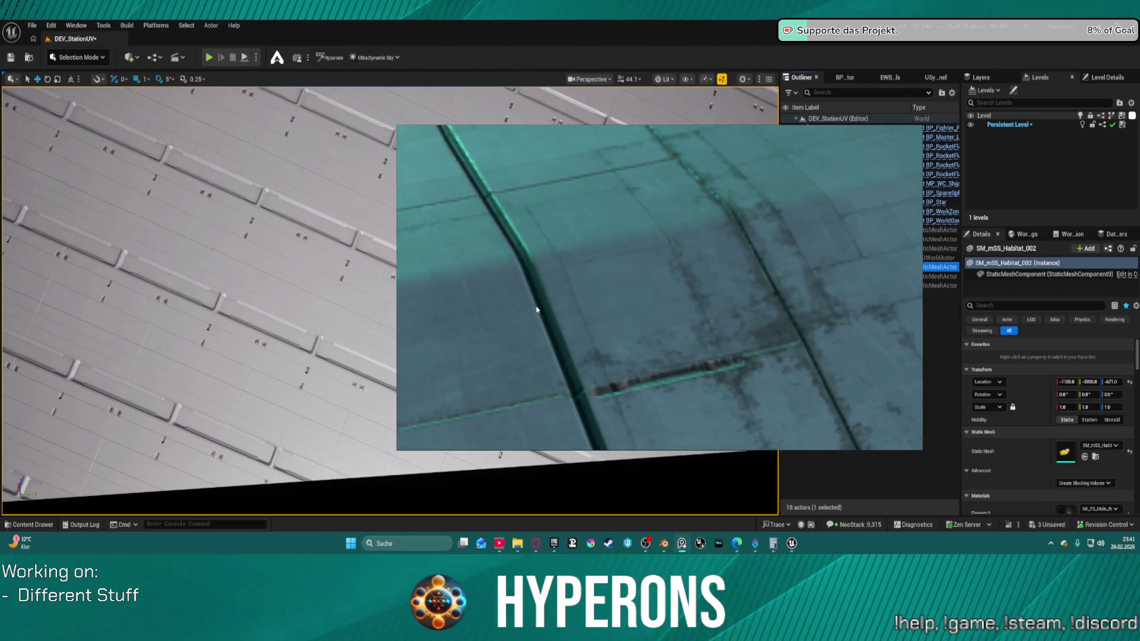
{"action": "scroll", "coordinate": [592, 407], "scroll_direction": "down", "scroll_amount": 6}
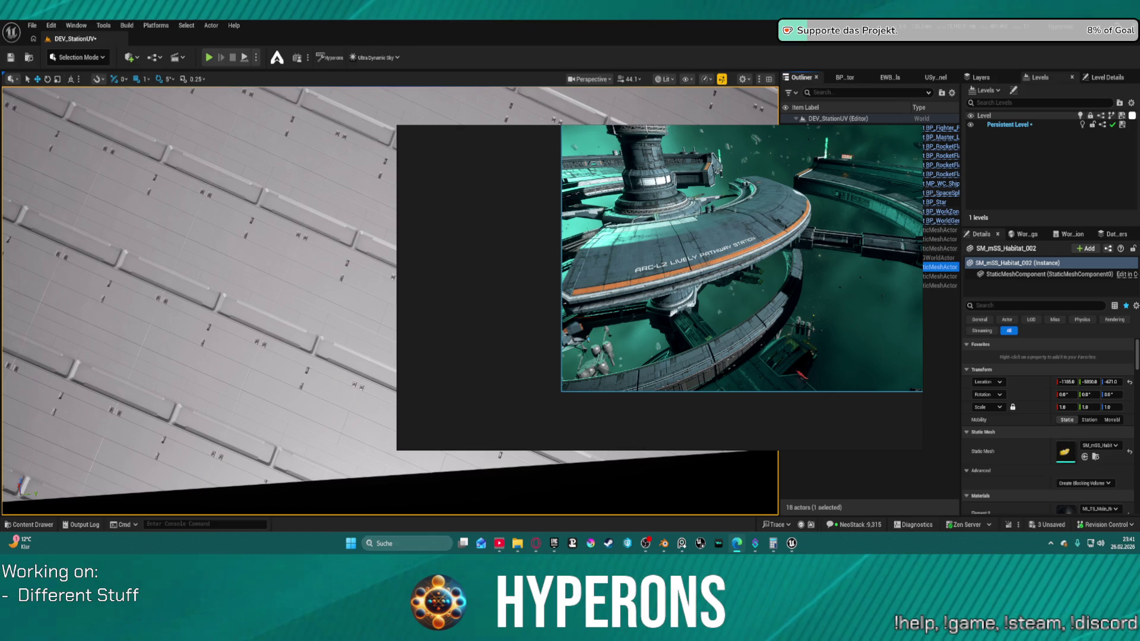
Step: Nudge the PureRef window slightly right and switch to Blender
{"action": "mouse_move", "coordinate": [696, 130]}
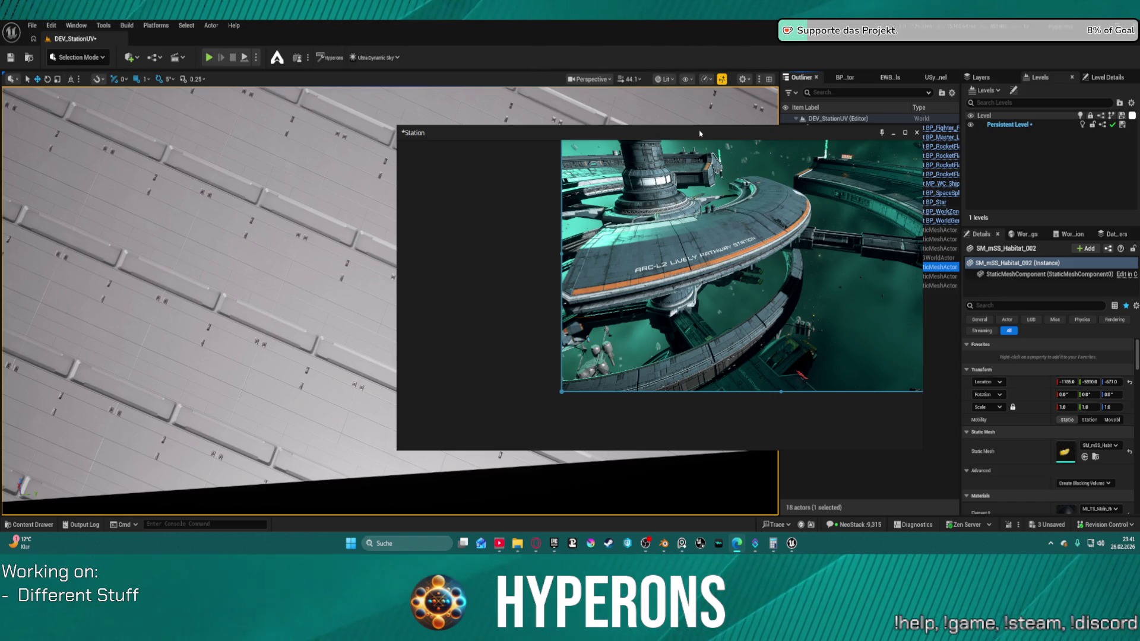
{"action": "left_click_drag", "start_coordinate": [700, 133], "coordinate": [723, 136]}
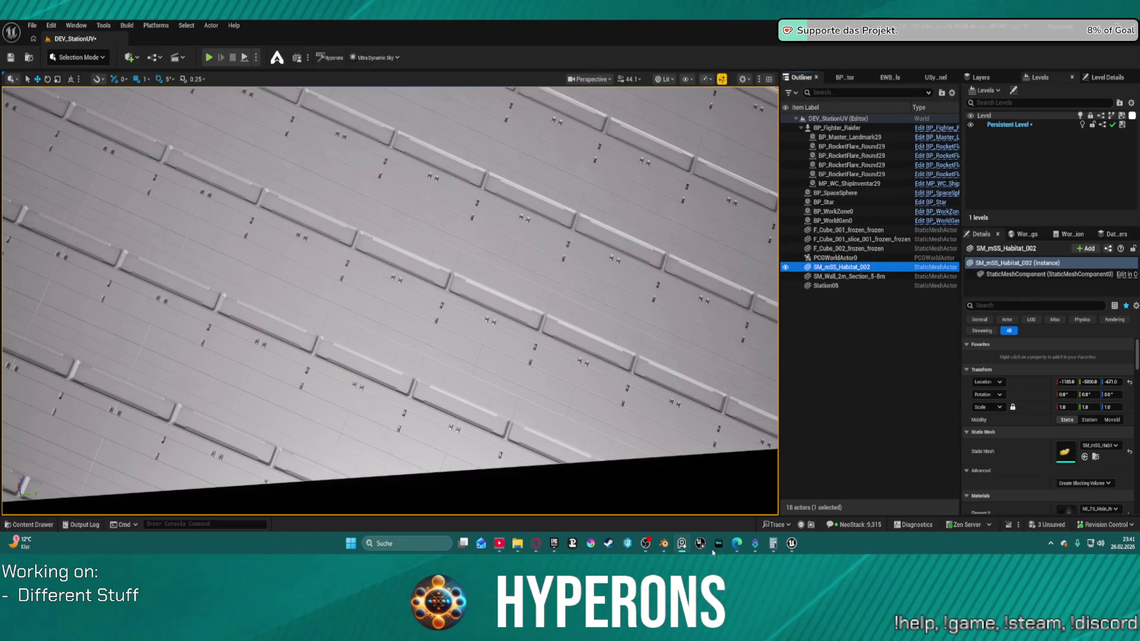
{"action": "mouse_move", "coordinate": [791, 543]}
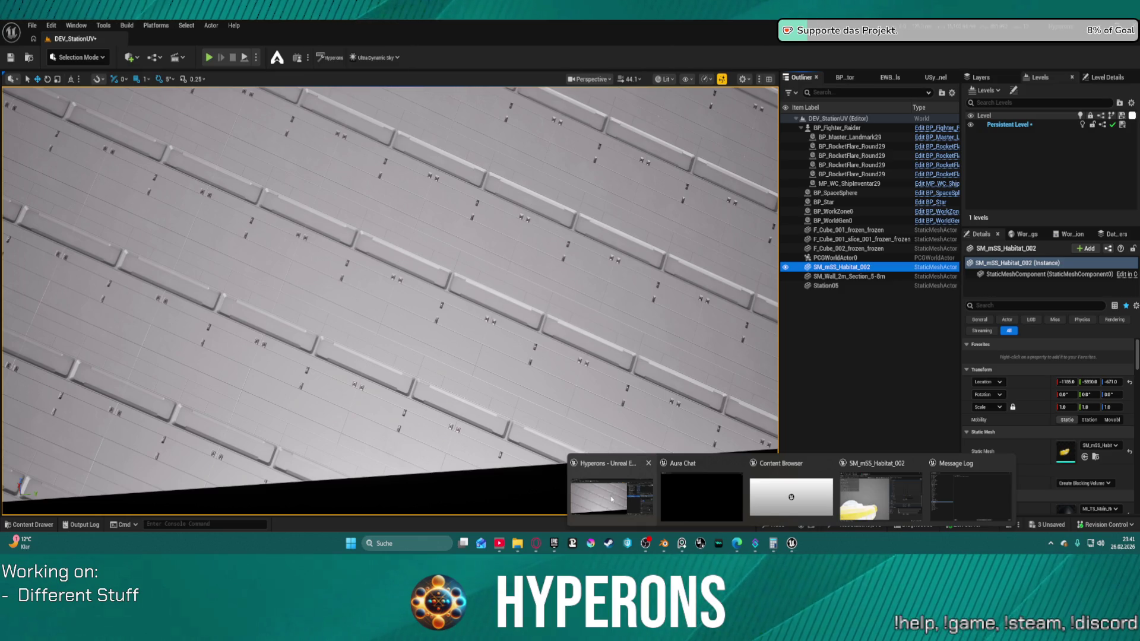
{"action": "left_click", "coordinate": [663, 543]}
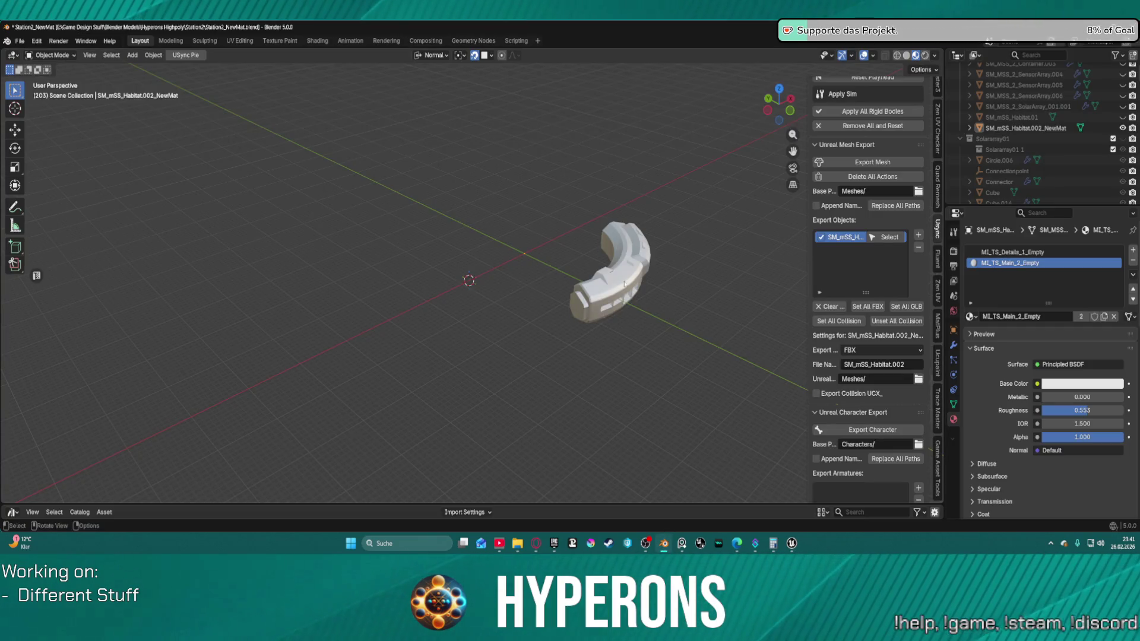
Step: Frame the SM_mSS_Habitat.002_NewMat segment and scroll the sidebar up to the Level Design tools
{"action": "key", "text": "KP_Decimal"}
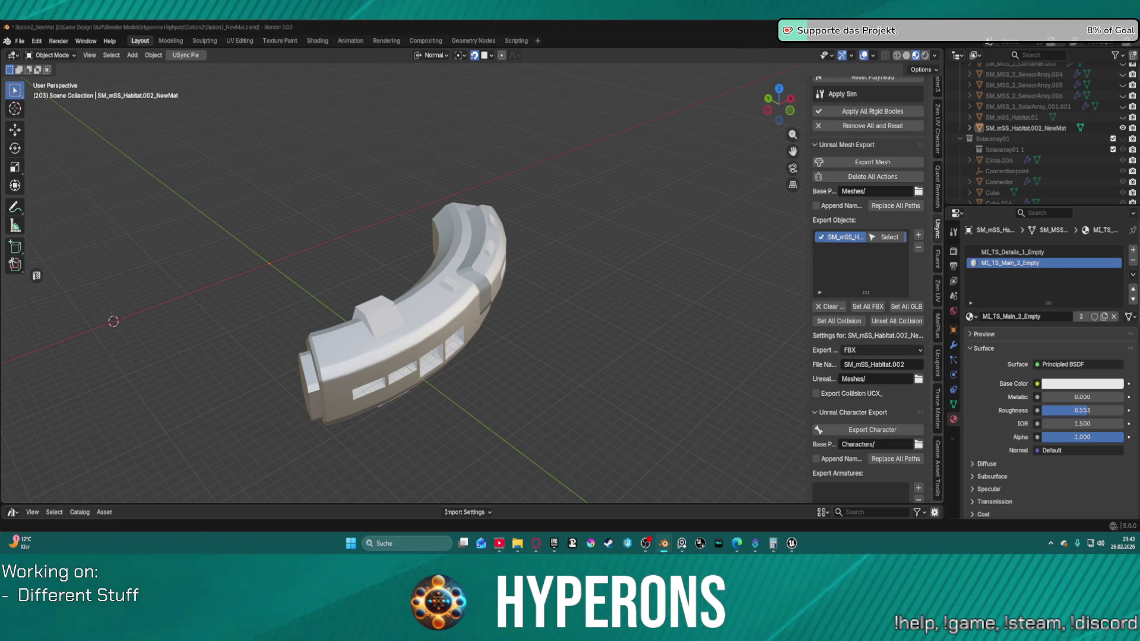
{"action": "scroll", "coordinate": [1039, 131], "scroll_direction": "up", "scroll_amount": 2}
{"action": "scroll", "coordinate": [914, 140], "scroll_direction": "up", "scroll_amount": 12}
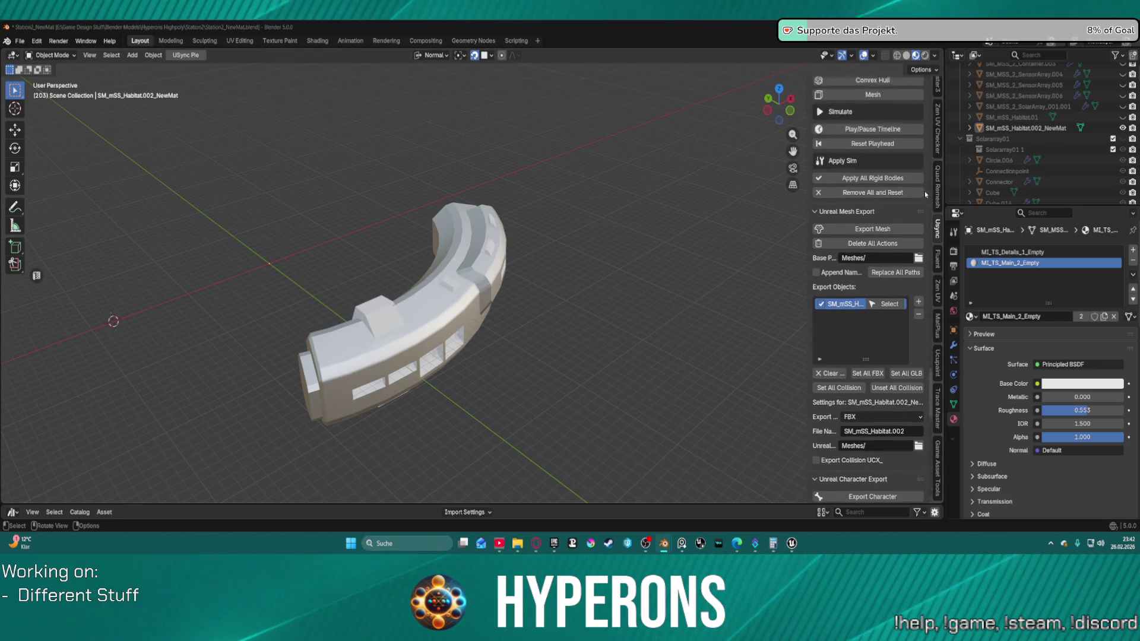
{"action": "scroll", "coordinate": [915, 140], "scroll_direction": "up", "scroll_amount": 15}
{"action": "scroll", "coordinate": [932, 161], "scroll_direction": "up", "scroll_amount": 5}
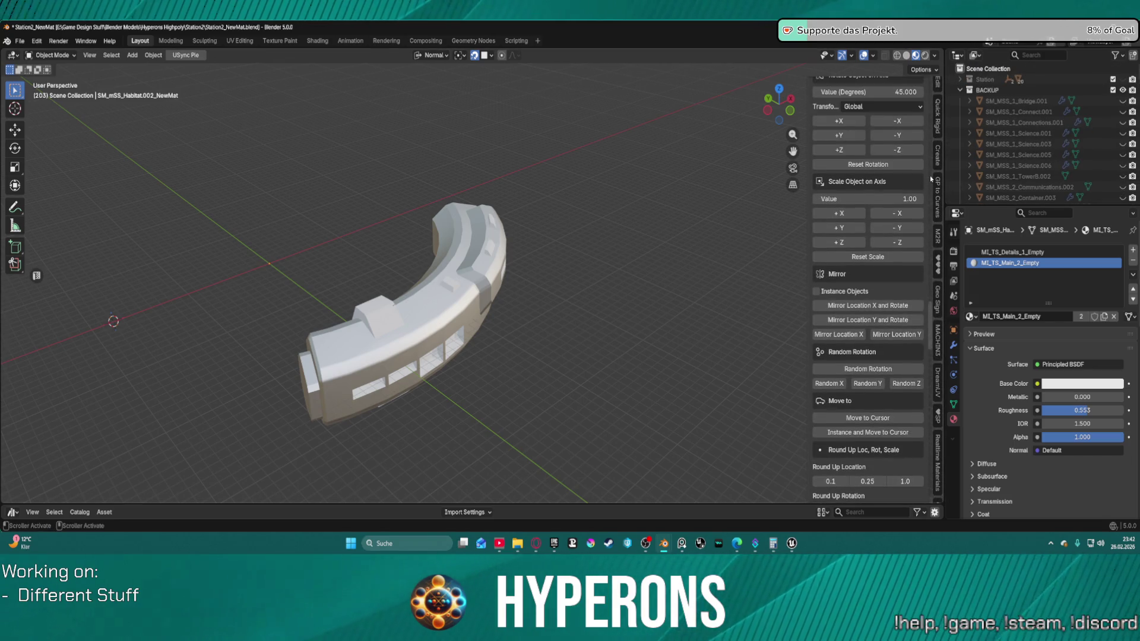
{"action": "scroll", "coordinate": [923, 154], "scroll_direction": "up", "scroll_amount": 7}
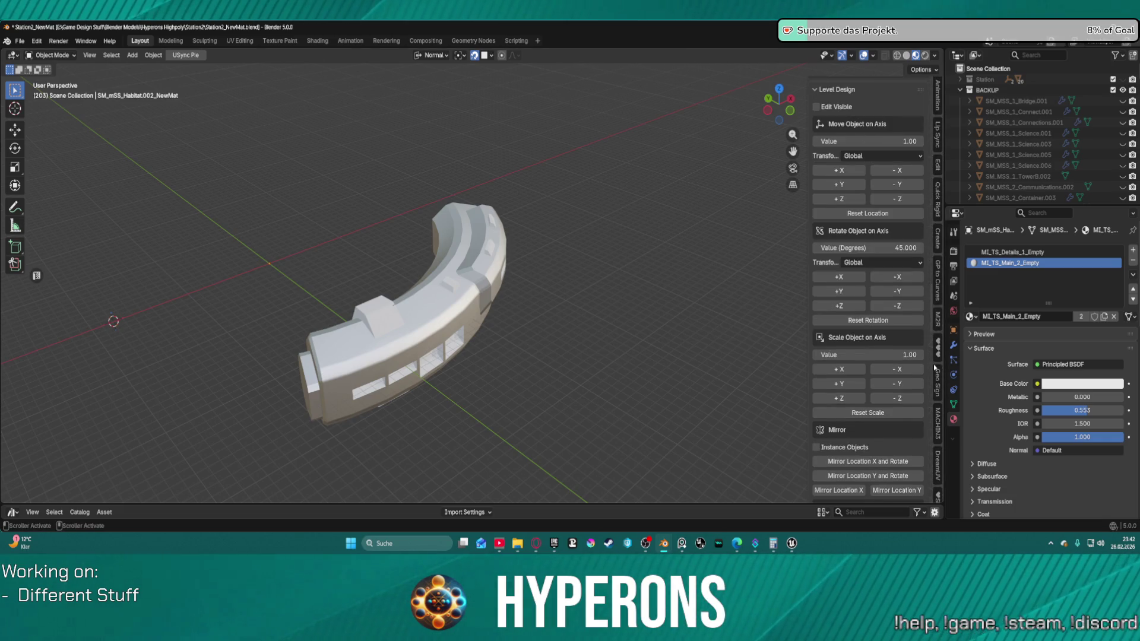
Step: Add an SM_DreamUV_Plate object to the scene
{"action": "left_click", "coordinate": [818, 243]}
{"action": "left_click", "coordinate": [671, 315]}
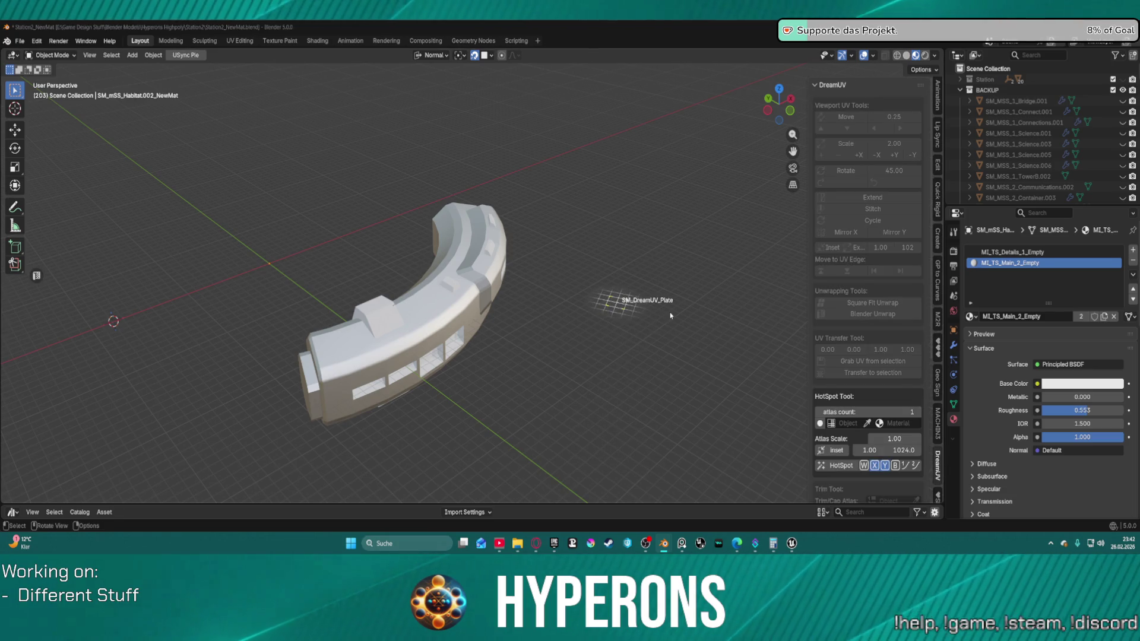
{"action": "scroll", "coordinate": [652, 315], "scroll_direction": "up", "scroll_amount": 4}
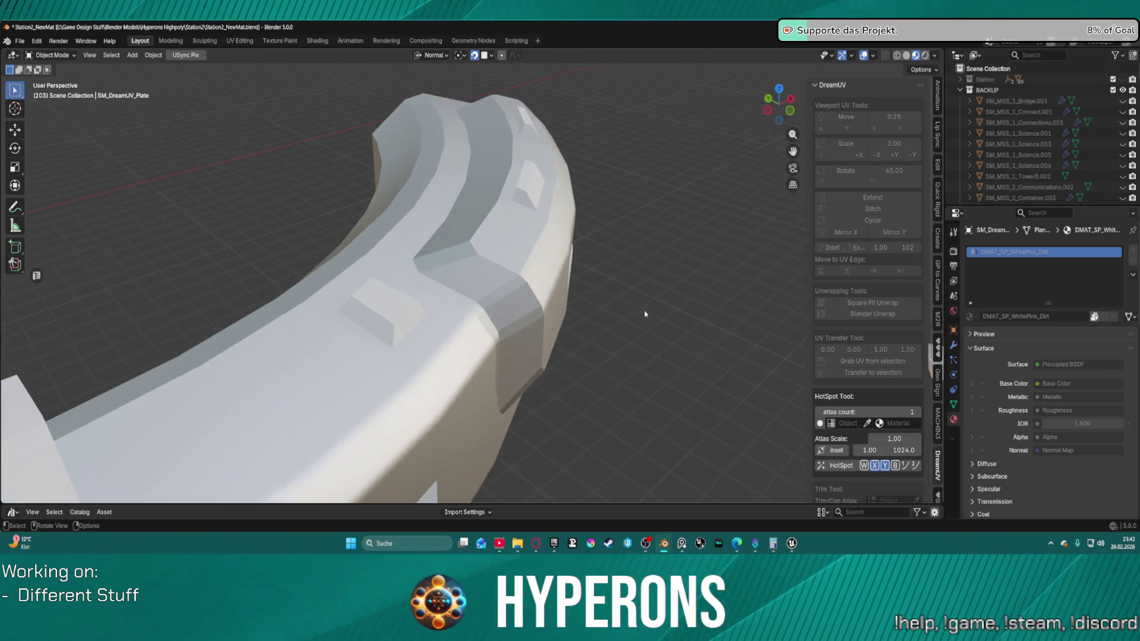
{"action": "scroll", "coordinate": [671, 318], "scroll_direction": "down", "scroll_amount": 1}
{"action": "scroll", "coordinate": [693, 323], "scroll_direction": "up", "scroll_amount": 1}
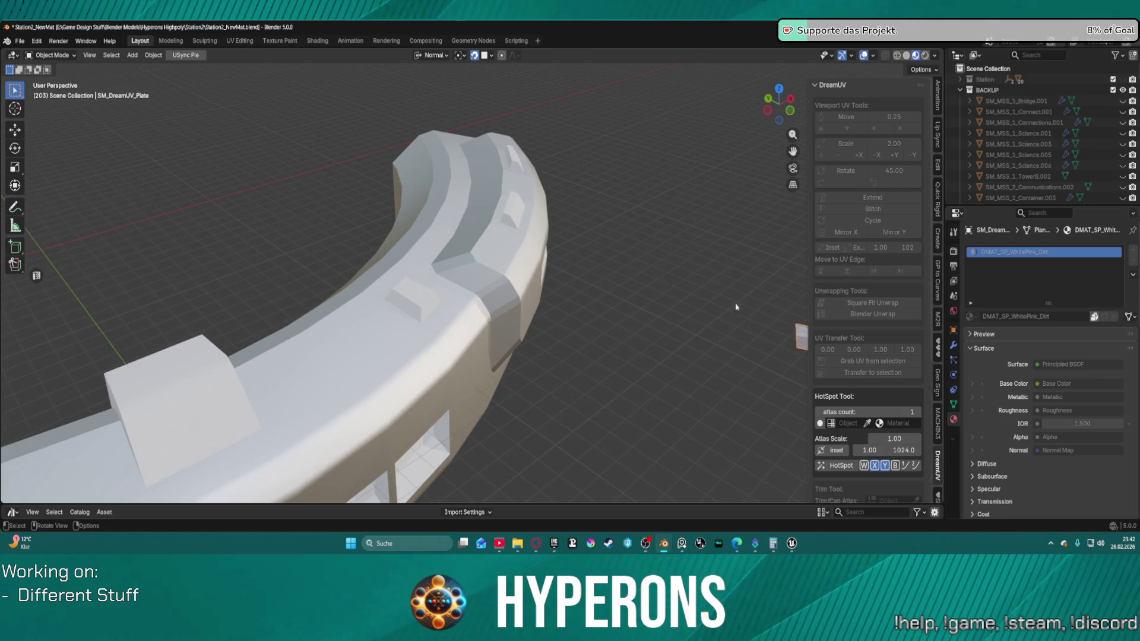
{"action": "scroll", "coordinate": [937, 118], "scroll_direction": "up", "scroll_amount": 3}
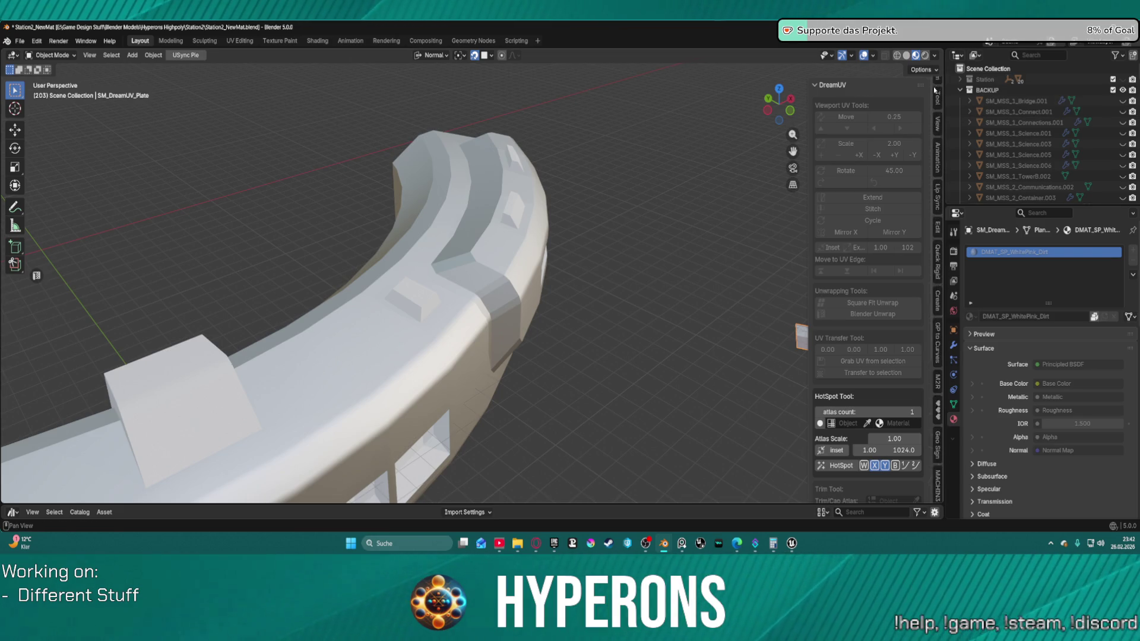
Step: Set the plate's Z rotation to 0° in the Item panel
{"action": "left_click", "coordinate": [939, 91]}
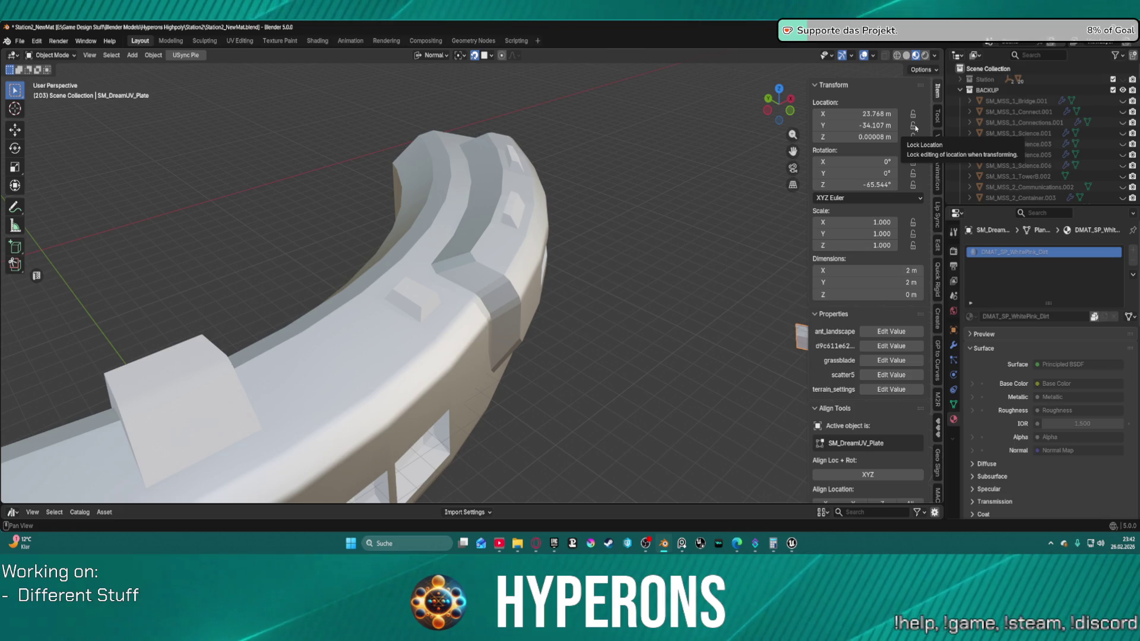
{"action": "left_click", "coordinate": [884, 185]}
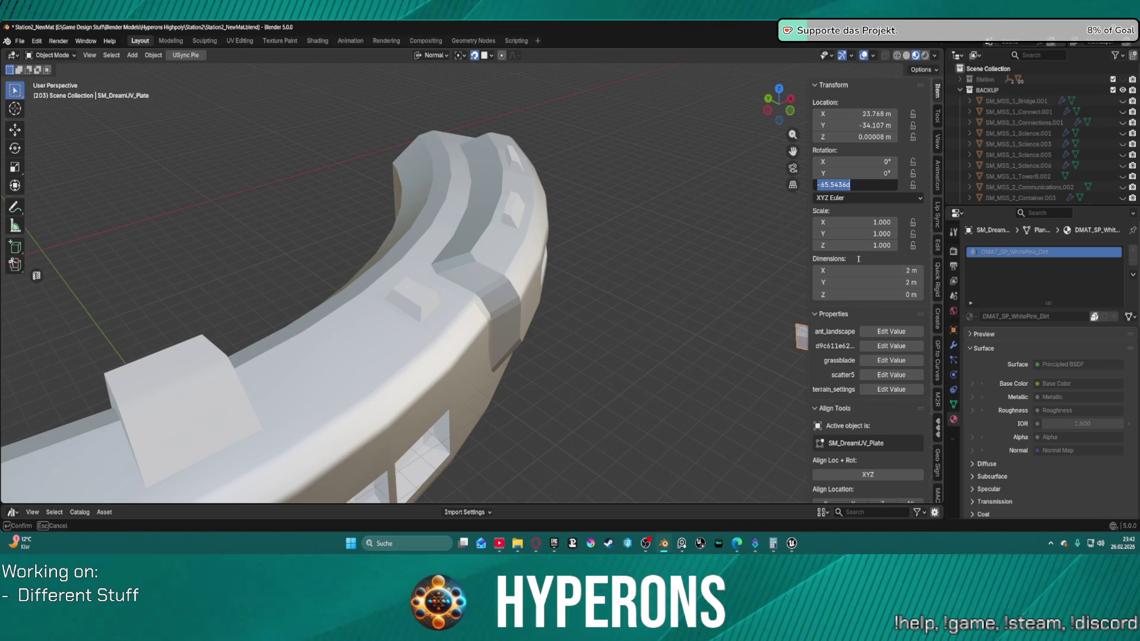
{"action": "type", "text": "0"}
{"action": "key", "text": "Return"}
Step: Orbit the view and select the habitat arc mesh
{"action": "scroll", "coordinate": [646, 226], "scroll_direction": "down", "scroll_amount": 2}
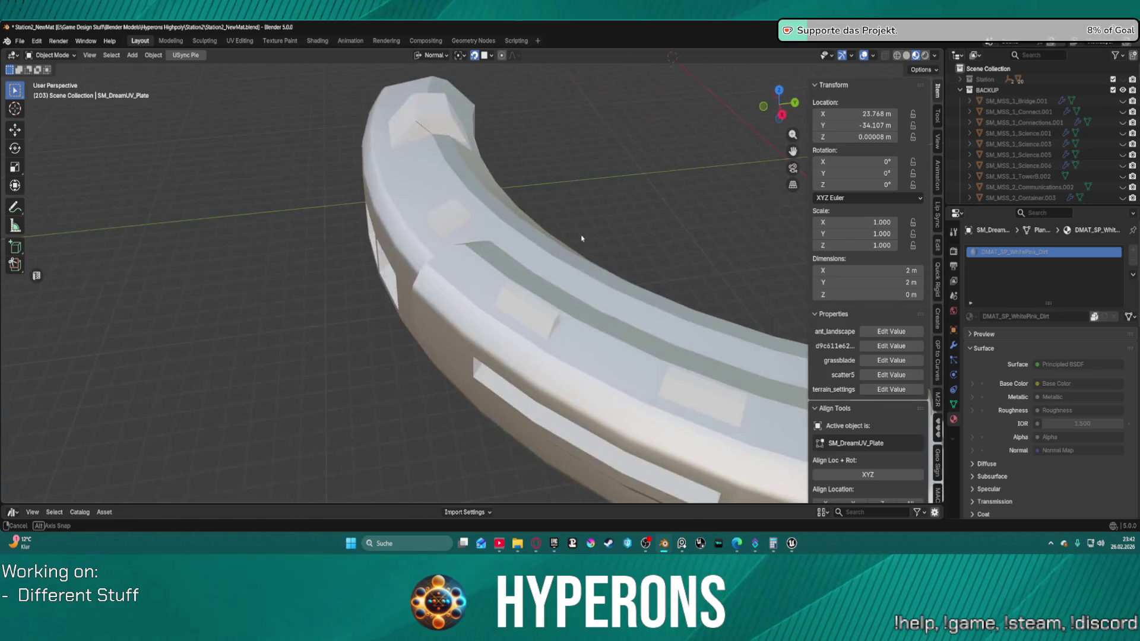
{"action": "scroll", "coordinate": [377, 464], "scroll_direction": "up", "scroll_amount": 4}
{"action": "mouse_move", "coordinate": [377, 464]}
{"action": "left_mouse_down"}
{"action": "mouse_move", "coordinate": [656, 409]}
{"action": "mouse_move", "coordinate": [763, 460]}
{"action": "mouse_move", "coordinate": [576, 273]}
{"action": "mouse_move", "coordinate": [615, 340]}
{"action": "mouse_move", "coordinate": [638, 285]}
{"action": "mouse_move", "coordinate": [617, 285]}
{"action": "mouse_move", "coordinate": [654, 271]}
{"action": "mouse_move", "coordinate": [641, 262]}
{"action": "left_mouse_up"}
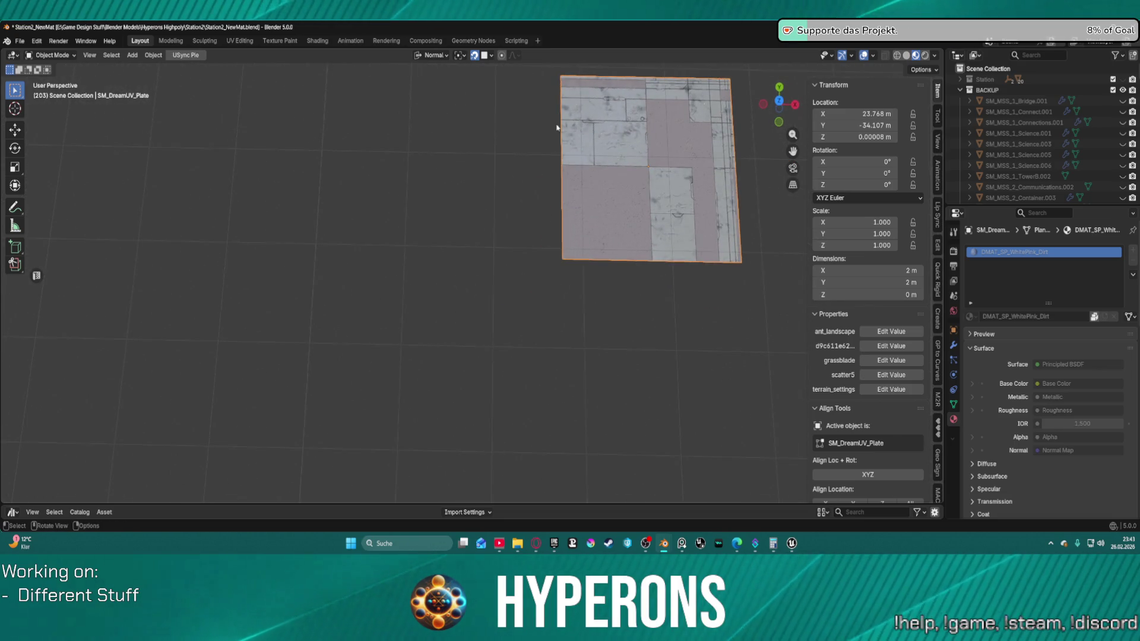
{"action": "scroll", "coordinate": [537, 148], "scroll_direction": "down", "scroll_amount": 10}
{"action": "scroll", "coordinate": [463, 237], "scroll_direction": "up", "scroll_amount": 8}
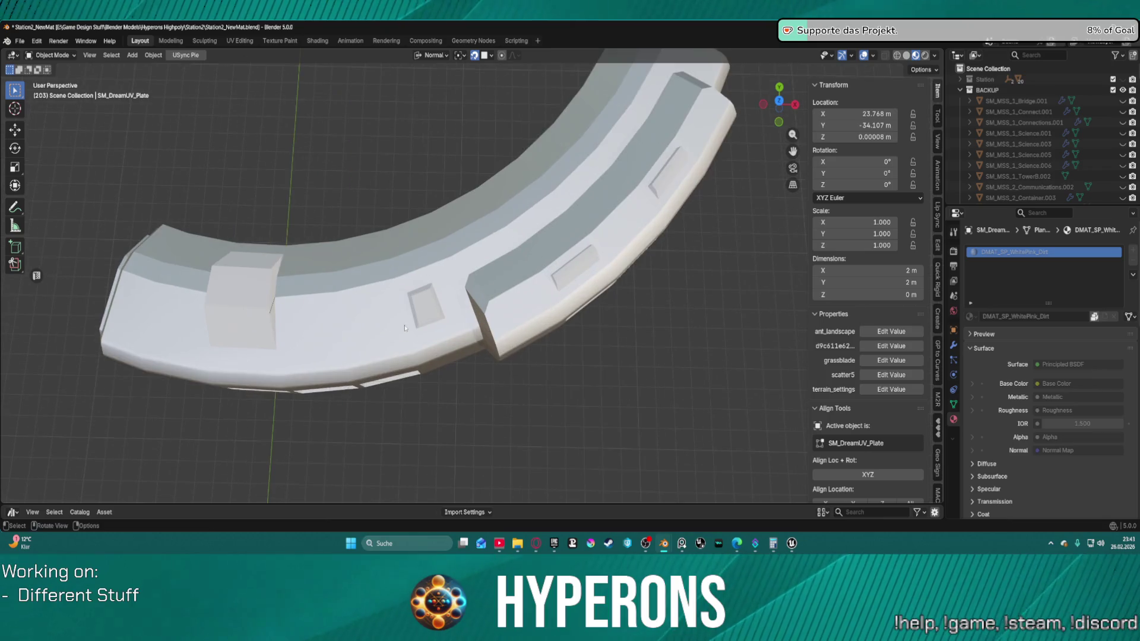
{"action": "left_click", "coordinate": [387, 347]}
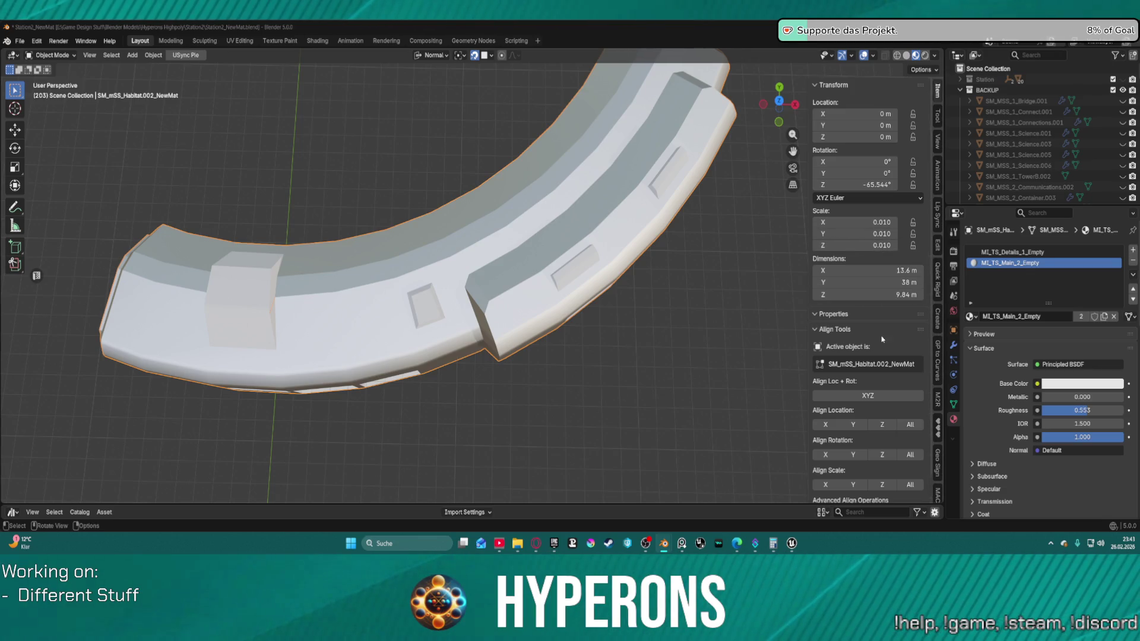
Step: Set SM_DreamUV_Plate as the DreamUV HotSpot Object
{"action": "scroll", "coordinate": [866, 416], "scroll_direction": "down", "scroll_amount": 2}
{"action": "scroll", "coordinate": [940, 315], "scroll_direction": "down", "scroll_amount": 5}
{"action": "left_click", "coordinate": [939, 355]}
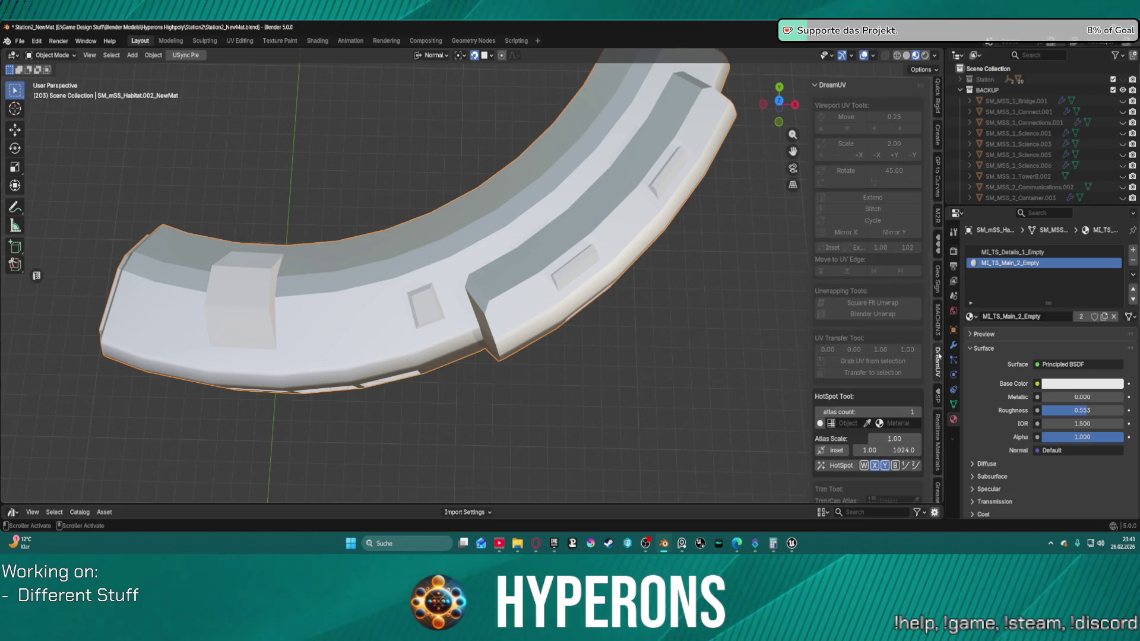
{"action": "scroll", "coordinate": [507, 213], "scroll_direction": "down", "scroll_amount": 3}
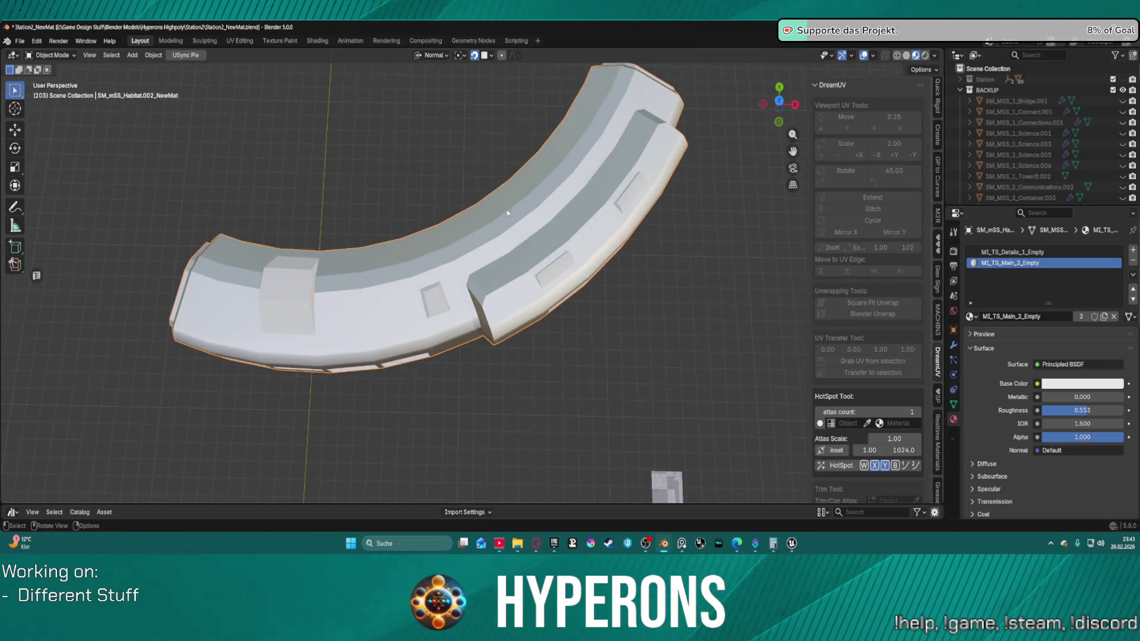
{"action": "scroll", "coordinate": [861, 362], "scroll_direction": "down", "scroll_amount": 3}
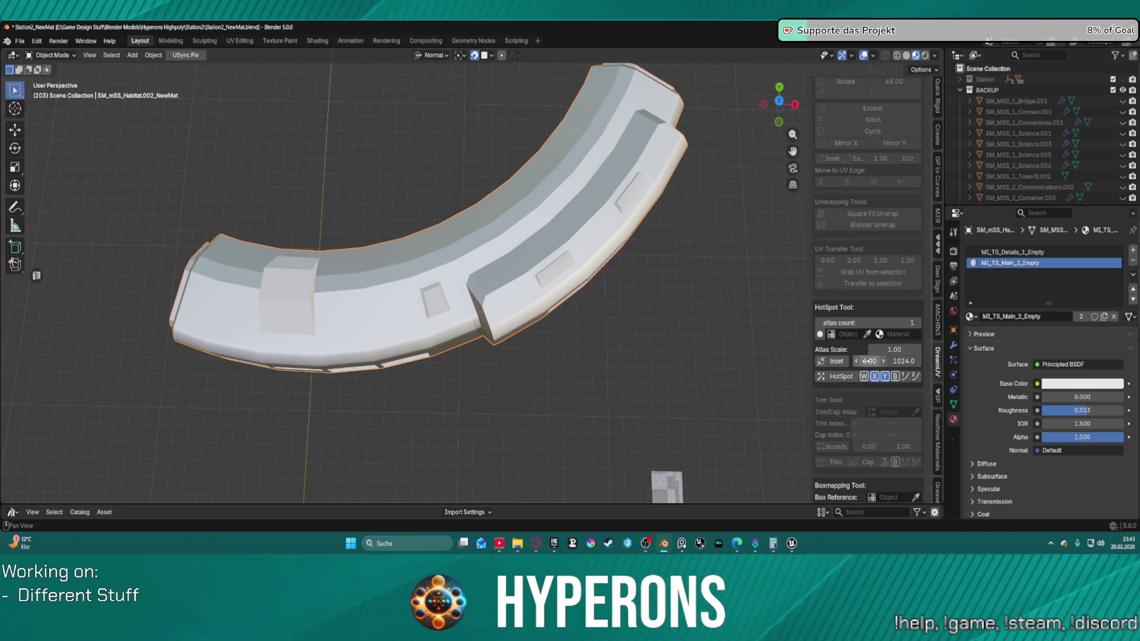
{"action": "left_click", "coordinate": [666, 475]}
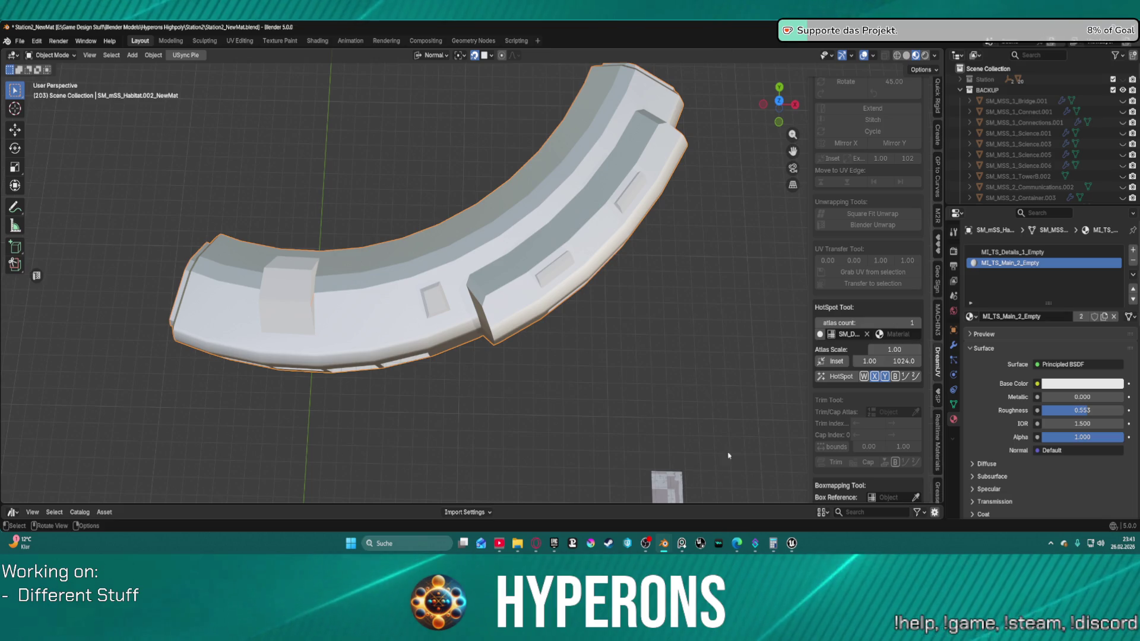
Step: Choose a DUV material for the HotSpot from the materials dropdown
{"action": "left_click", "coordinate": [890, 336]}
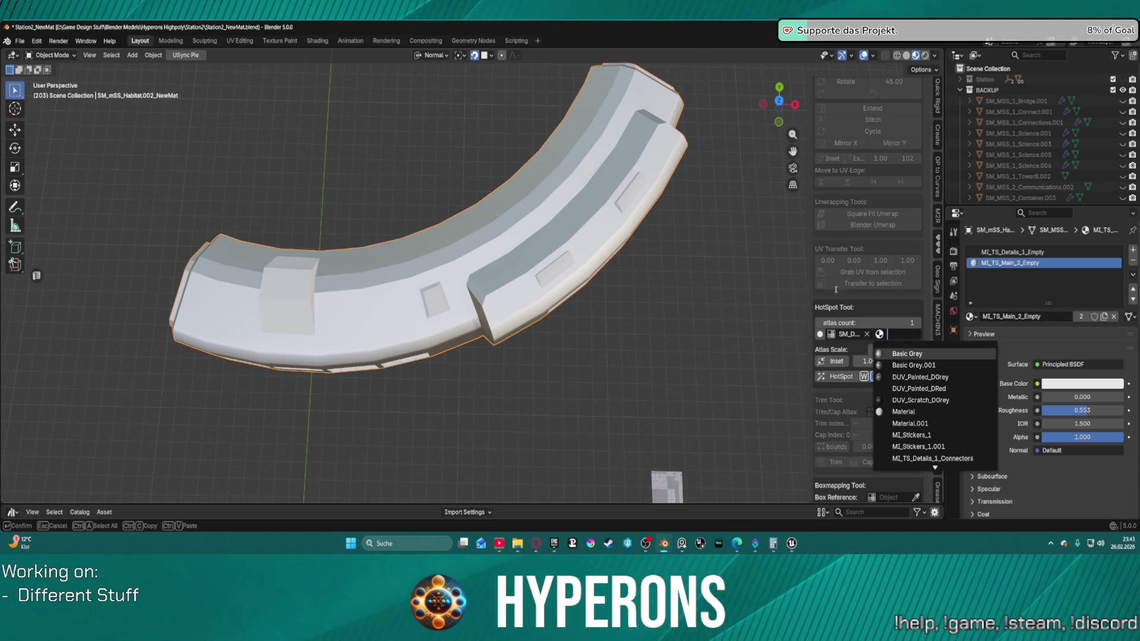
{"action": "scroll", "coordinate": [900, 451], "scroll_direction": "down", "scroll_amount": 9}
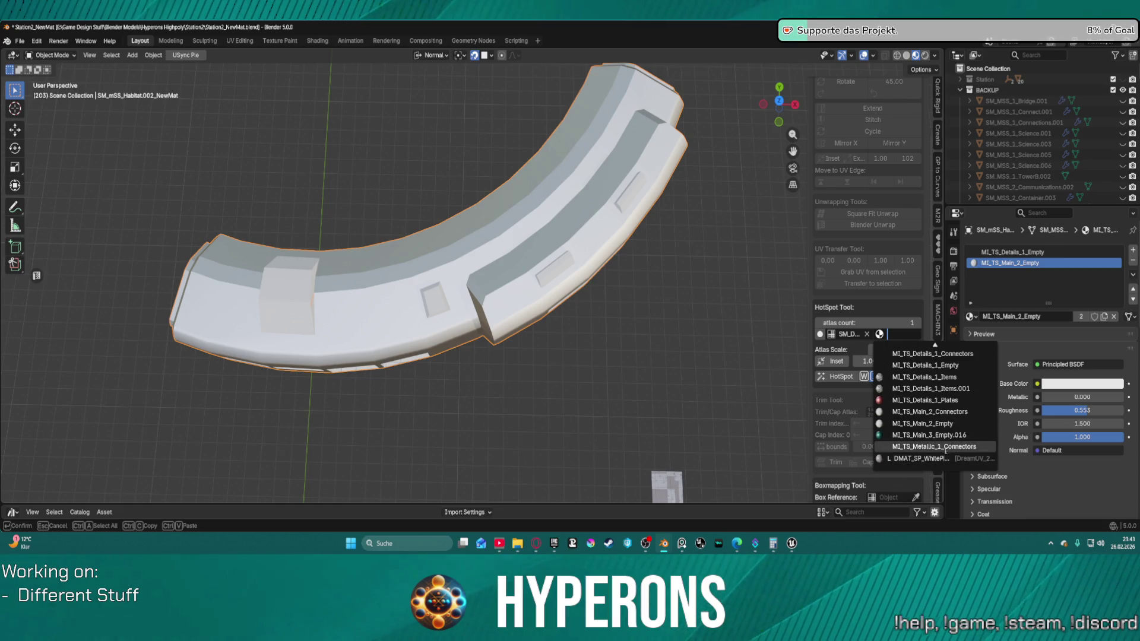
{"action": "left_click", "coordinate": [905, 460]}
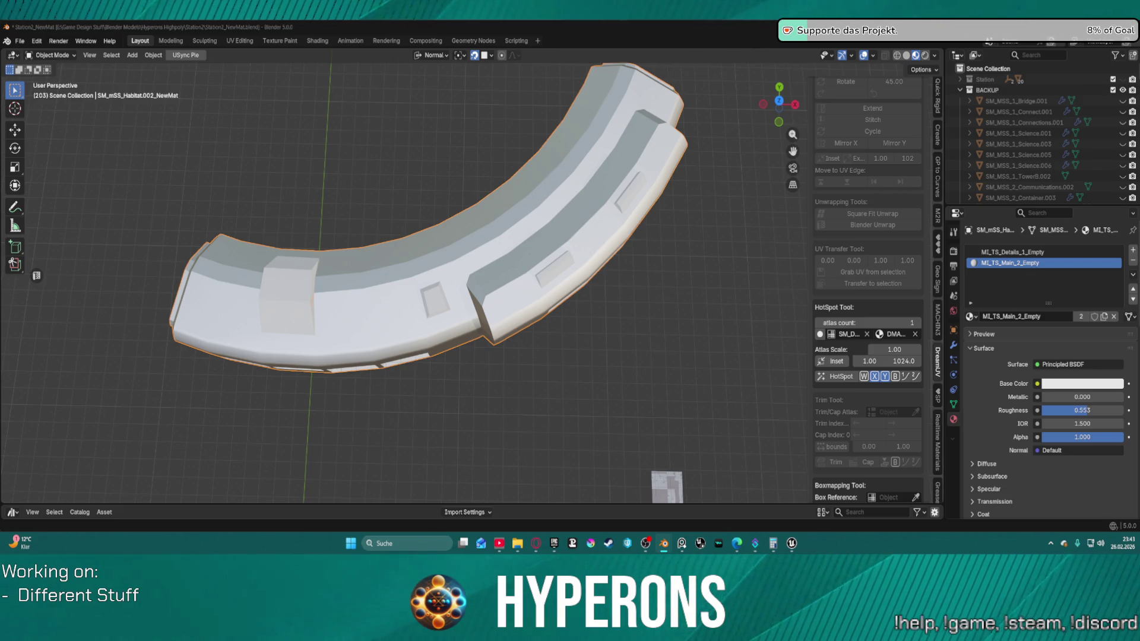
{"action": "mouse_move", "coordinate": [664, 498]}
{"action": "left_mouse_down"}
{"action": "mouse_move", "coordinate": [656, 470]}
{"action": "mouse_move", "coordinate": [673, 475]}
{"action": "left_mouse_up"}
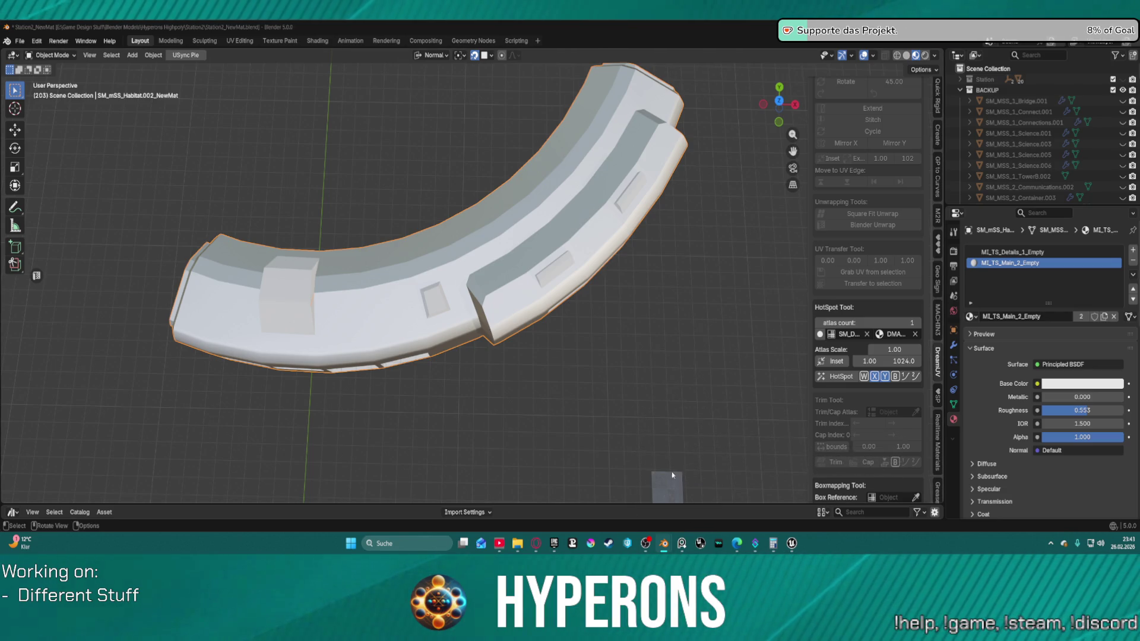
{"action": "left_click", "coordinate": [897, 334]}
{"action": "scroll", "coordinate": [934, 418], "scroll_direction": "down", "scroll_amount": 2}
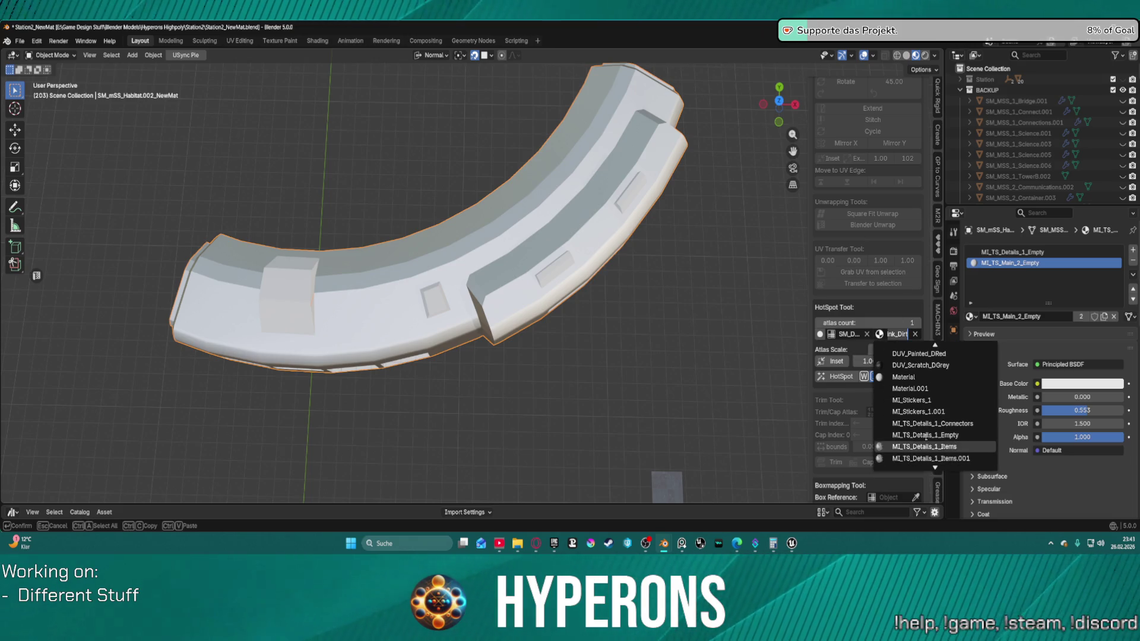
{"action": "left_click", "coordinate": [911, 365]}
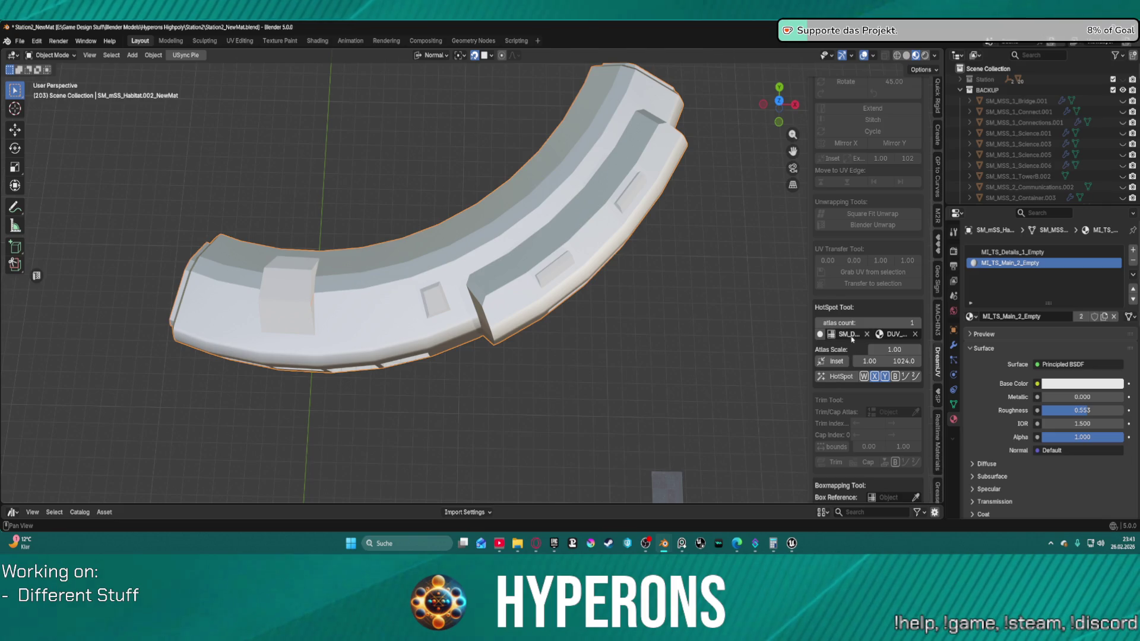
Step: Make the plate the Box Reference and run Boxmap, which throws a ZeroDivisionError
{"action": "scroll", "coordinate": [852, 337], "scroll_direction": "down", "scroll_amount": 5}
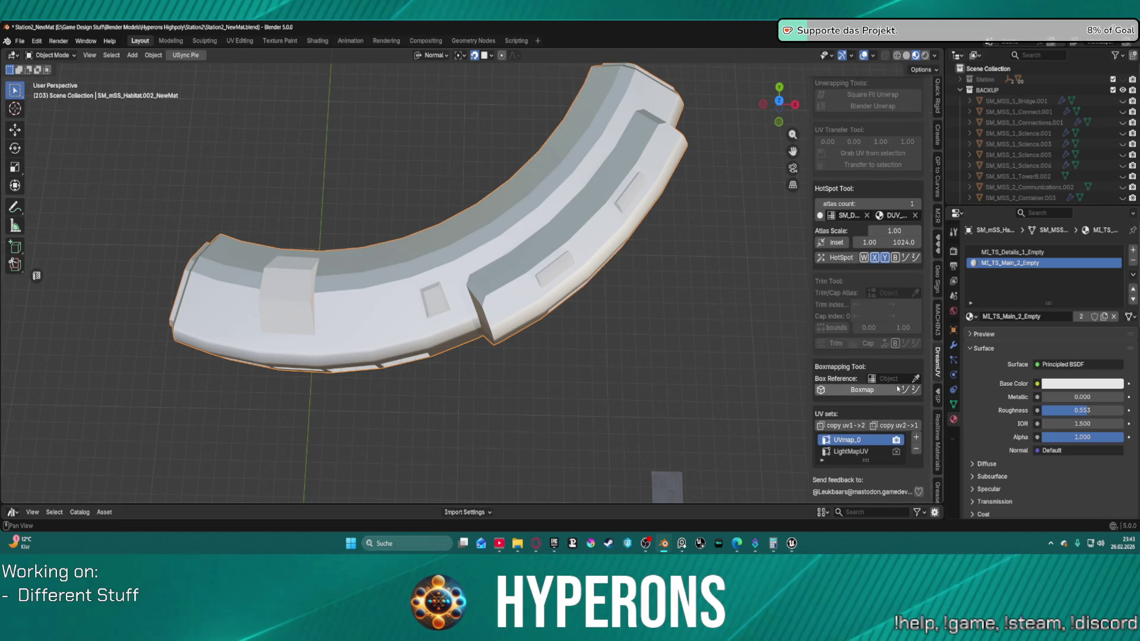
{"action": "left_click", "coordinate": [916, 378]}
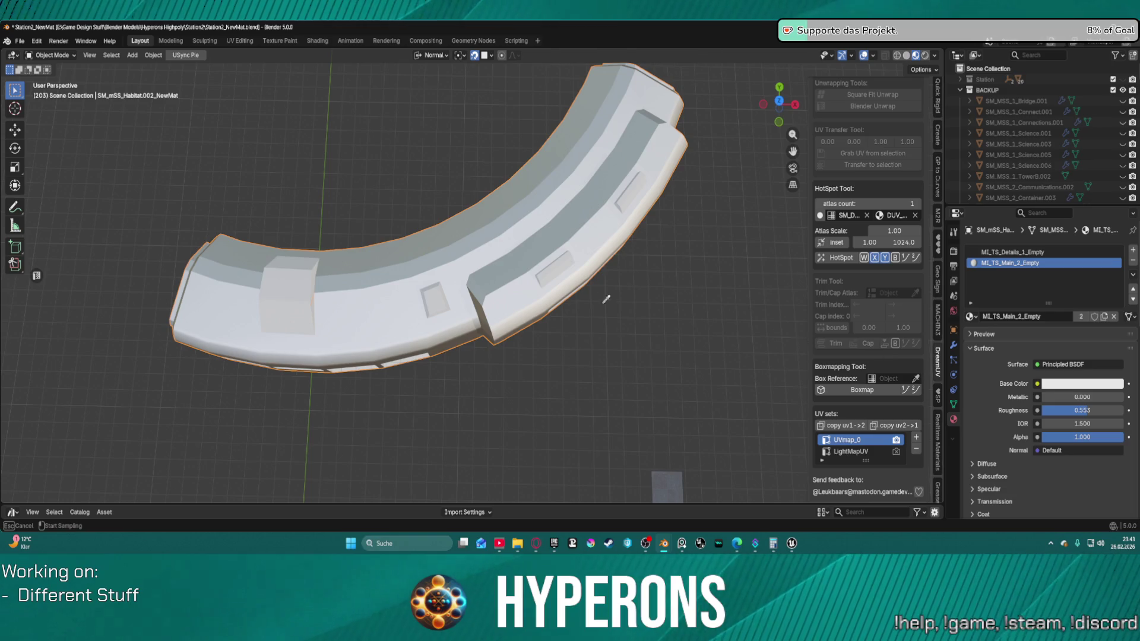
{"action": "left_click", "coordinate": [677, 487]}
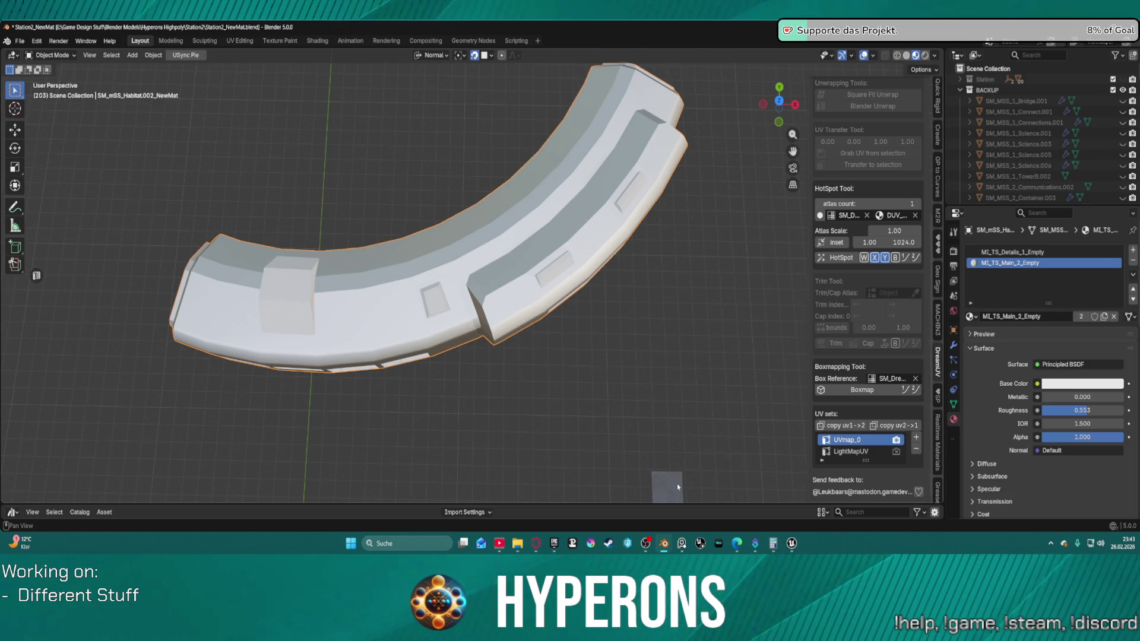
{"action": "left_click", "coordinate": [841, 397]}
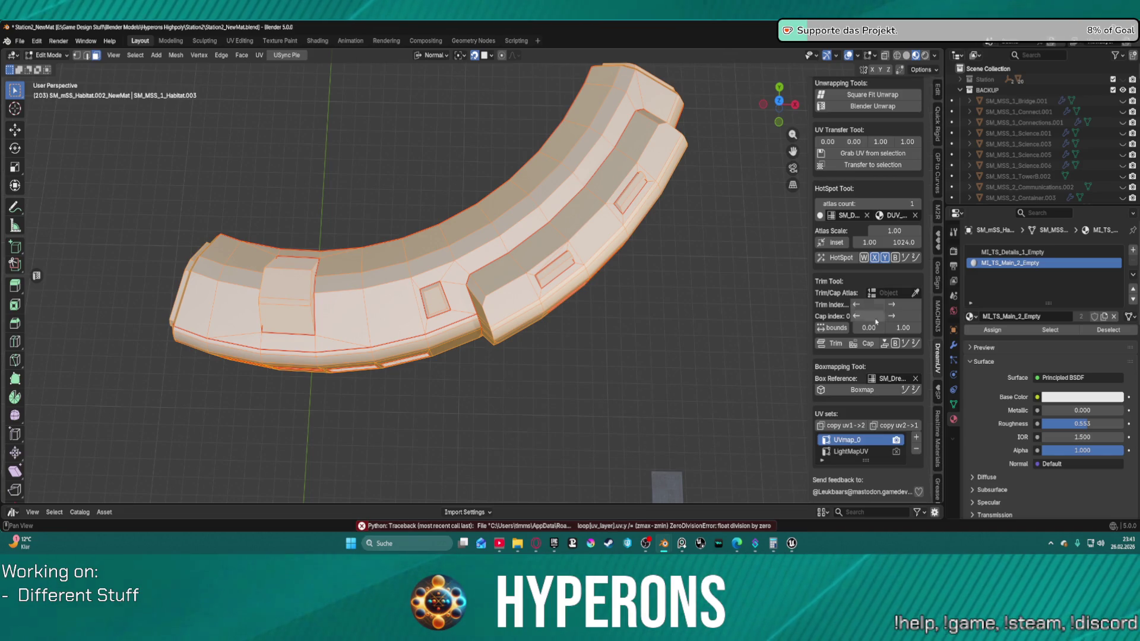
Step: Cancel the Box Reference change and clear the face selection on the habitat mesh
{"action": "left_click", "coordinate": [893, 378]}
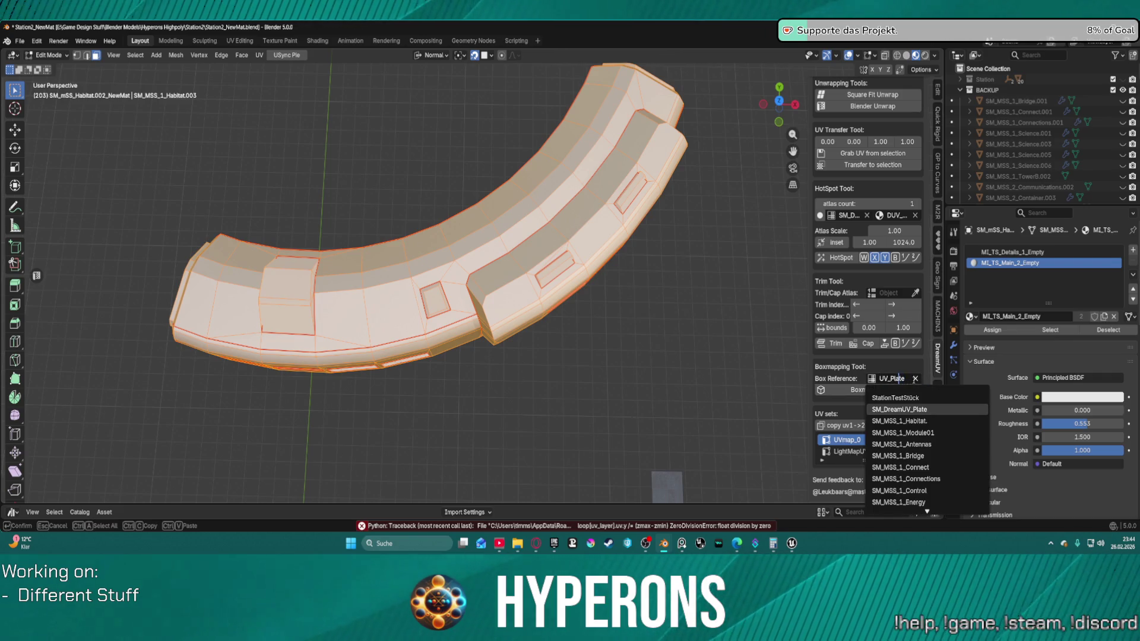
{"action": "key", "text": "Escape"}
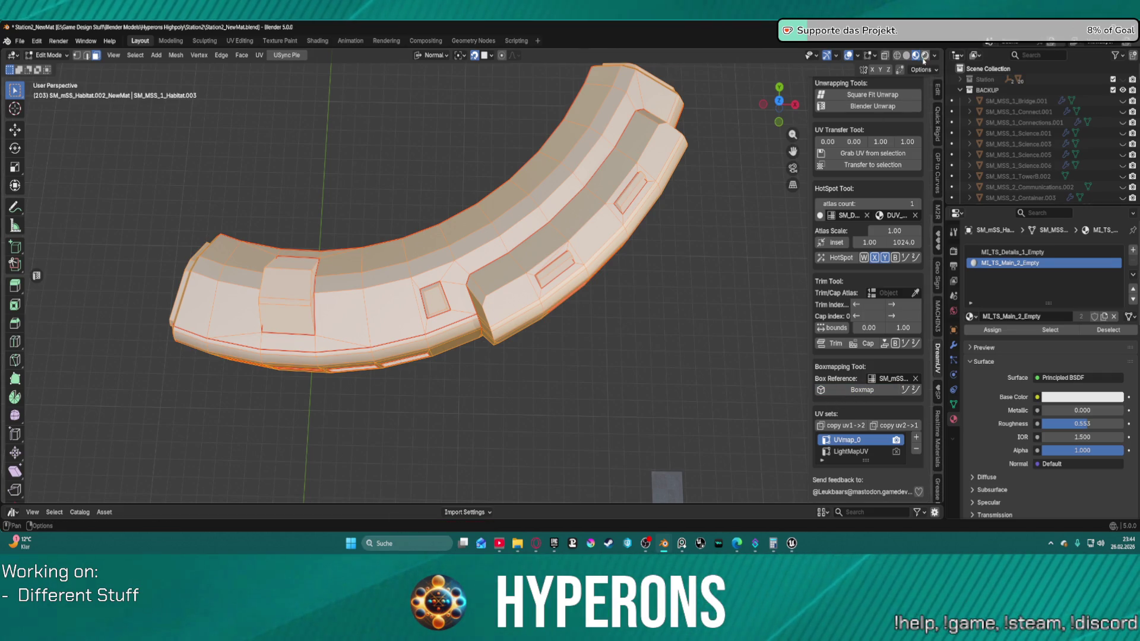
{"action": "key", "text": "a"}
{"action": "key", "text": "alt+a"}
Step: Put DMAT_Mat_GreyDGrey_Dirt in the first material slot and switch to Material Preview shading
{"action": "scroll", "coordinate": [540, 252], "scroll_direction": "up", "scroll_amount": 5}
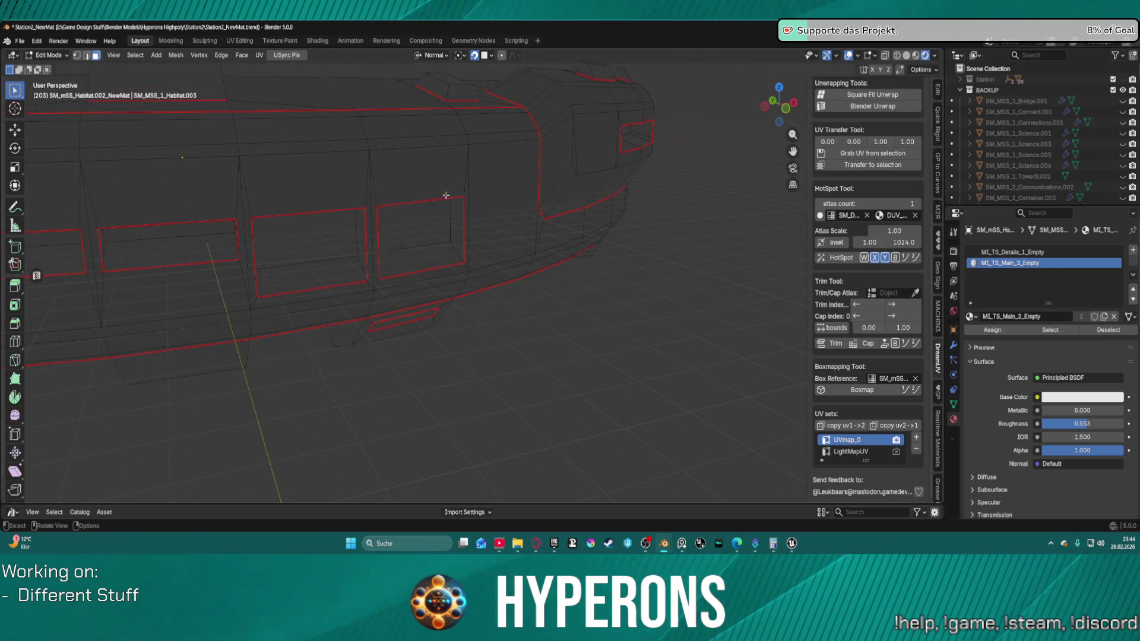
{"action": "mouse_move", "coordinate": [425, 177]}
{"action": "left_mouse_down"}
{"action": "mouse_move", "coordinate": [453, 242]}
{"action": "mouse_move", "coordinate": [686, 326]}
{"action": "left_mouse_up"}
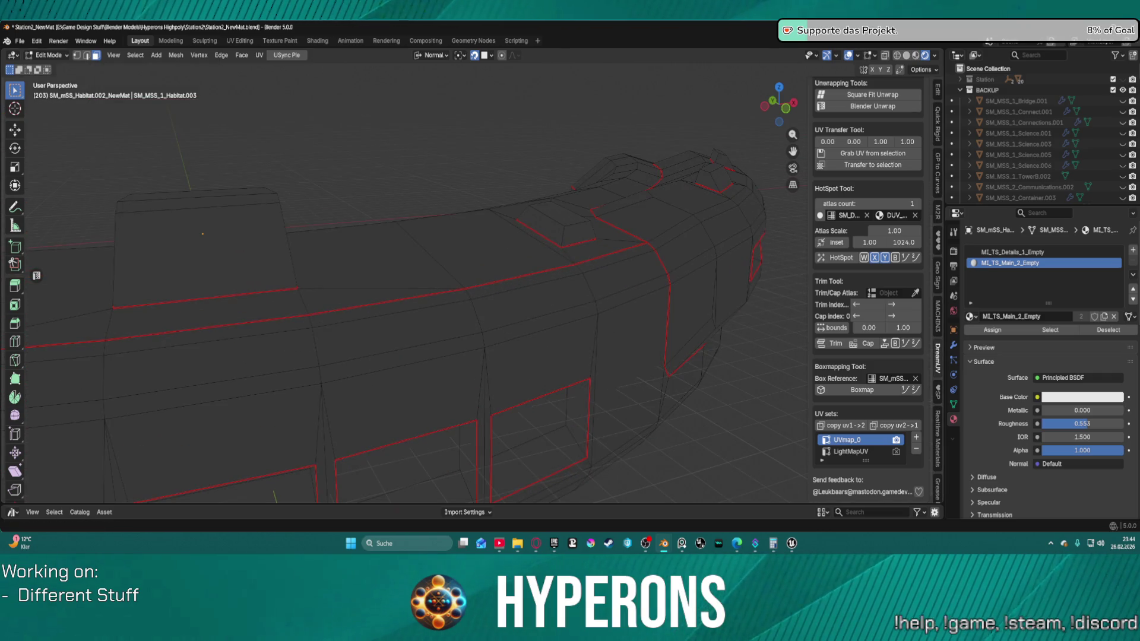
{"action": "left_click", "coordinate": [969, 316]}
{"action": "left_click", "coordinate": [997, 296]}
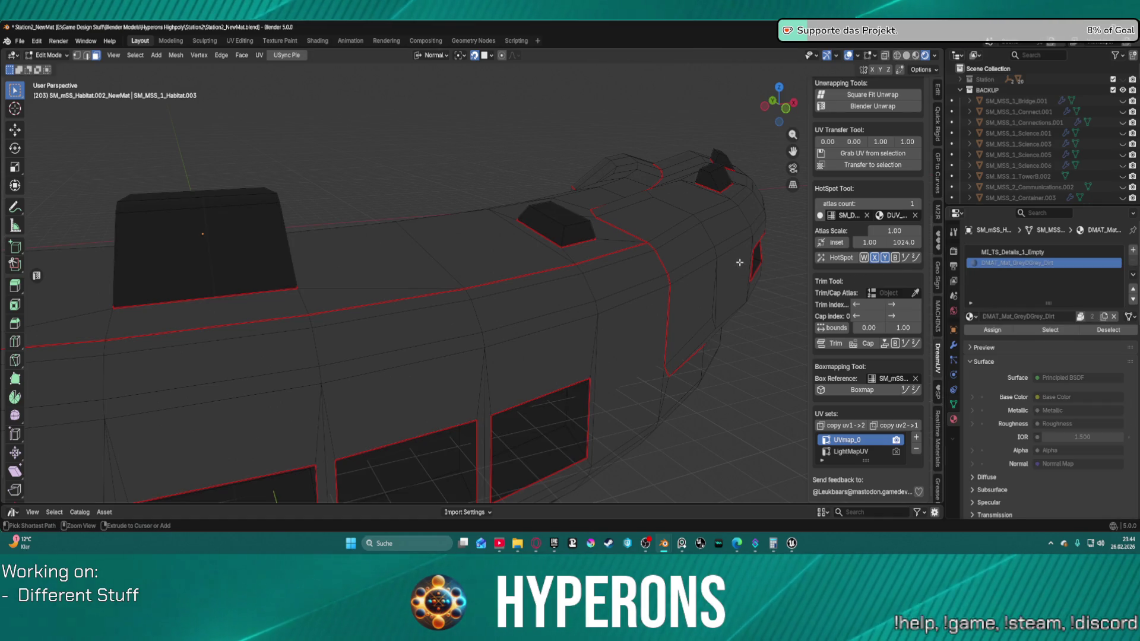
{"action": "key", "text": "ctrl+z"}
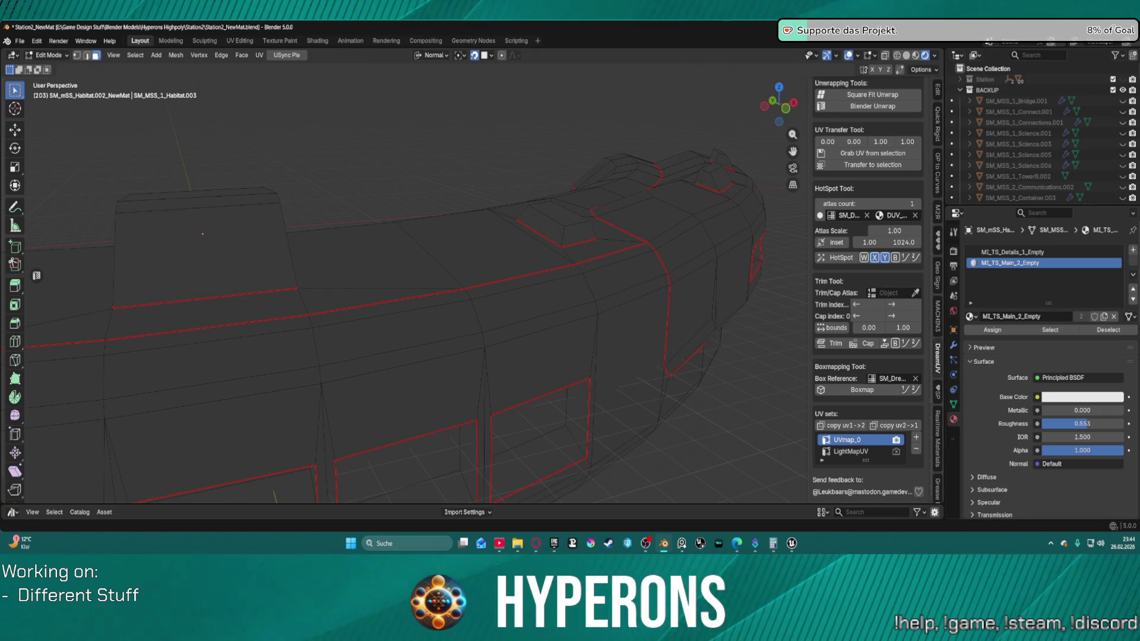
{"action": "left_click_drag", "start_coordinate": [1009, 149], "coordinate": [1013, 254]}
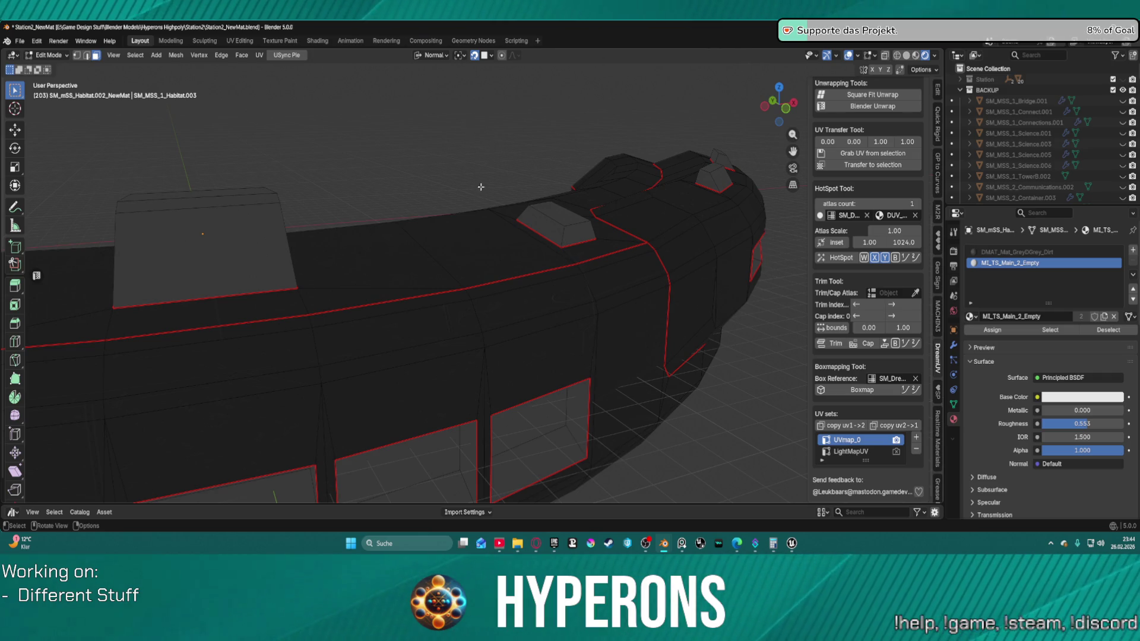
{"action": "left_click", "coordinate": [914, 56]}
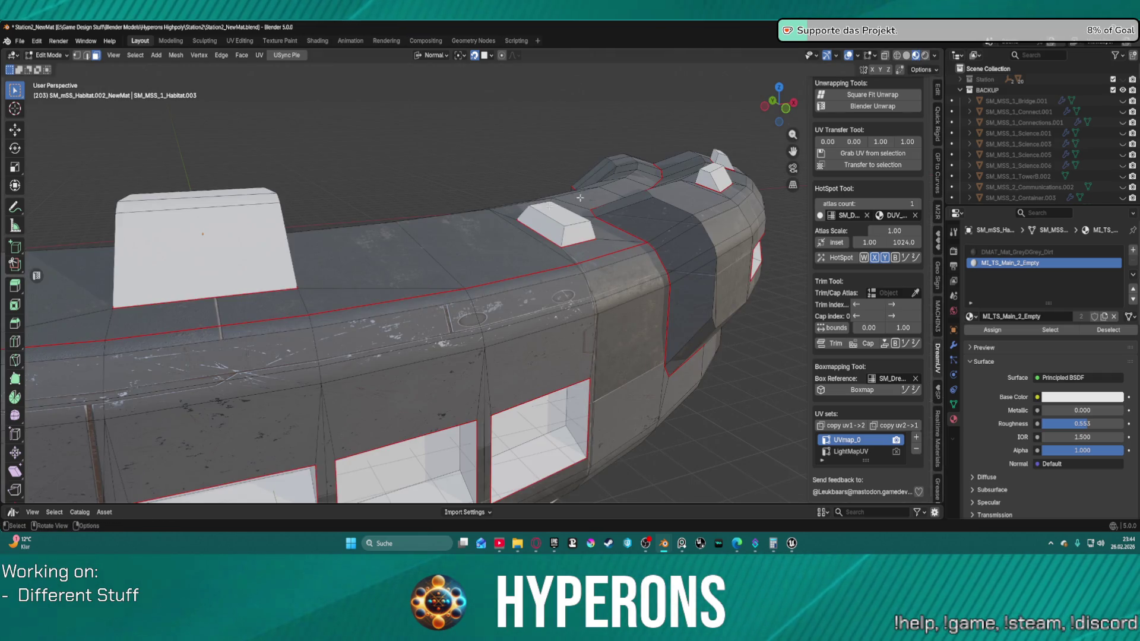
{"action": "scroll", "coordinate": [579, 198], "scroll_direction": "down", "scroll_amount": 8}
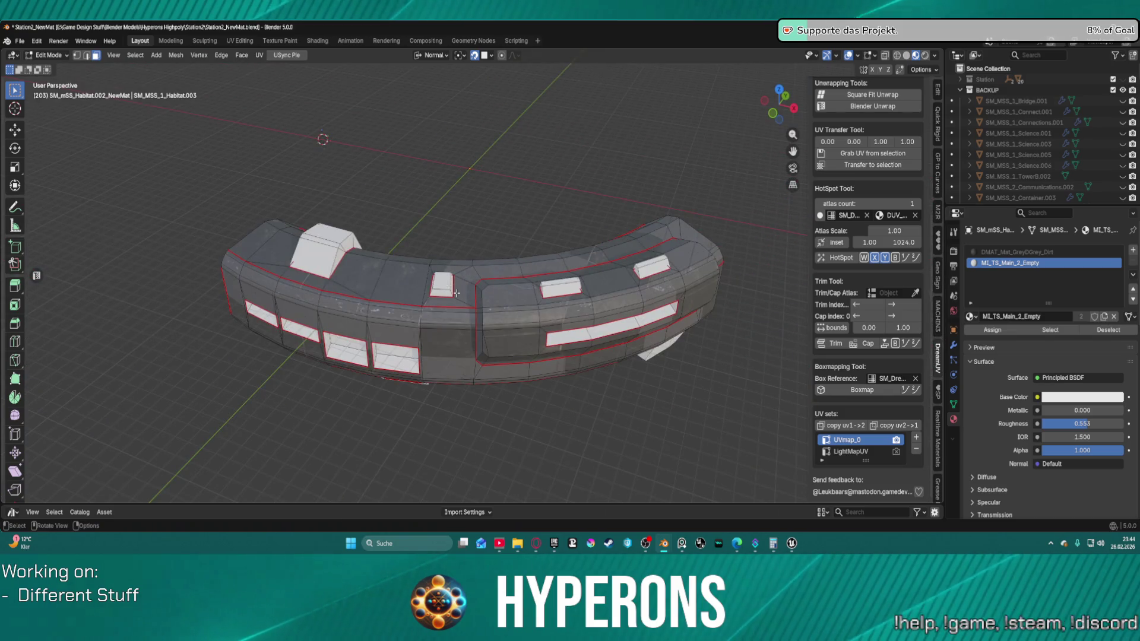
Step: Orbit to a low view of the hull wall and activate the DUV_Scratch_DGrey slot
{"action": "scroll", "coordinate": [456, 293], "scroll_direction": "up", "scroll_amount": 6}
{"action": "mouse_move", "coordinate": [404, 331]}
{"action": "left_mouse_down"}
{"action": "mouse_move", "coordinate": [420, 300]}
{"action": "mouse_move", "coordinate": [407, 191]}
{"action": "mouse_move", "coordinate": [427, 237]}
{"action": "mouse_move", "coordinate": [411, 316]}
{"action": "mouse_move", "coordinate": [649, 374]}
{"action": "mouse_move", "coordinate": [654, 305]}
{"action": "mouse_move", "coordinate": [534, 356]}
{"action": "mouse_move", "coordinate": [530, 327]}
{"action": "left_mouse_up"}
{"action": "scroll", "coordinate": [530, 327], "scroll_direction": "down", "scroll_amount": 5}
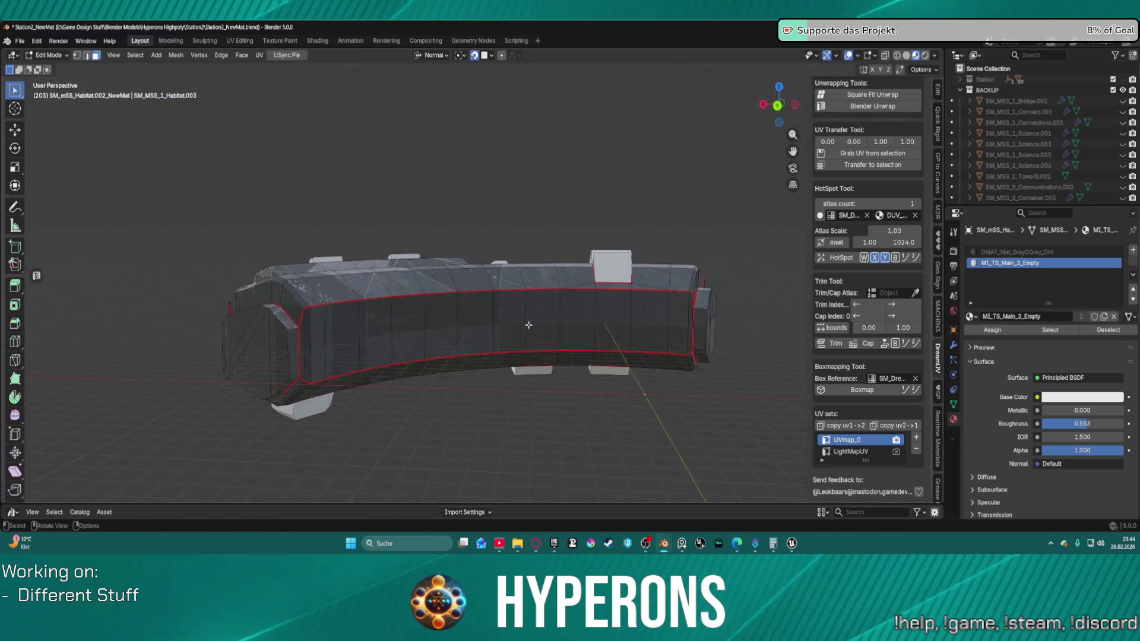
{"action": "scroll", "coordinate": [529, 321], "scroll_direction": "up", "scroll_amount": 5}
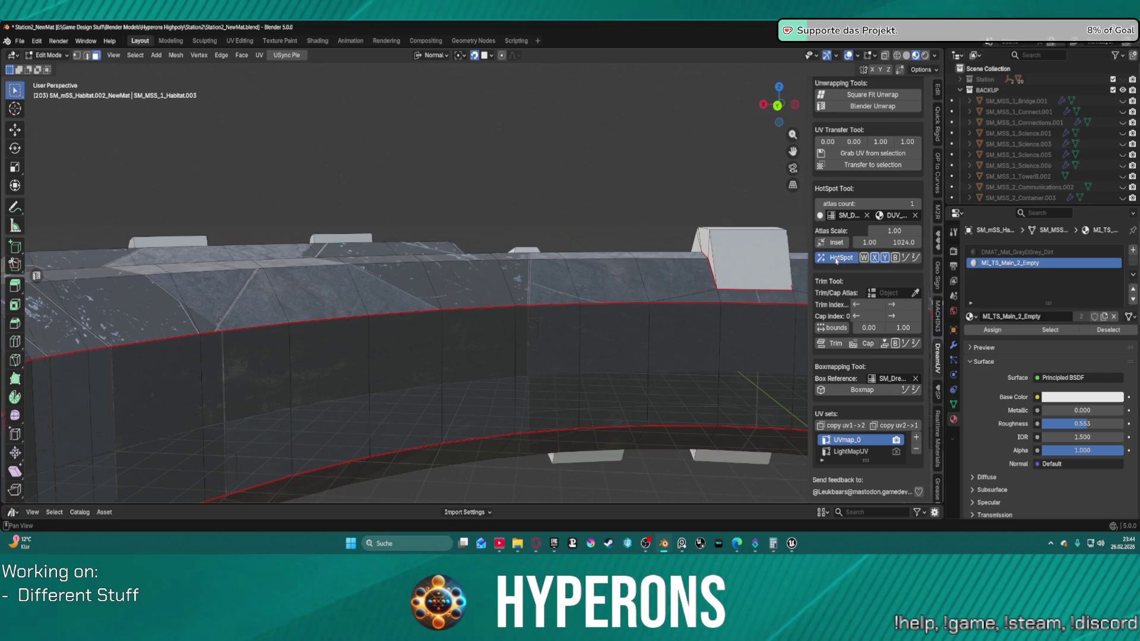
{"action": "left_click", "coordinate": [1062, 274]}
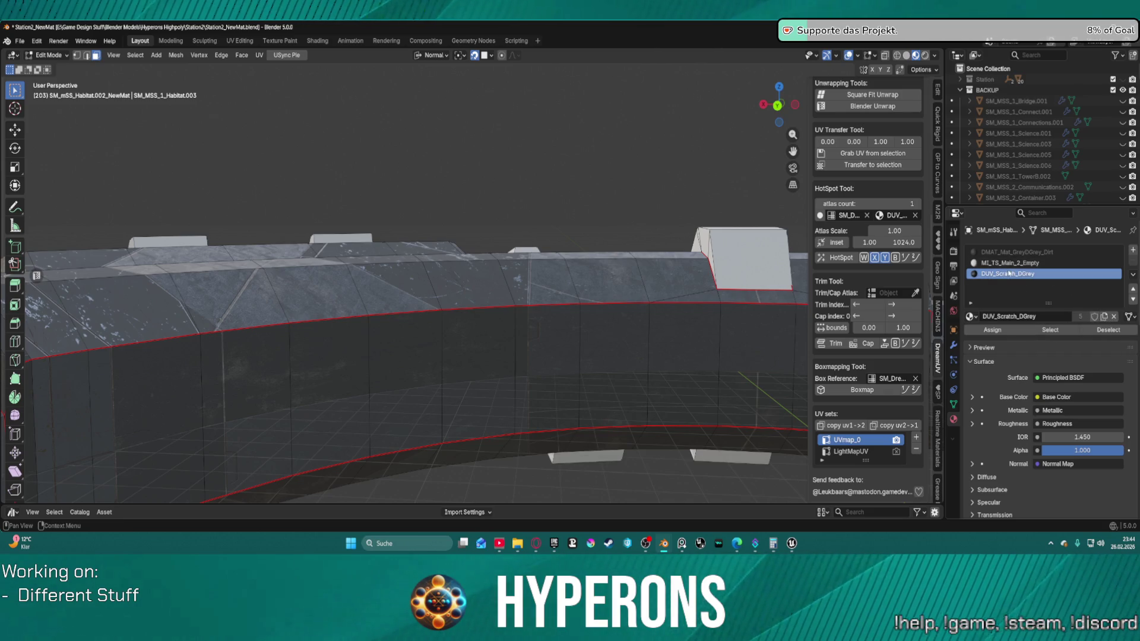
Step: Select the faces using DMAT_Mat_GreyDGrey_Dirt and assign DUV_Scratch_DGrey to them
{"action": "left_click", "coordinate": [1012, 253]}
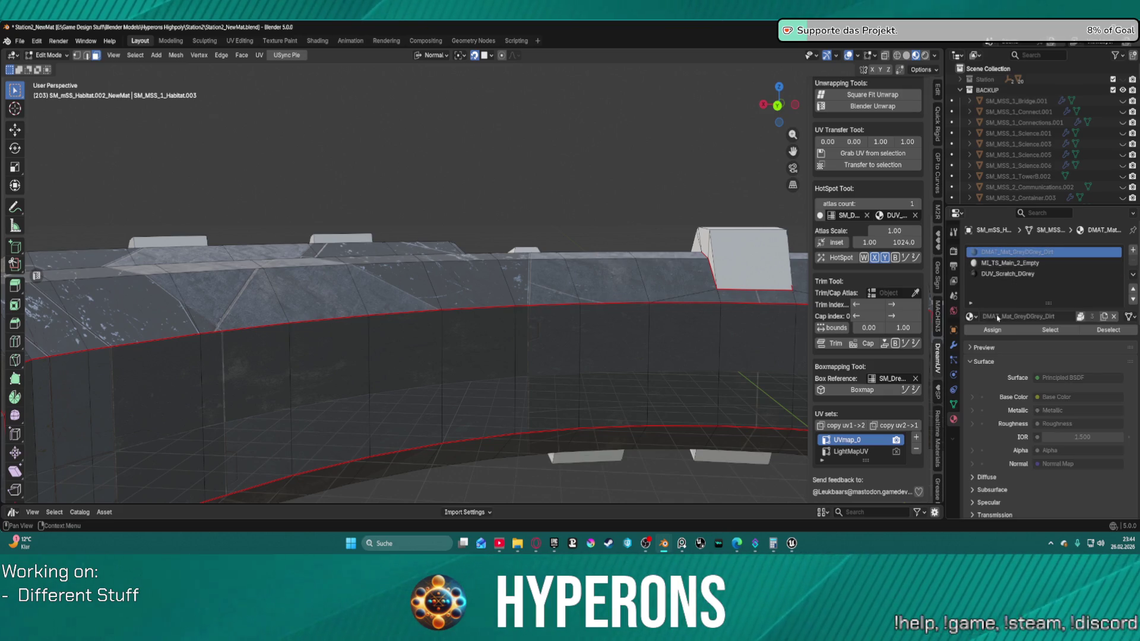
{"action": "left_click", "coordinate": [1050, 330]}
{"action": "left_click", "coordinate": [1018, 275]}
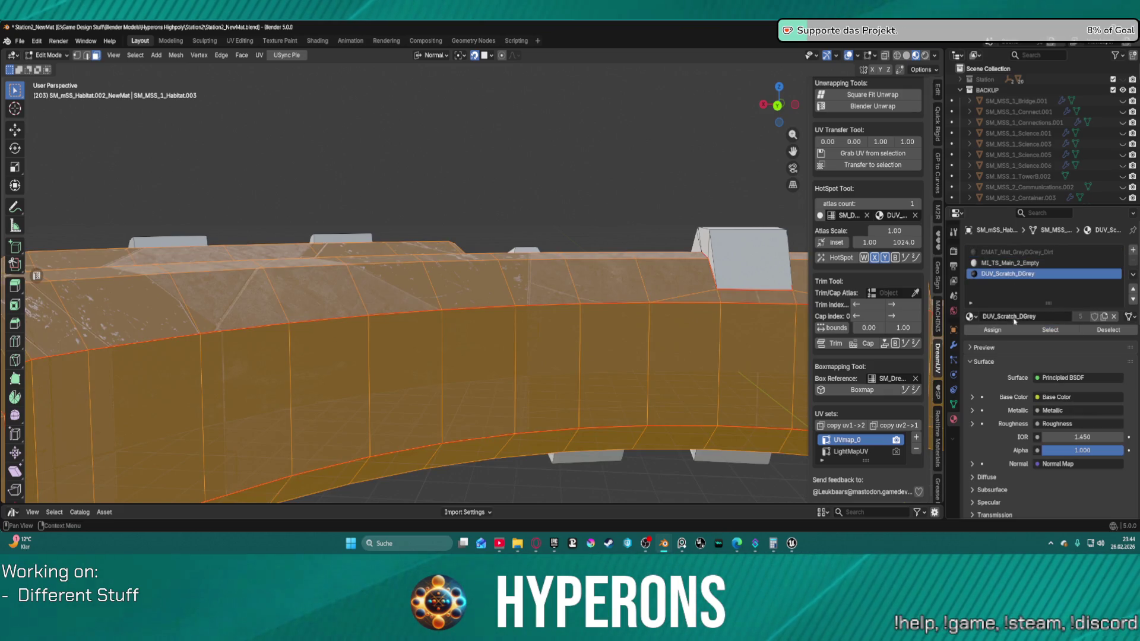
{"action": "left_click", "coordinate": [1008, 331]}
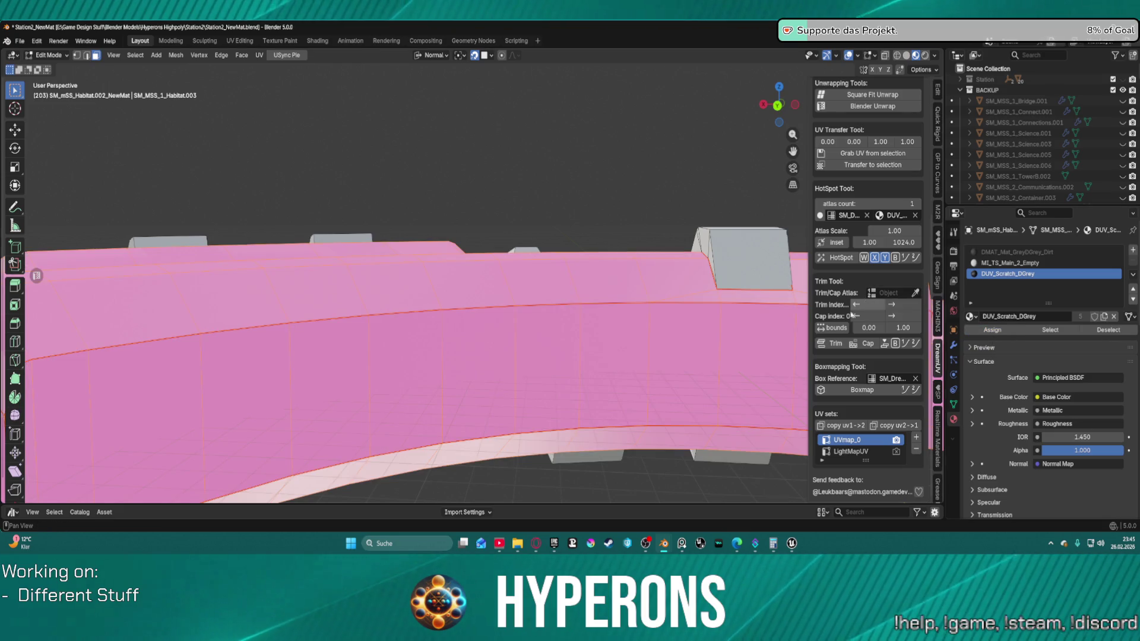
Step: Try boxmapping the faces, picking the habitat mesh as the trim atlas before retrying
{"action": "left_click", "coordinate": [861, 390]}
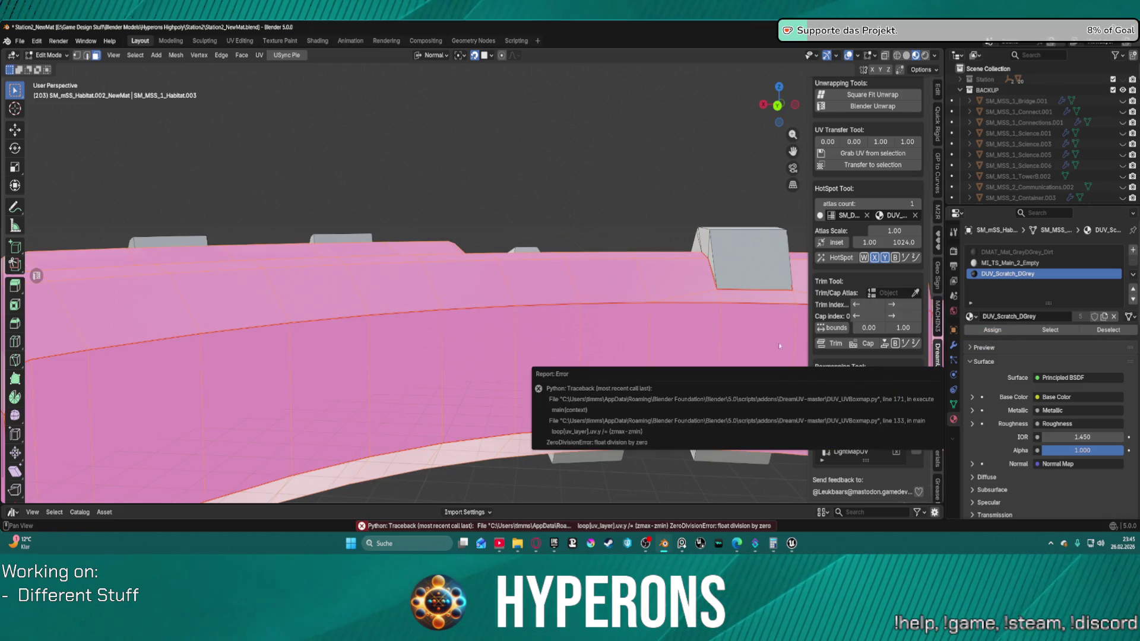
{"action": "left_click", "coordinate": [915, 292]}
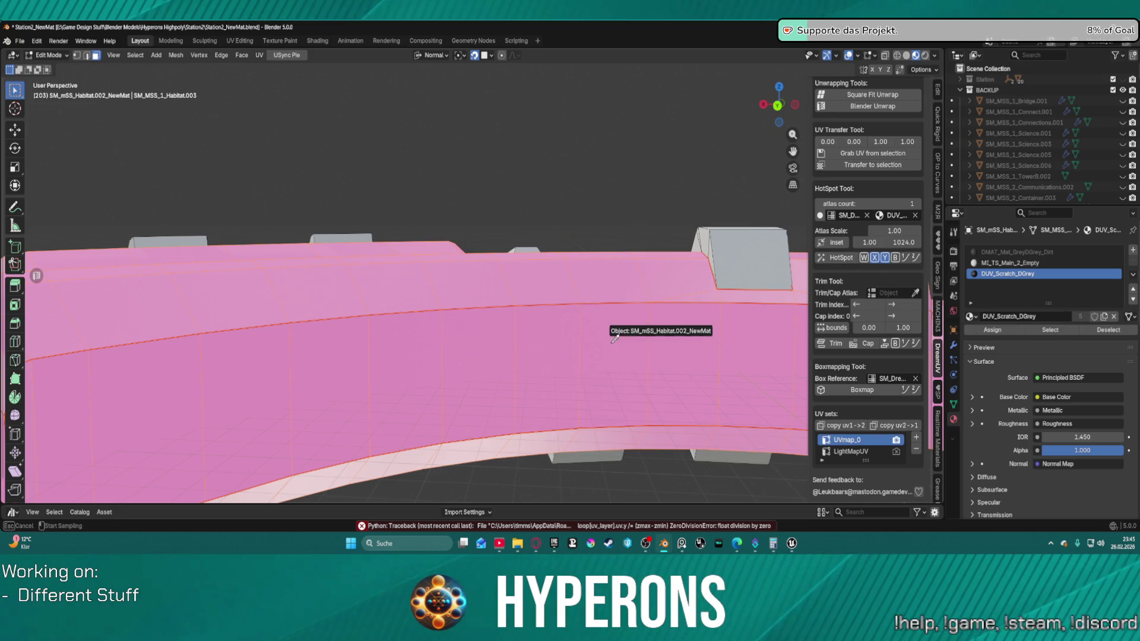
{"action": "left_click", "coordinate": [584, 332]}
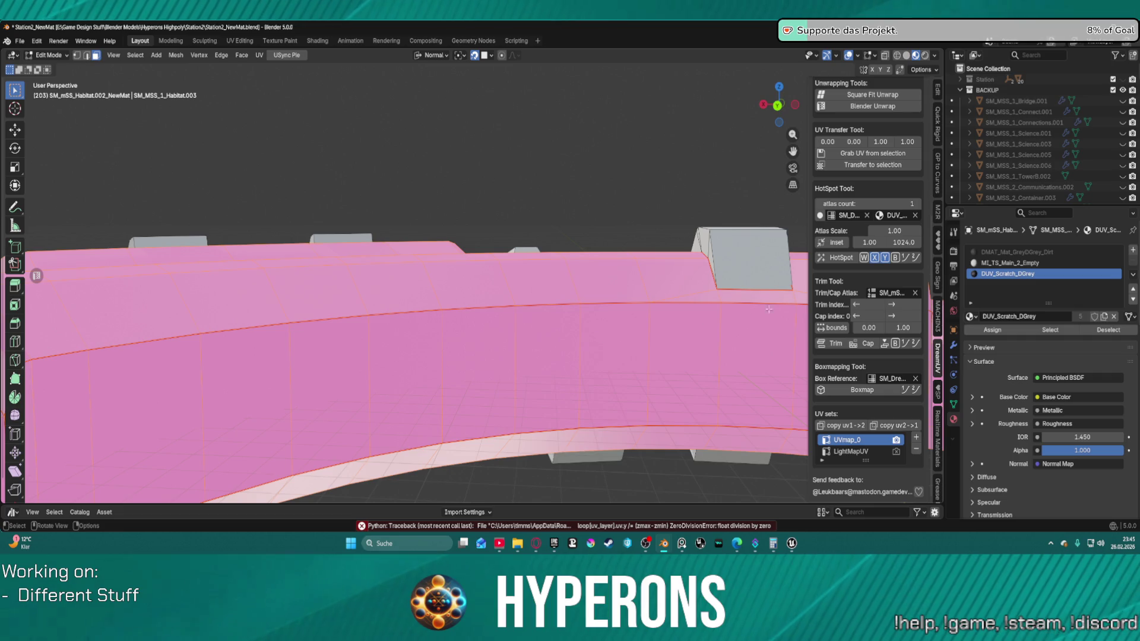
{"action": "left_click", "coordinate": [849, 391]}
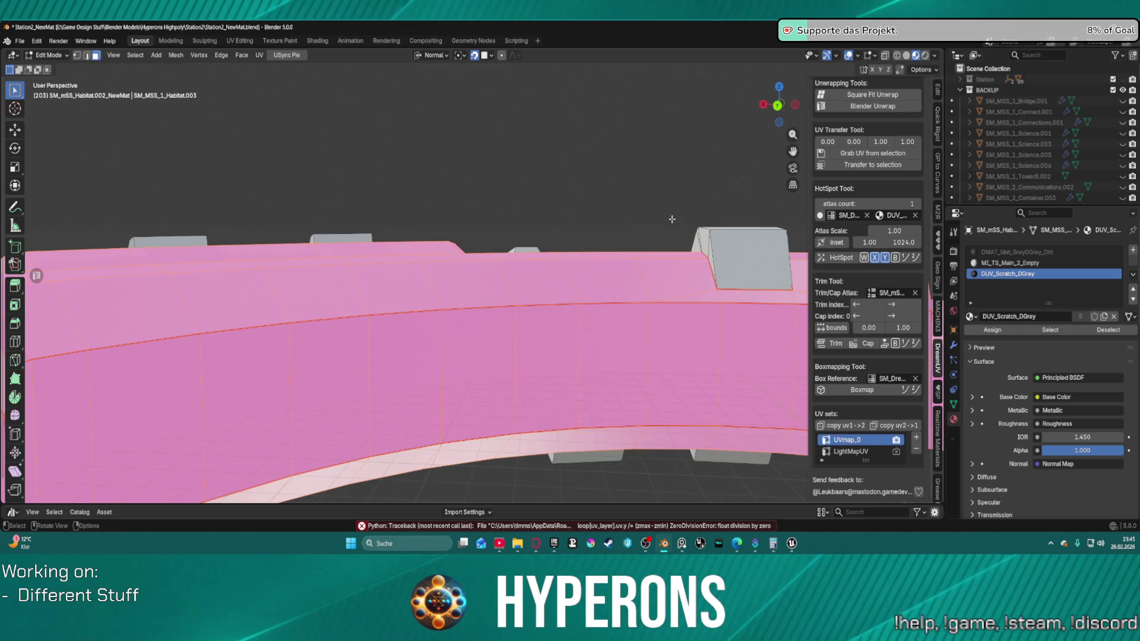
{"action": "scroll", "coordinate": [671, 219], "scroll_direction": "down", "scroll_amount": 10}
{"action": "left_click_drag", "start_coordinate": [623, 250], "coordinate": [572, 285]}
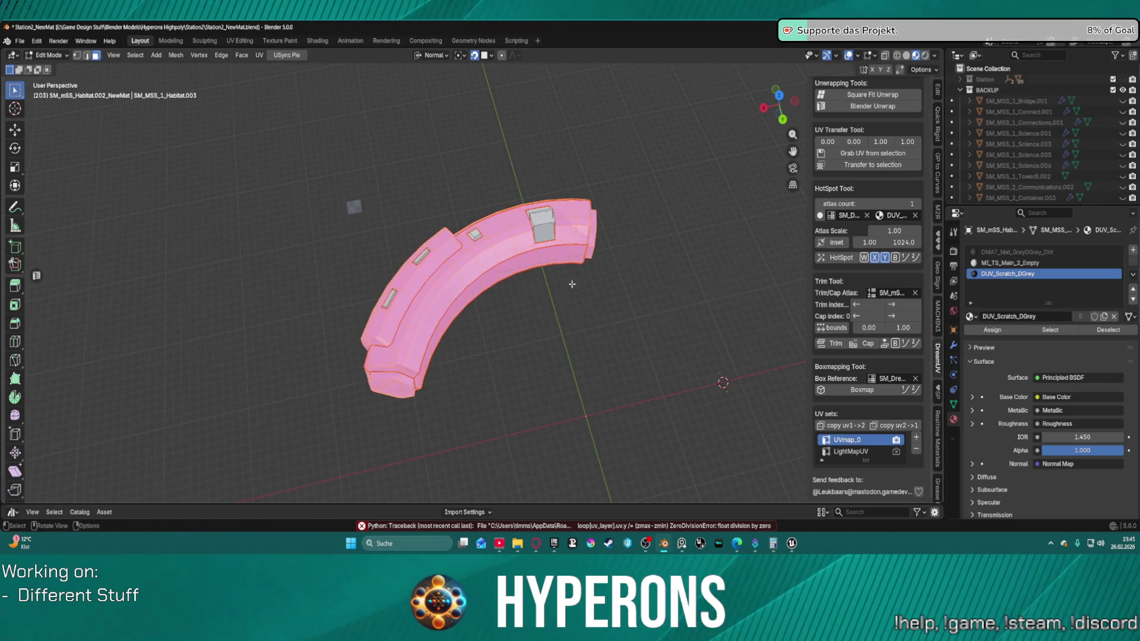
Step: Swap the trim atlas to the small reference object, retry Boxmap, then clear the atlas and retry
{"action": "left_click", "coordinate": [898, 297]}
{"action": "left_click", "coordinate": [914, 293]}
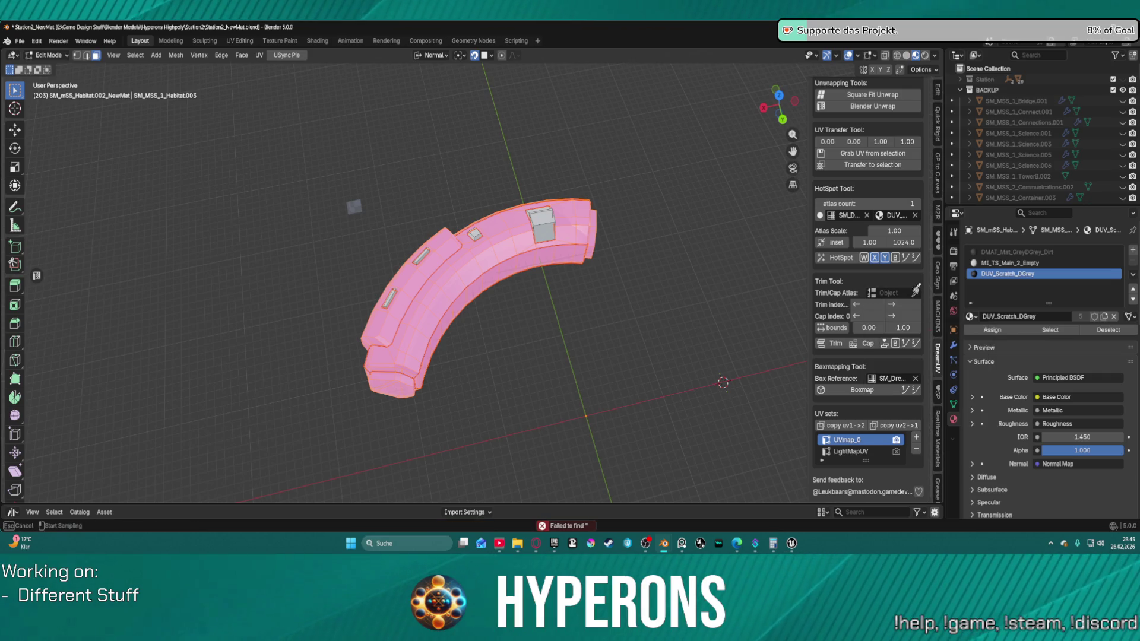
{"action": "left_click", "coordinate": [353, 206]}
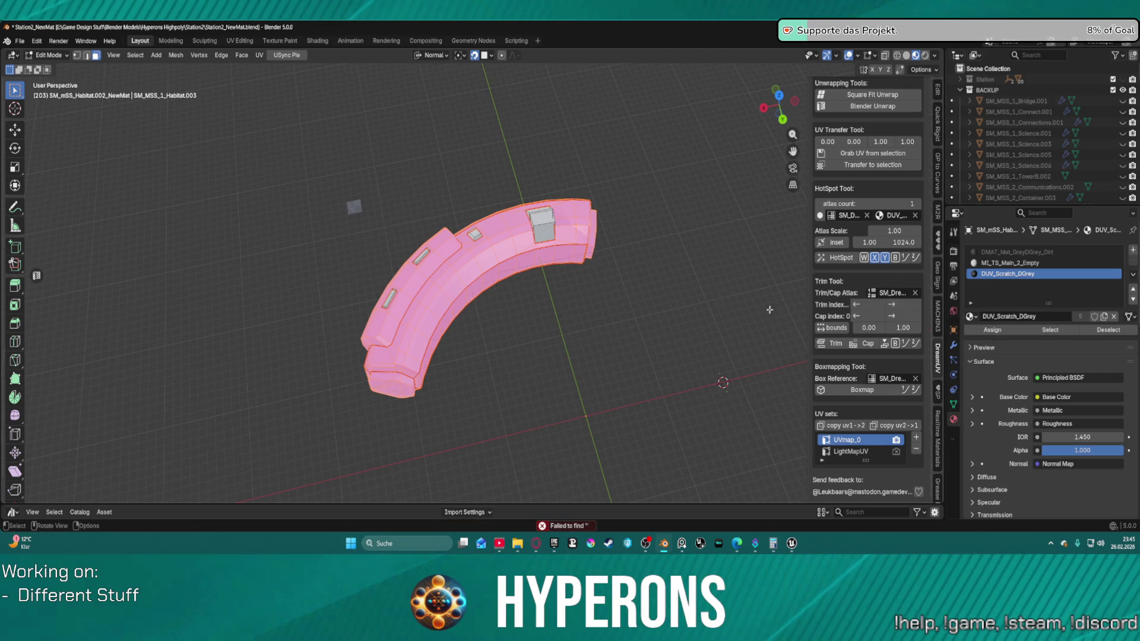
{"action": "left_click", "coordinate": [858, 389]}
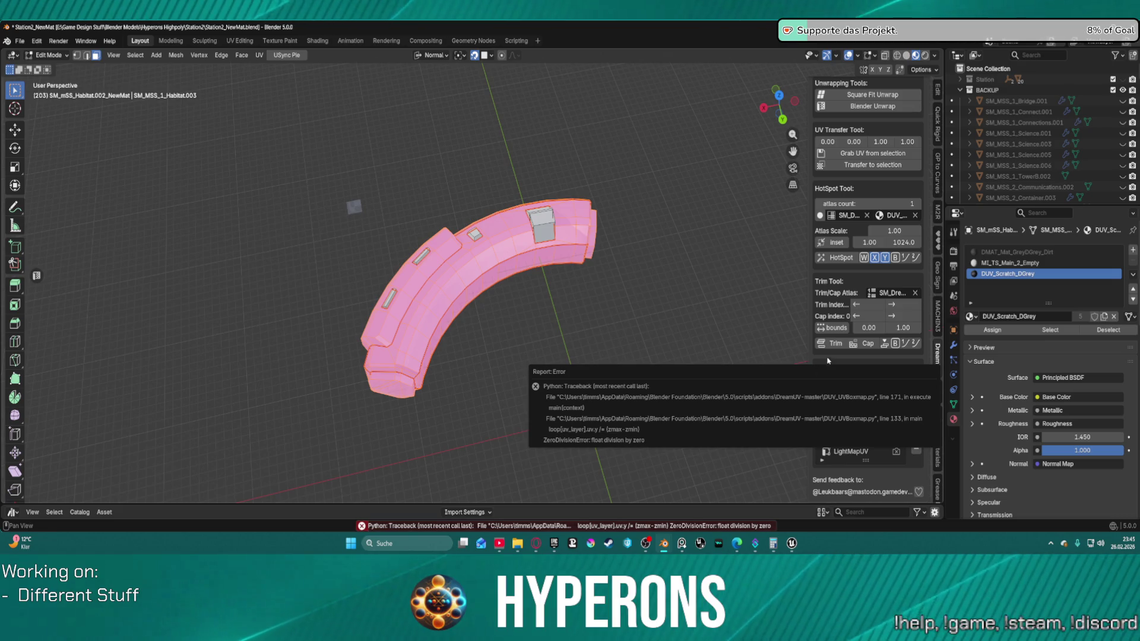
{"action": "left_click", "coordinate": [907, 292]}
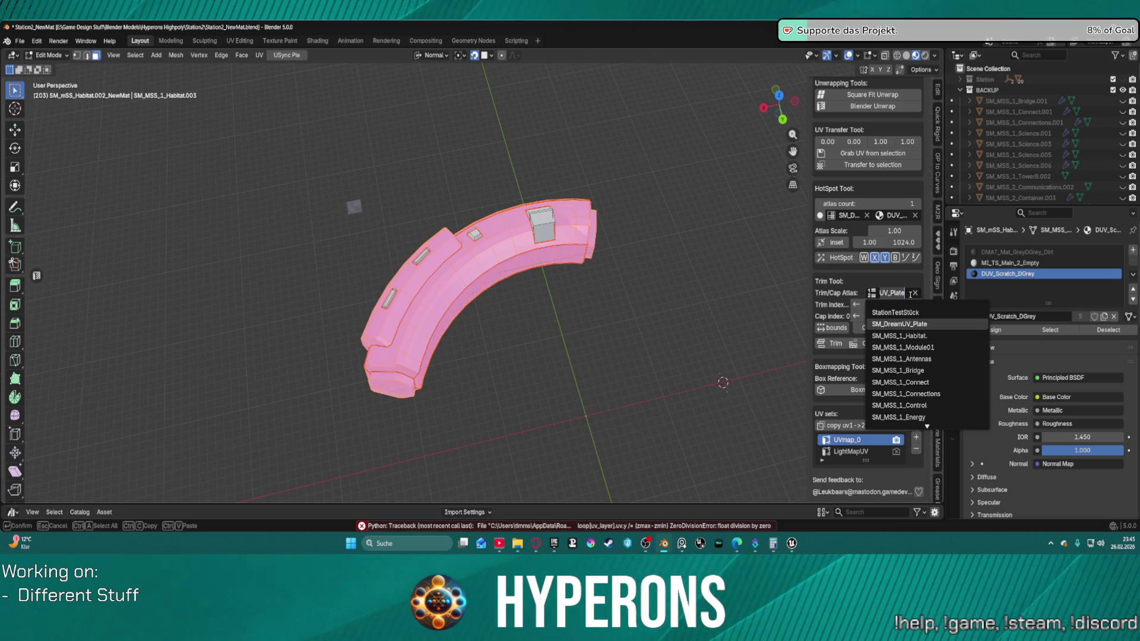
{"action": "left_click", "coordinate": [914, 292]}
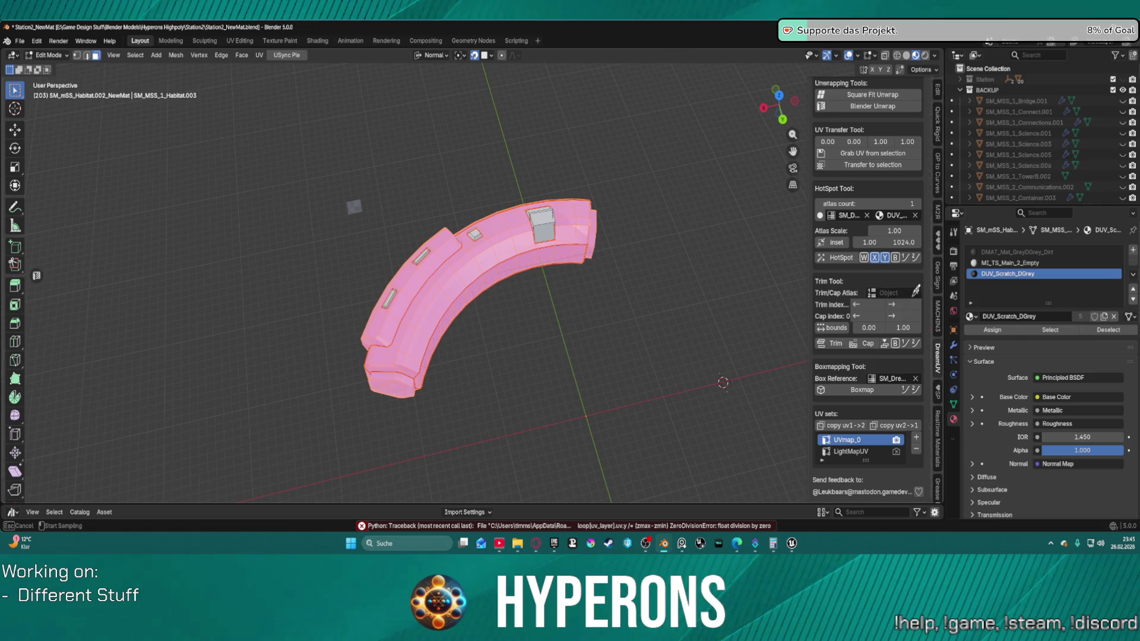
{"action": "left_click", "coordinate": [846, 388]}
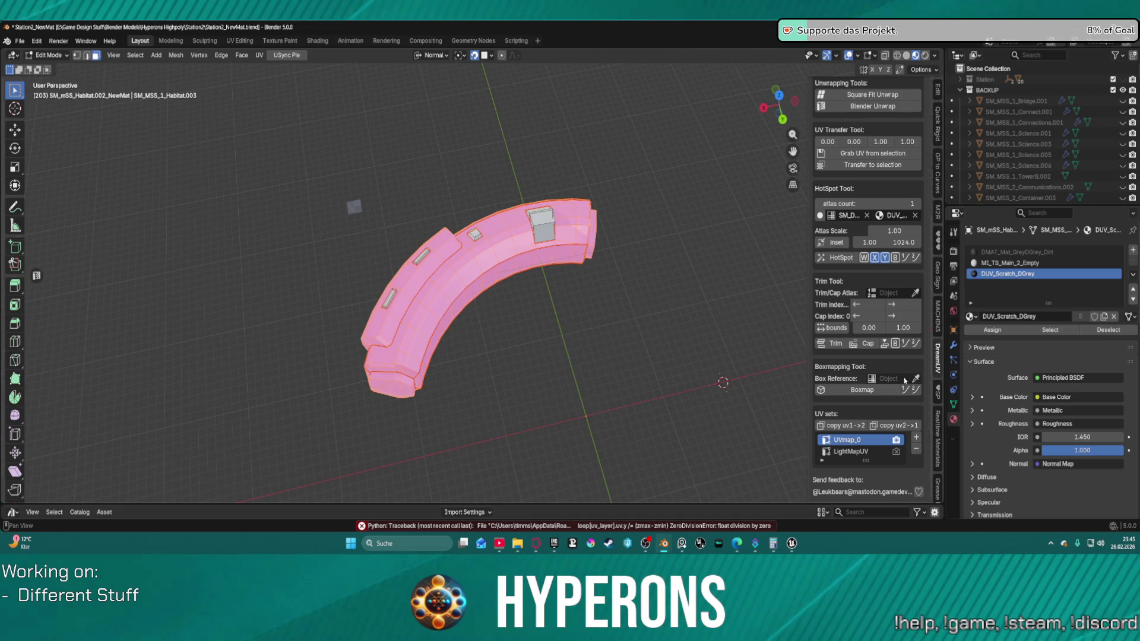
Step: Set the DreamUV Box Reference with the eyedropper to an SM_mSS mesh object
{"action": "left_click", "coordinate": [915, 379]}
{"action": "left_click", "coordinate": [444, 262]}
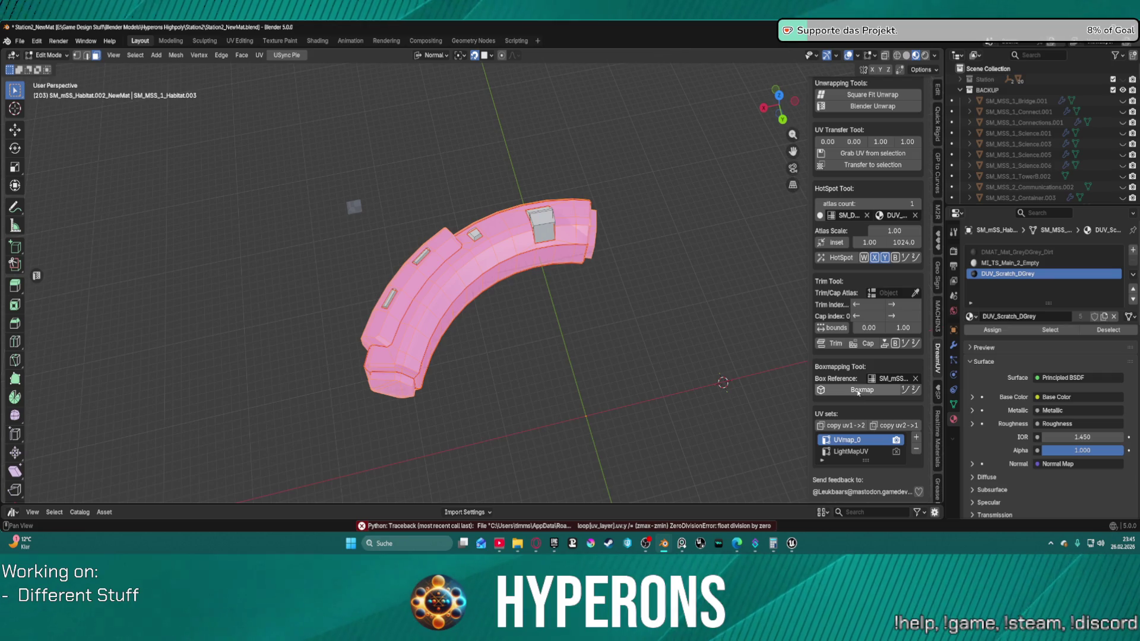
{"action": "scroll", "coordinate": [552, 261], "scroll_direction": "up", "scroll_amount": 5}
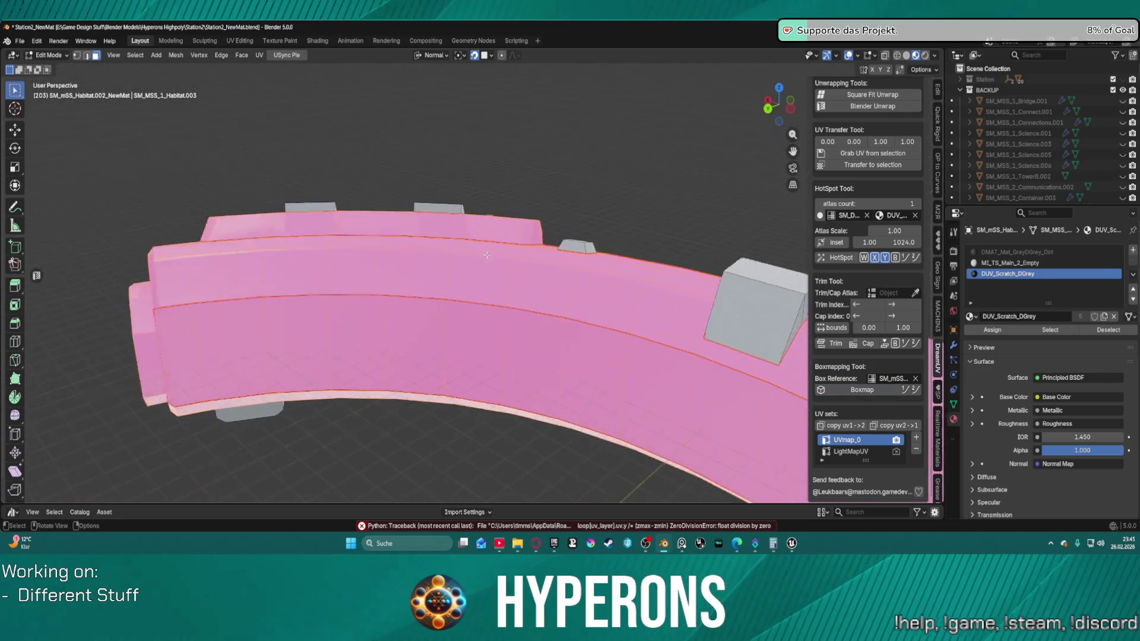
Step: Reassign DUV_Scratch_DGrey, reselect its faces and boxmap them again
{"action": "left_click_drag", "start_coordinate": [552, 261], "coordinate": [733, 289]}
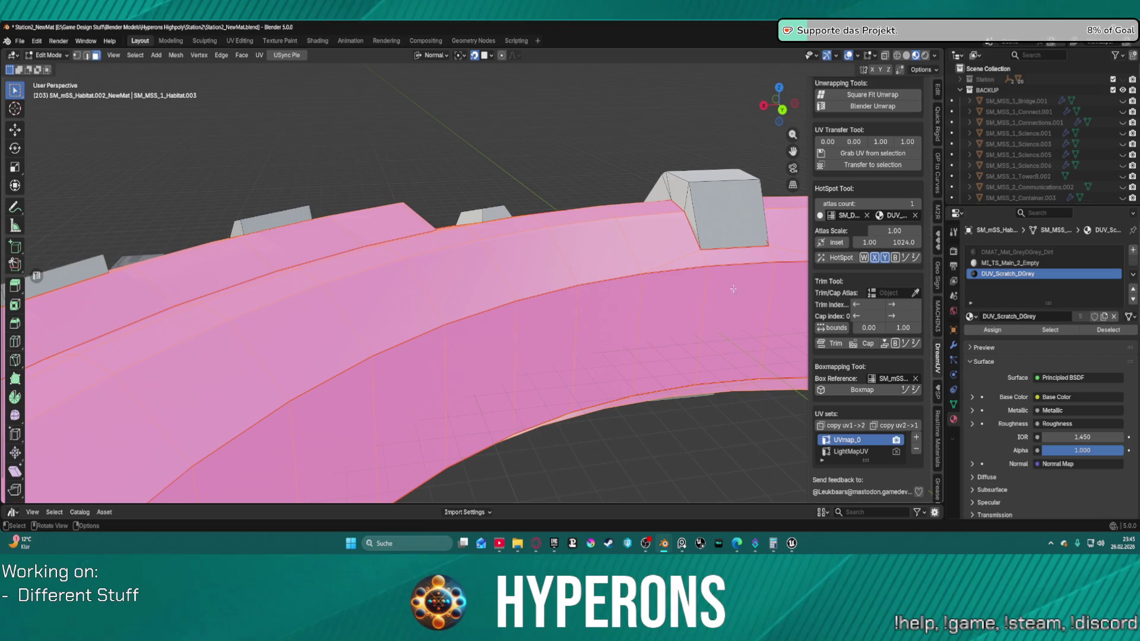
{"action": "left_click", "coordinate": [1003, 334]}
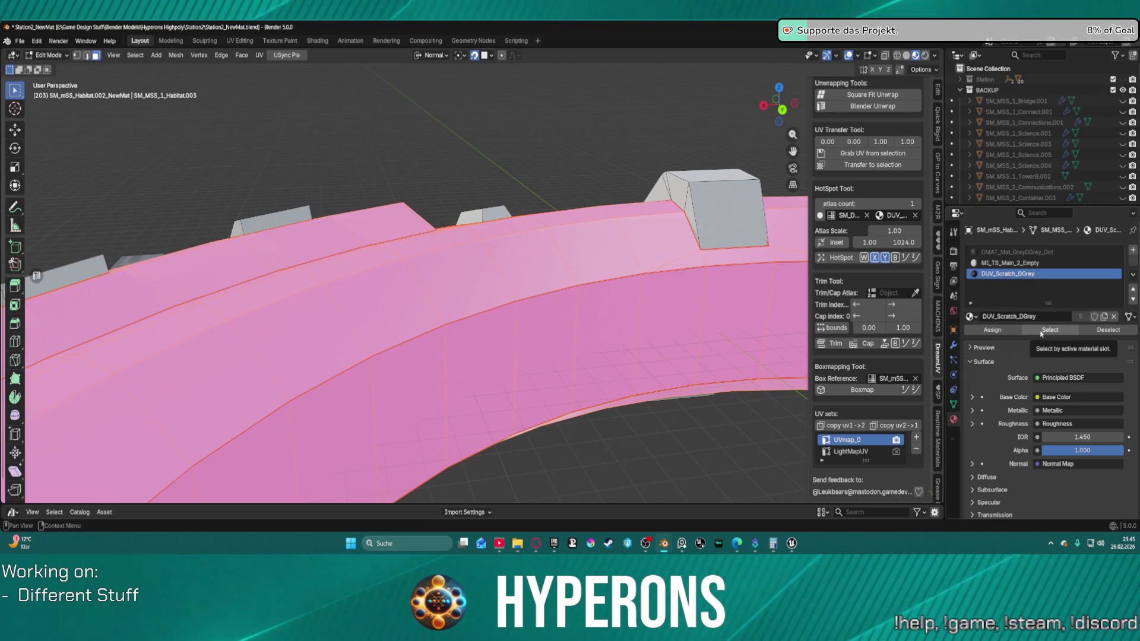
{"action": "left_click", "coordinate": [630, 459]}
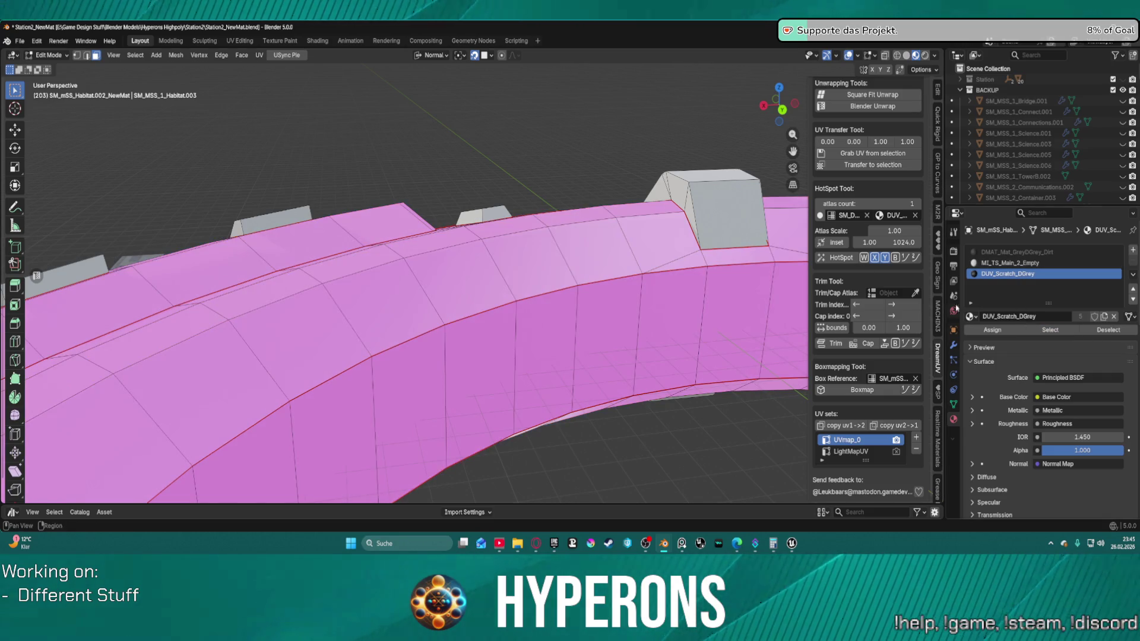
{"action": "left_click", "coordinate": [1033, 330]}
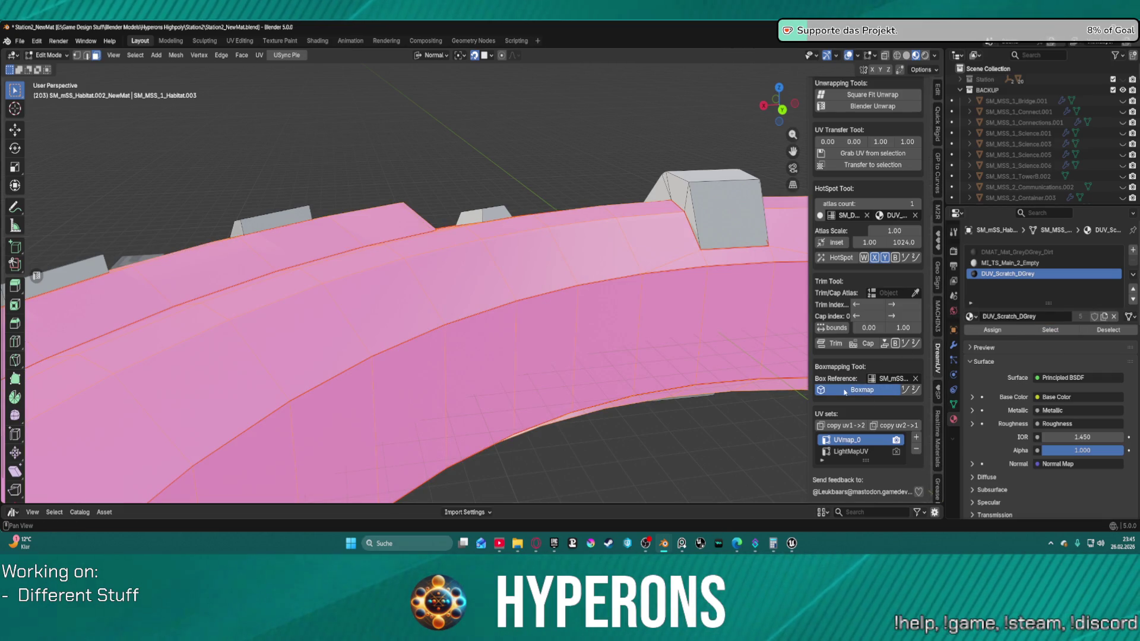
{"action": "left_click", "coordinate": [844, 390]}
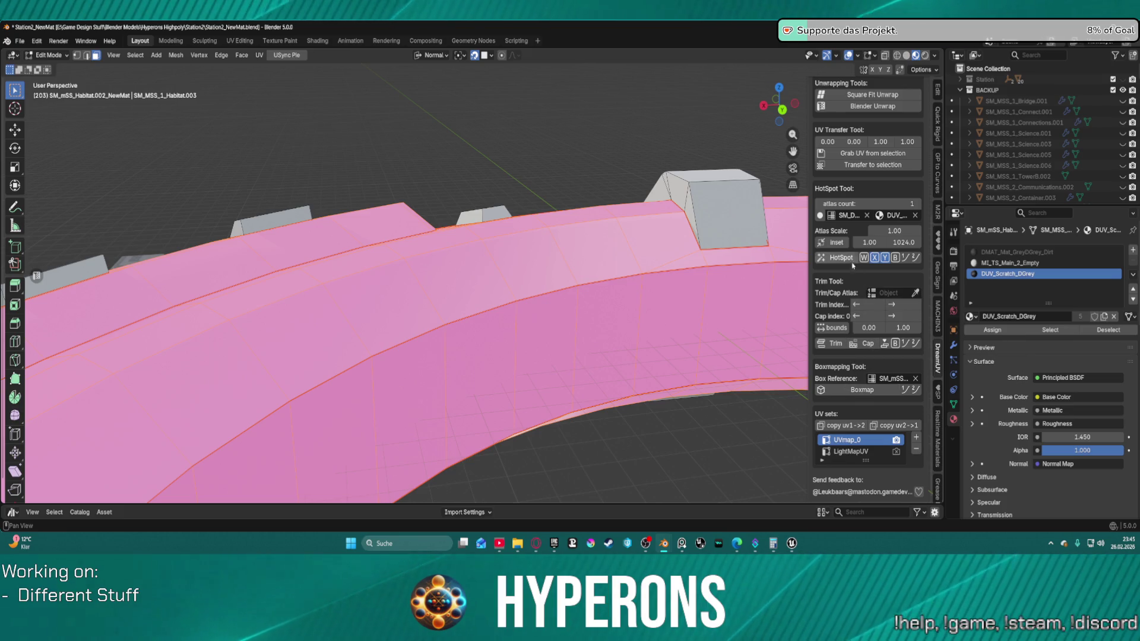
Step: Run HotSpot on the pink faces with Inset enabled, then turn Inset back off
{"action": "left_click", "coordinate": [834, 244]}
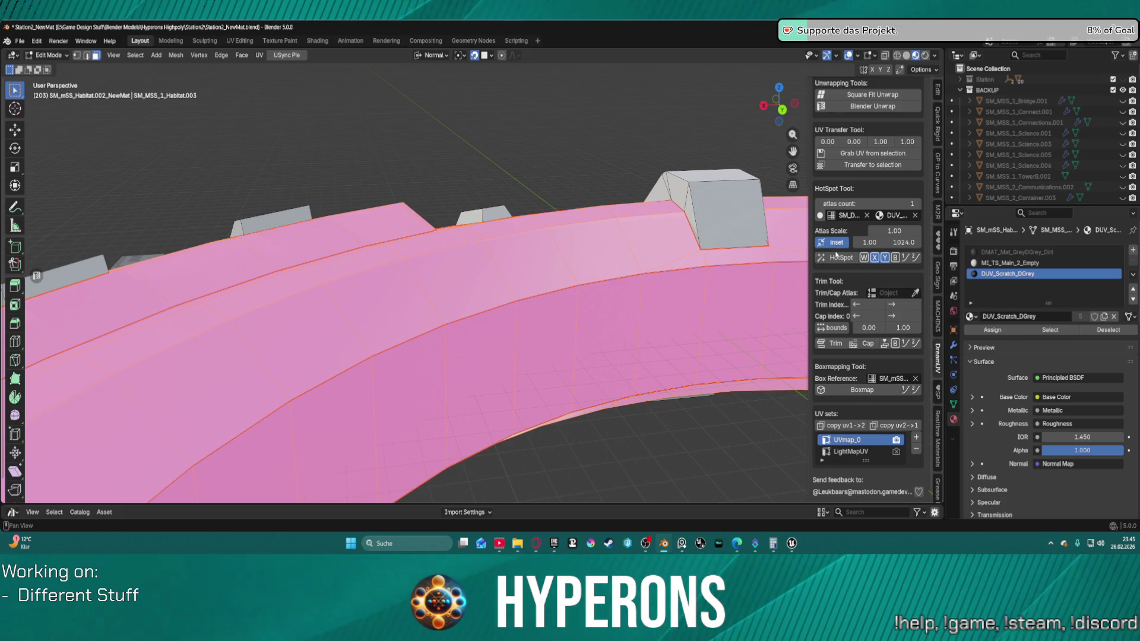
{"action": "left_click", "coordinate": [837, 257]}
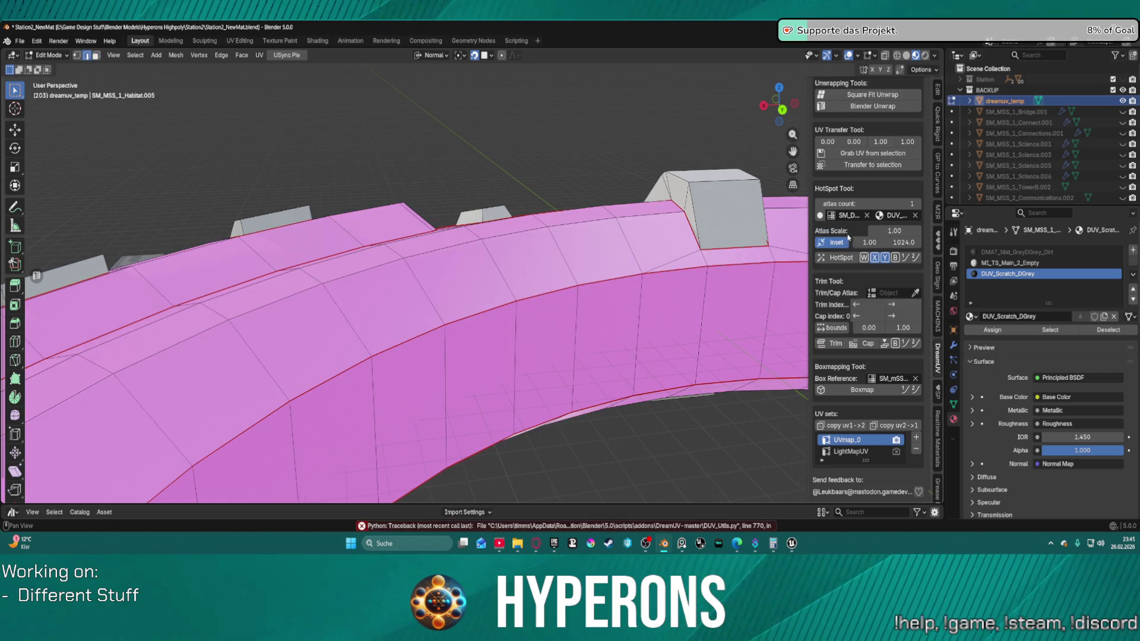
{"action": "left_click", "coordinate": [821, 244]}
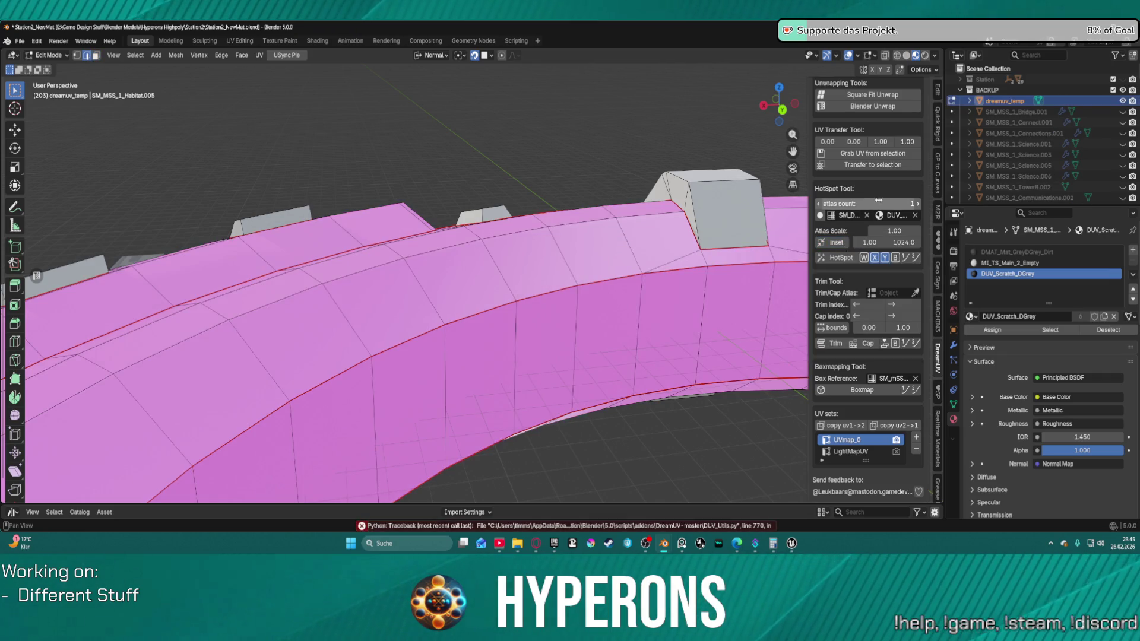
{"action": "scroll", "coordinate": [872, 178], "scroll_direction": "up", "scroll_amount": 3}
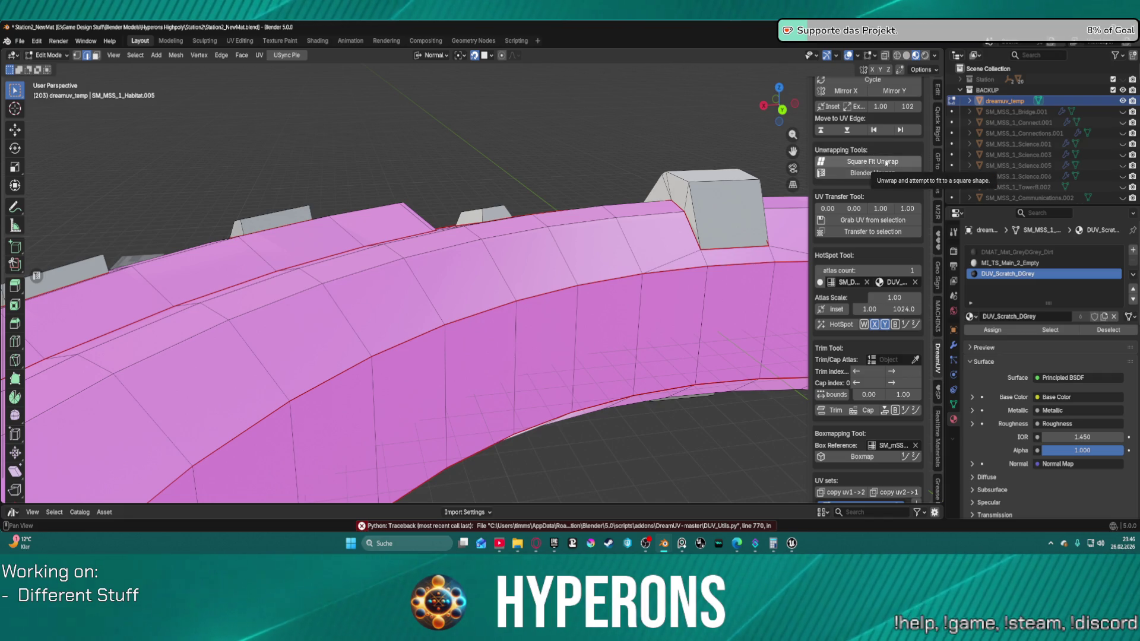
{"action": "left_click", "coordinate": [886, 162]}
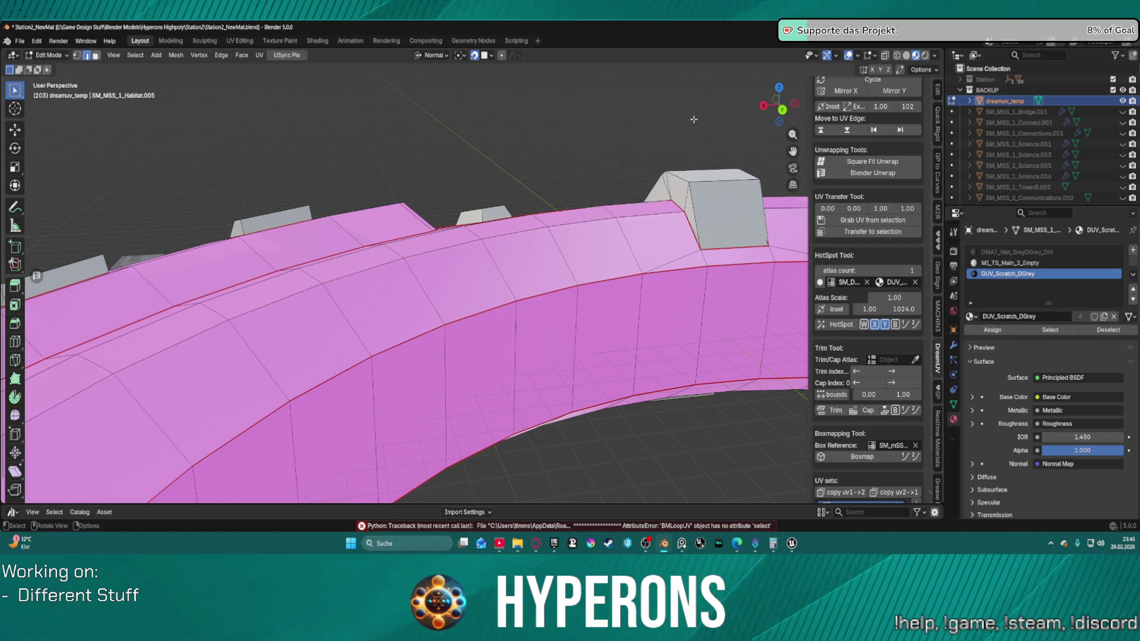
{"action": "scroll", "coordinate": [862, 162], "scroll_direction": "up", "scroll_amount": 5}
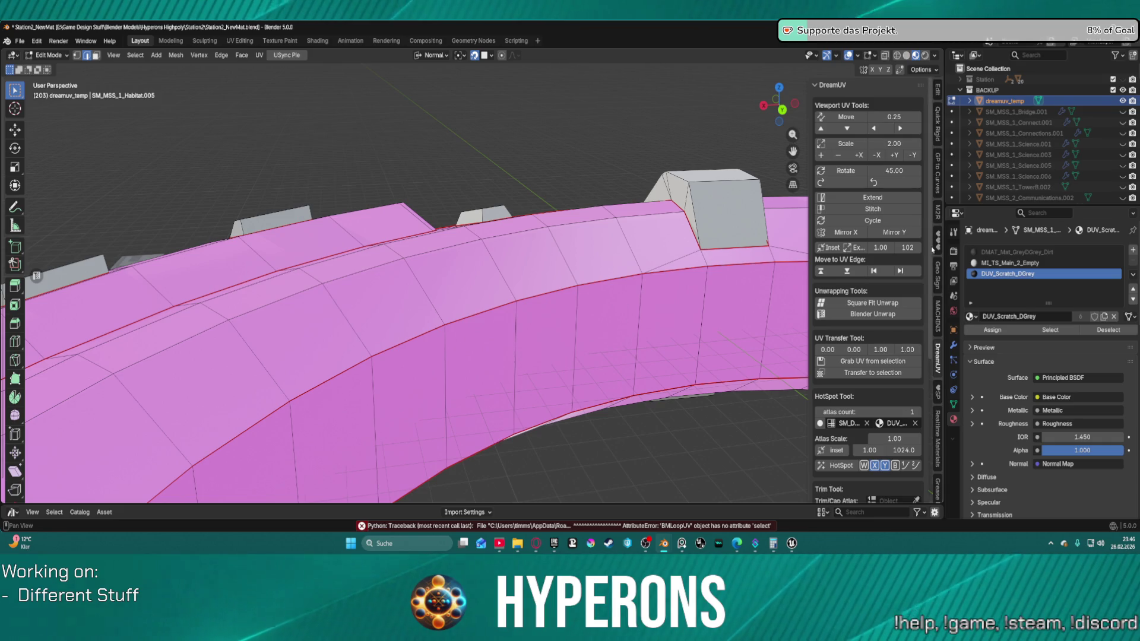
{"action": "scroll", "coordinate": [865, 251], "scroll_direction": "down", "scroll_amount": 1}
{"action": "scroll", "coordinate": [865, 251], "scroll_direction": "down", "scroll_amount": 6}
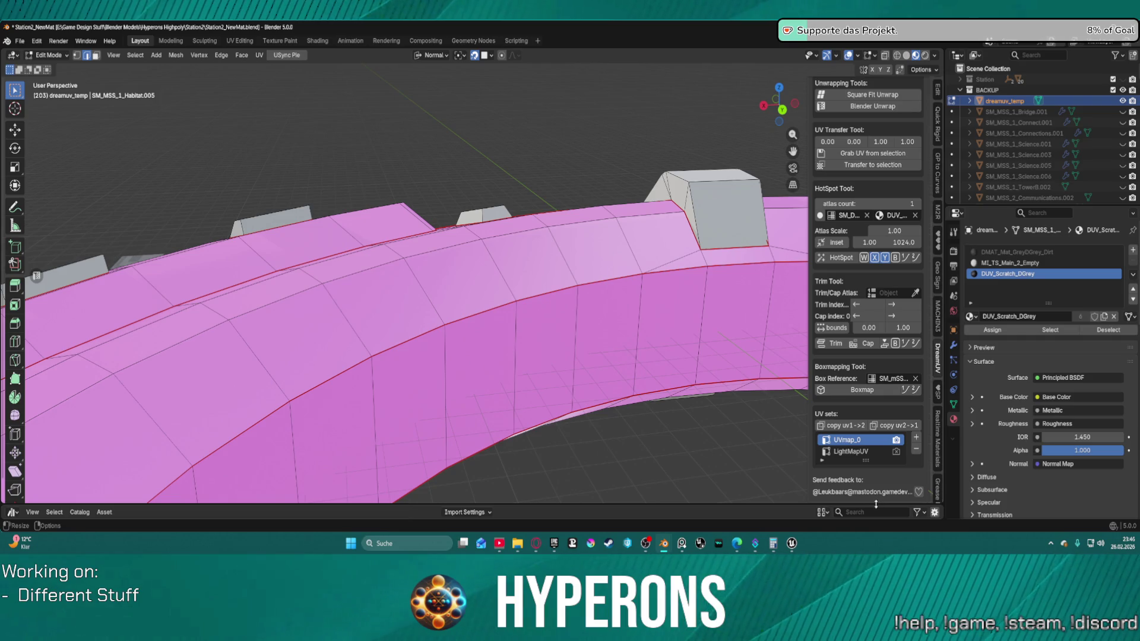
{"action": "scroll", "coordinate": [833, 442], "scroll_direction": "up", "scroll_amount": 4}
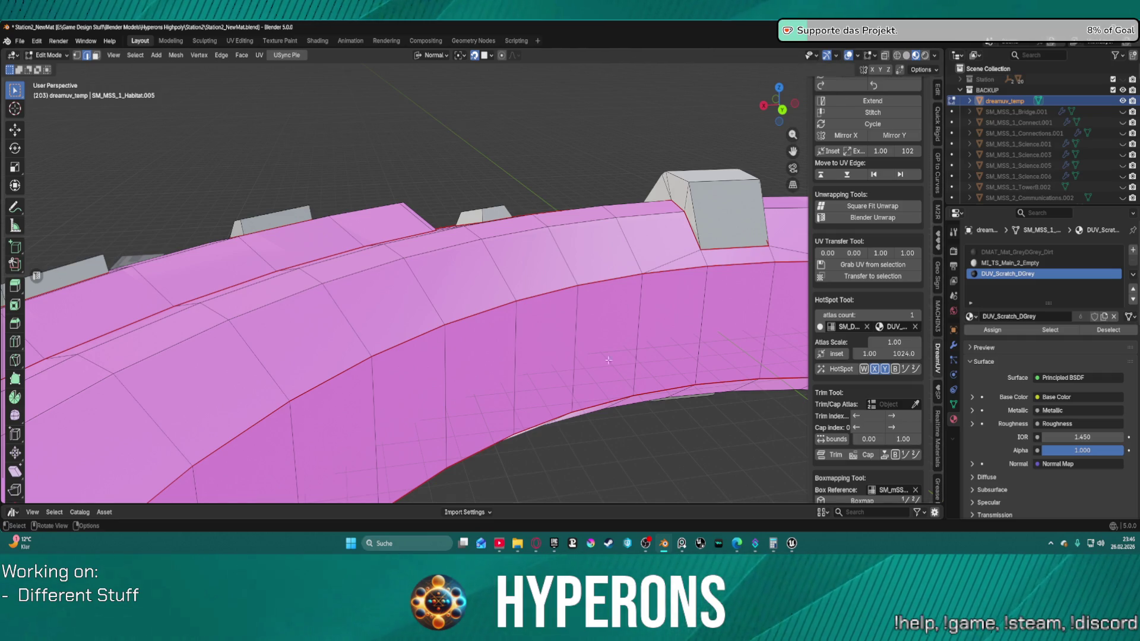
{"action": "mouse_move", "coordinate": [700, 289]}
{"action": "left_mouse_down"}
{"action": "mouse_move", "coordinate": [612, 167]}
{"action": "mouse_move", "coordinate": [699, 247]}
{"action": "mouse_move", "coordinate": [707, 282]}
{"action": "left_mouse_up"}
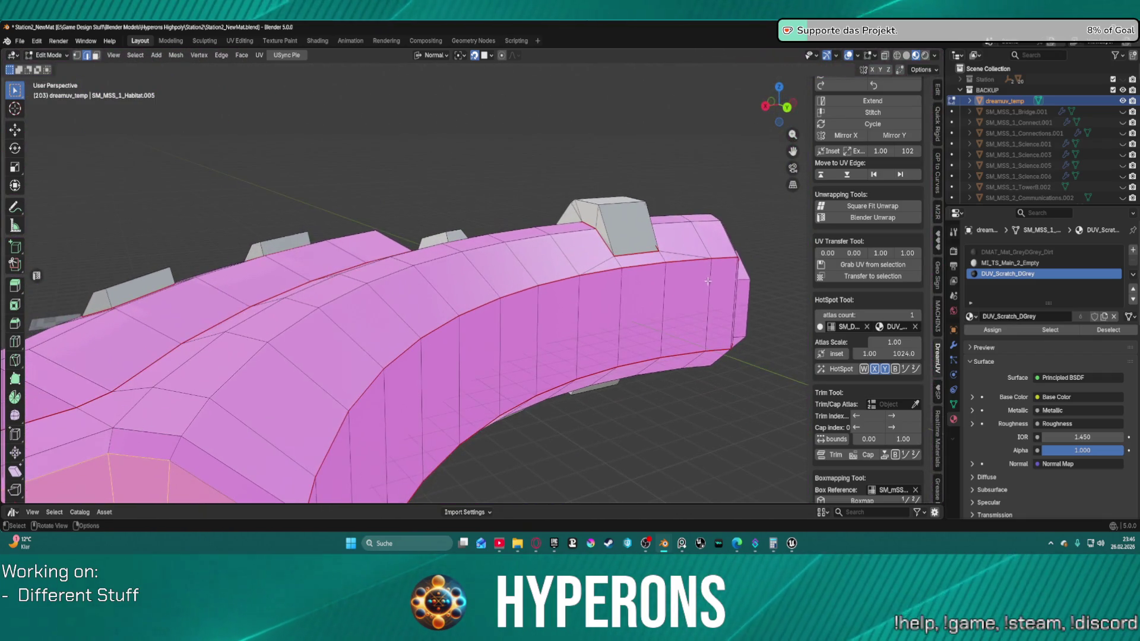
{"action": "scroll", "coordinate": [732, 359], "scroll_direction": "down", "scroll_amount": 5}
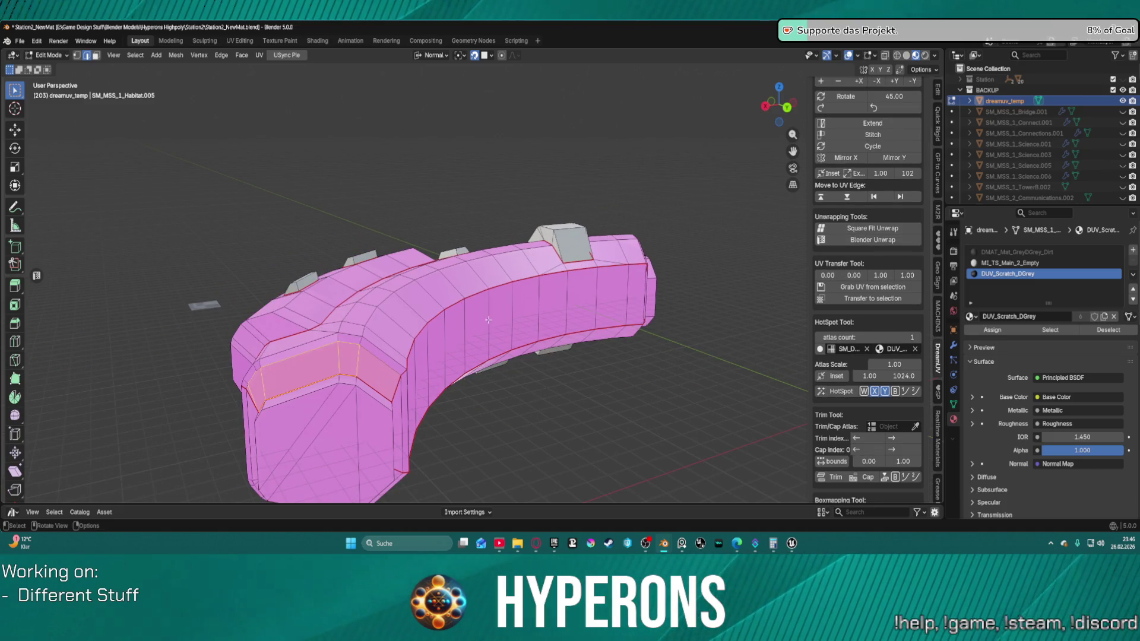
Step: Compare Solid and Material Preview shading, then grab UVs from the selected faces
{"action": "left_click", "coordinate": [906, 55]}
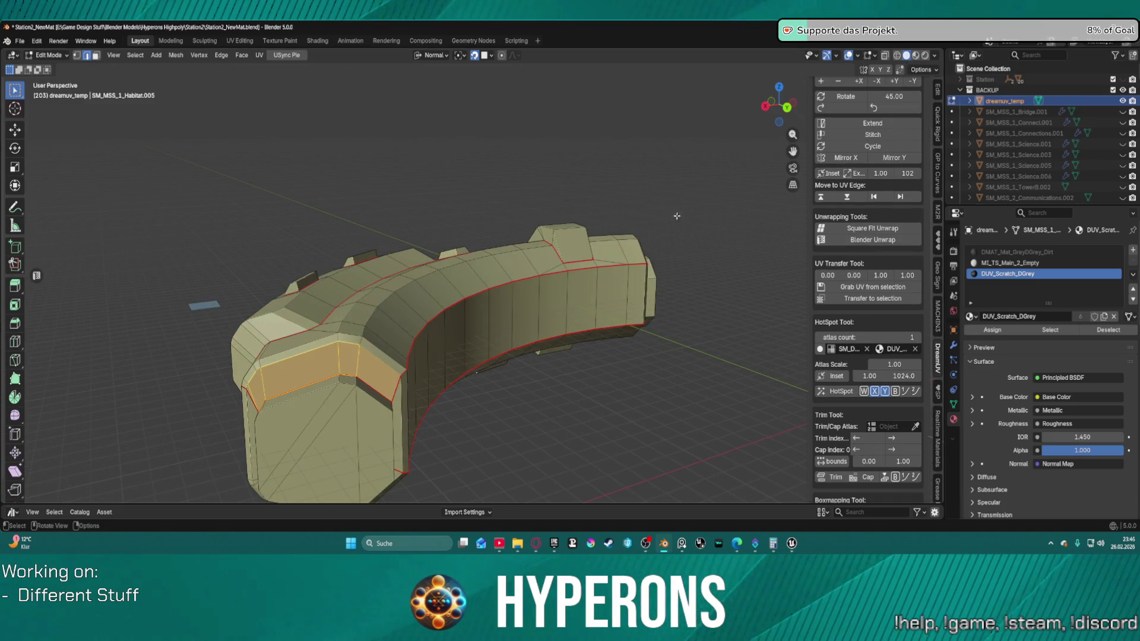
{"action": "left_click", "coordinate": [916, 55]}
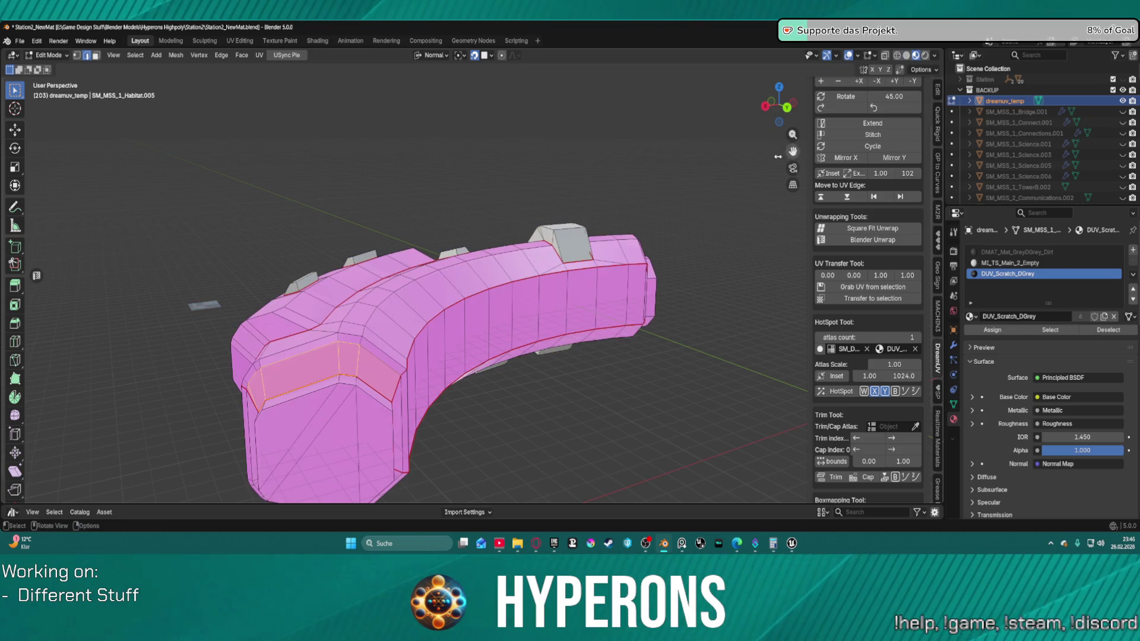
{"action": "mouse_move", "coordinate": [610, 313]}
{"action": "left_mouse_down"}
{"action": "mouse_move", "coordinate": [491, 366]}
{"action": "mouse_move", "coordinate": [515, 420]}
{"action": "mouse_move", "coordinate": [436, 270]}
{"action": "left_mouse_up"}
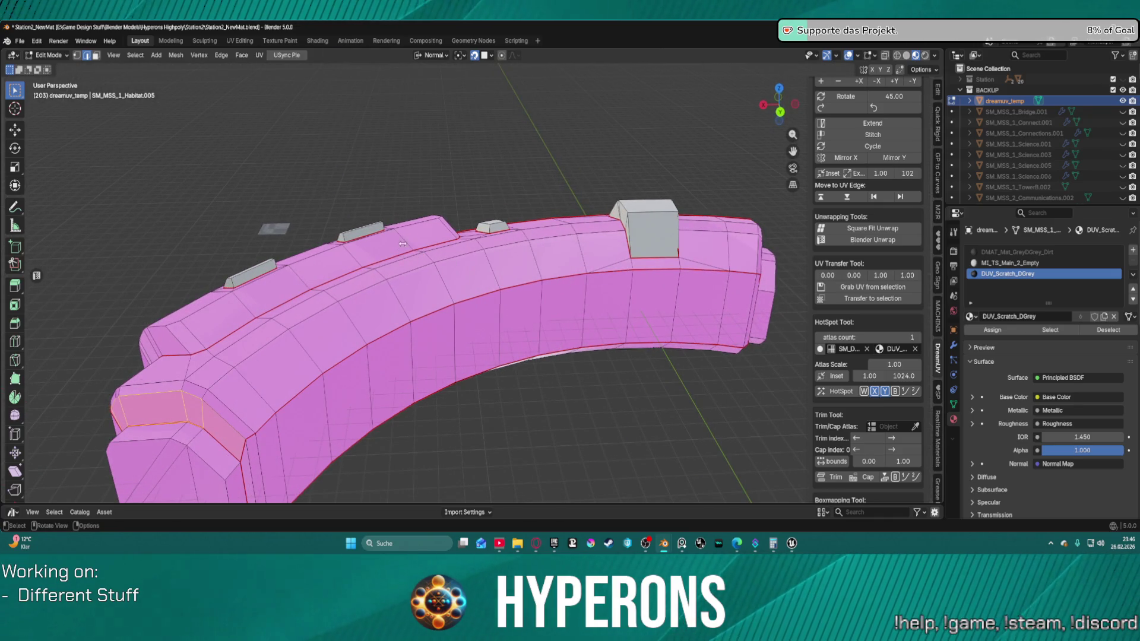
{"action": "left_click", "coordinate": [877, 295]}
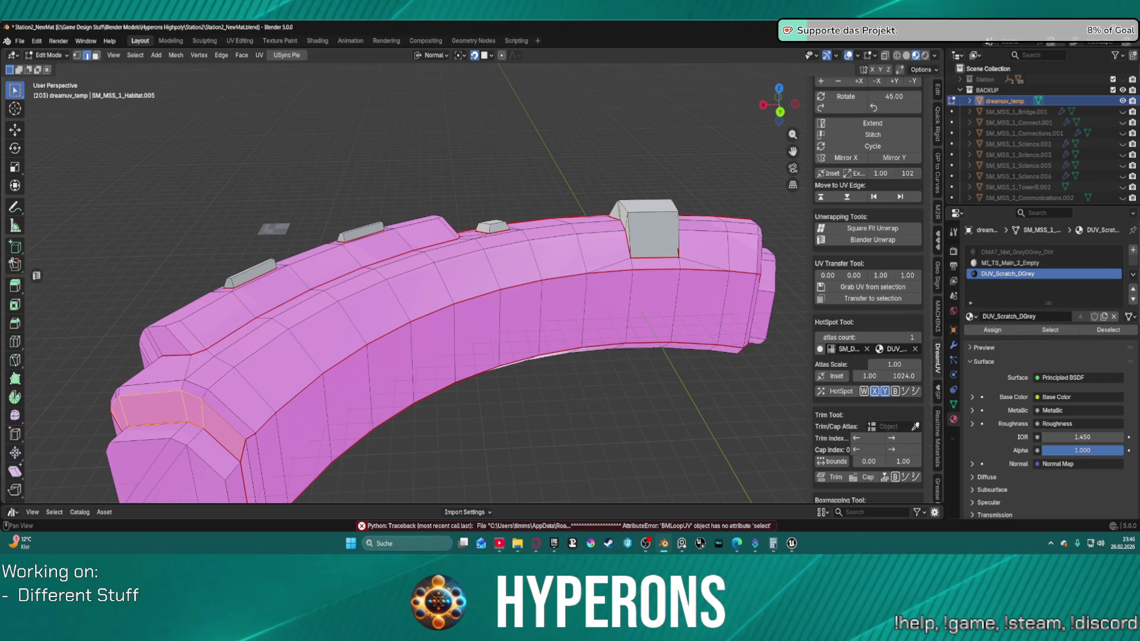
{"action": "scroll", "coordinate": [903, 433], "scroll_direction": "down", "scroll_amount": 5}
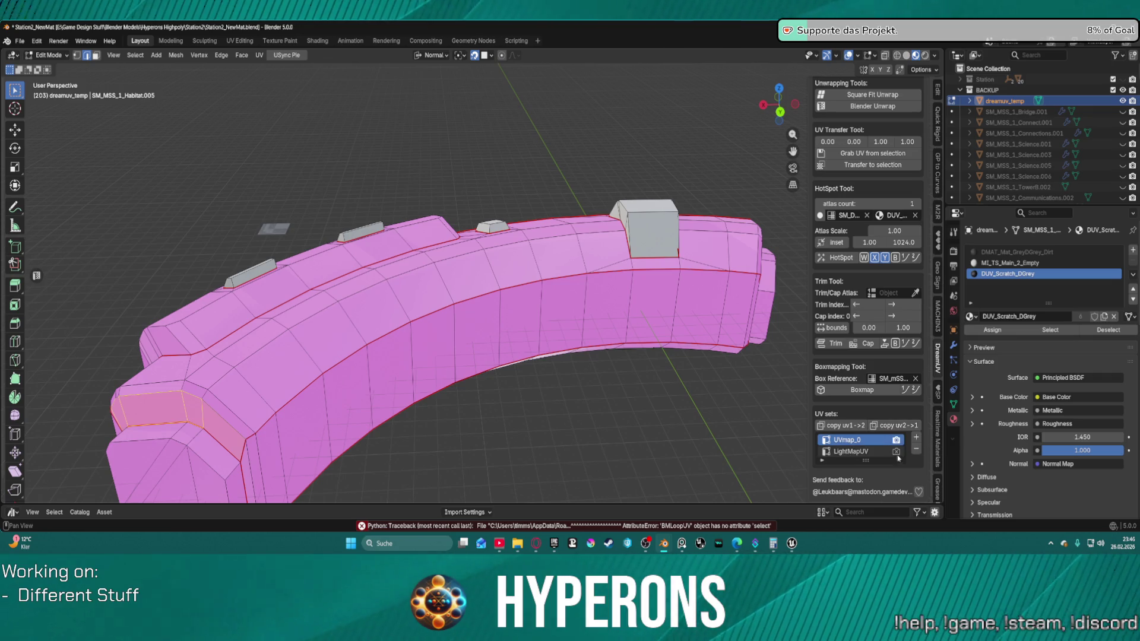
Step: Deselect the hull faces and move in closer to the mesh
{"action": "left_click", "coordinate": [689, 387]}
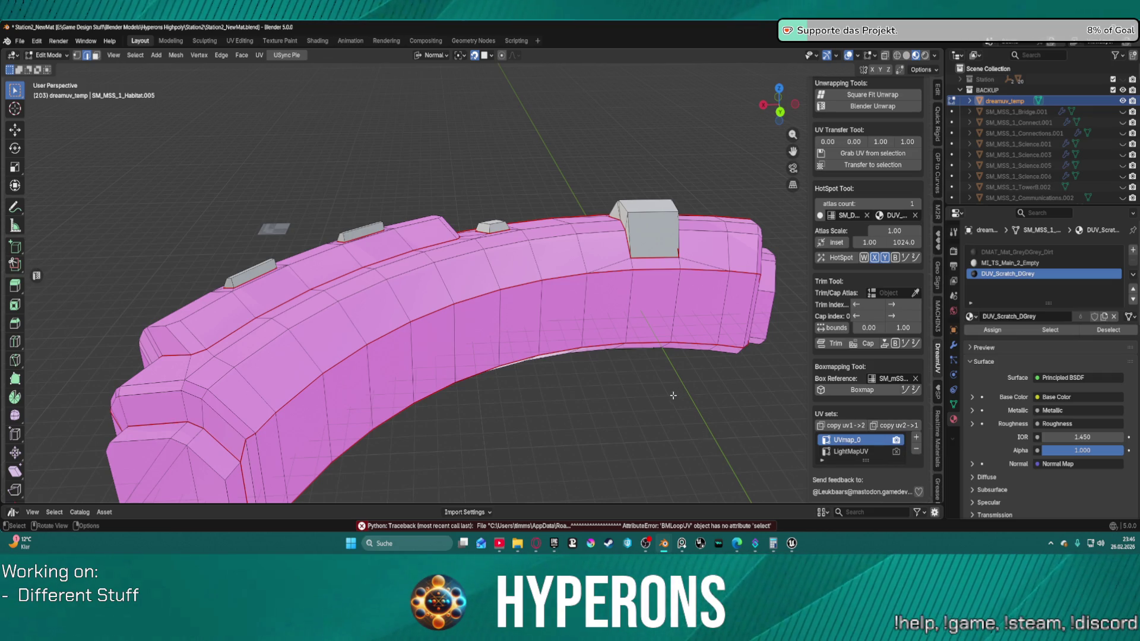
{"action": "left_click_drag", "start_coordinate": [755, 459], "coordinate": [608, 349]}
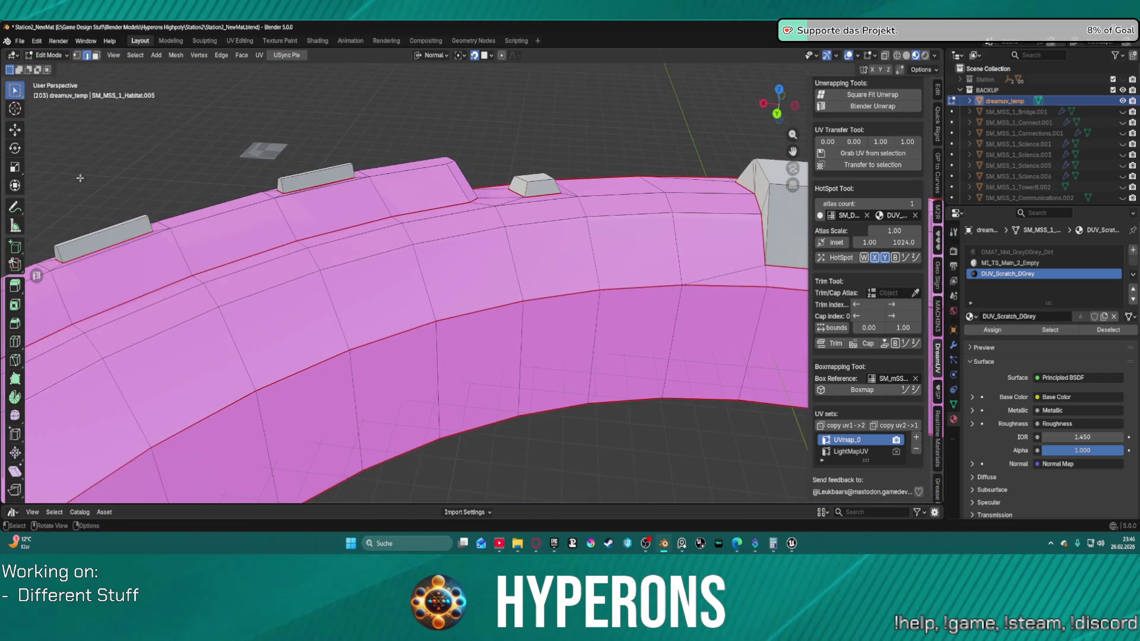
{"action": "left_click", "coordinate": [37, 40]}
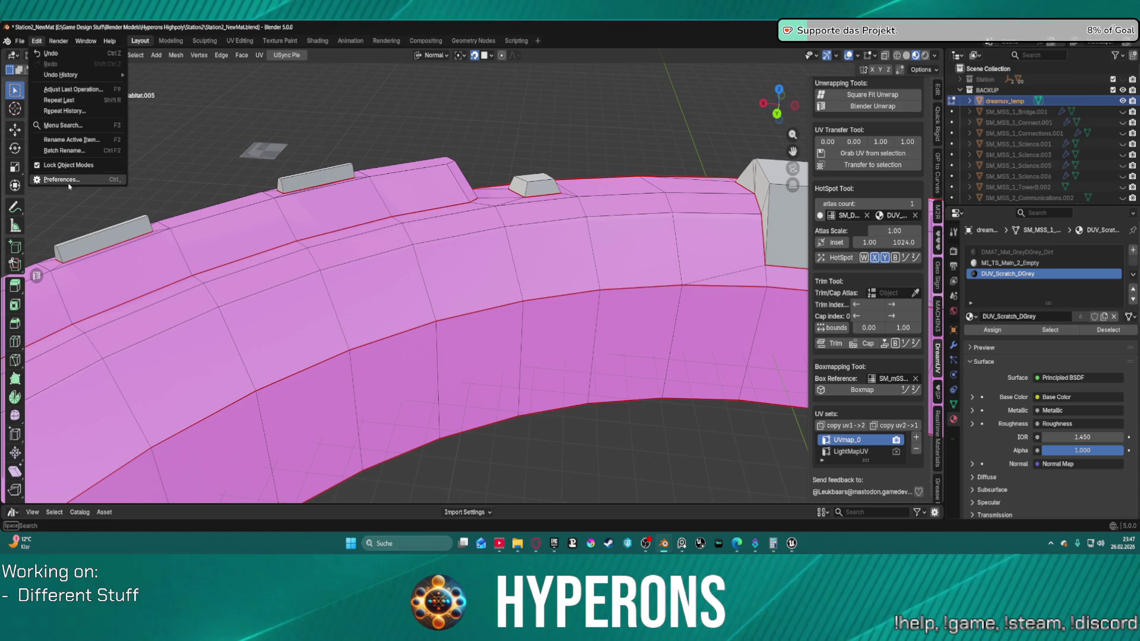
Step: Find DreamUV in the Add-ons preferences by searching 'dre' and switch it off and on
{"action": "left_click", "coordinate": [65, 179]}
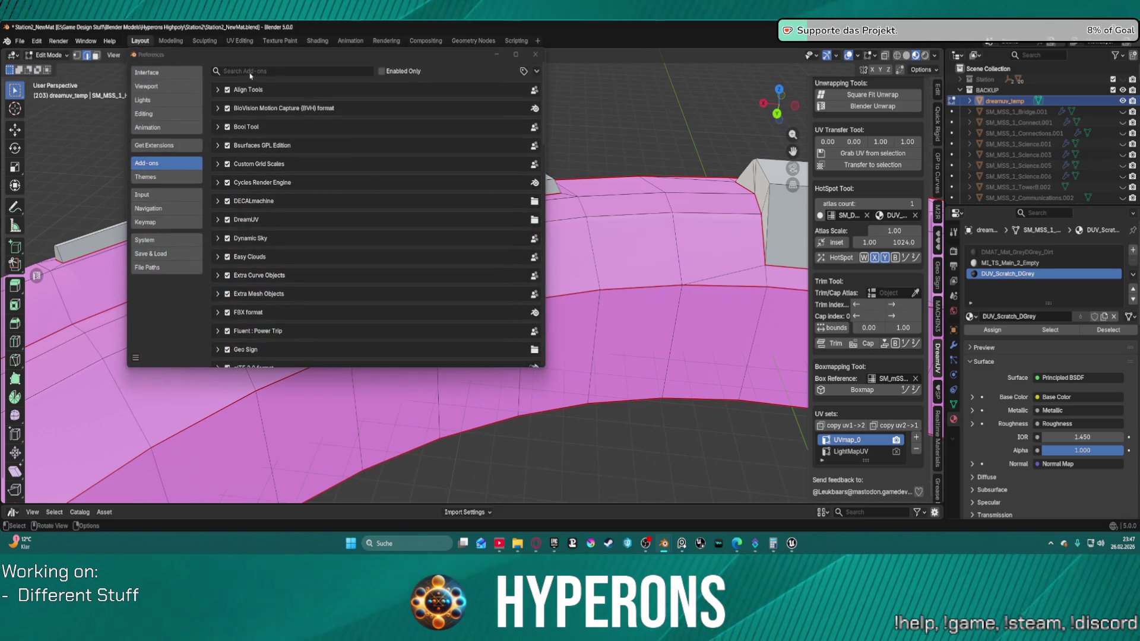
{"action": "left_click", "coordinate": [234, 130]}
{"action": "type", "text": "dre"}
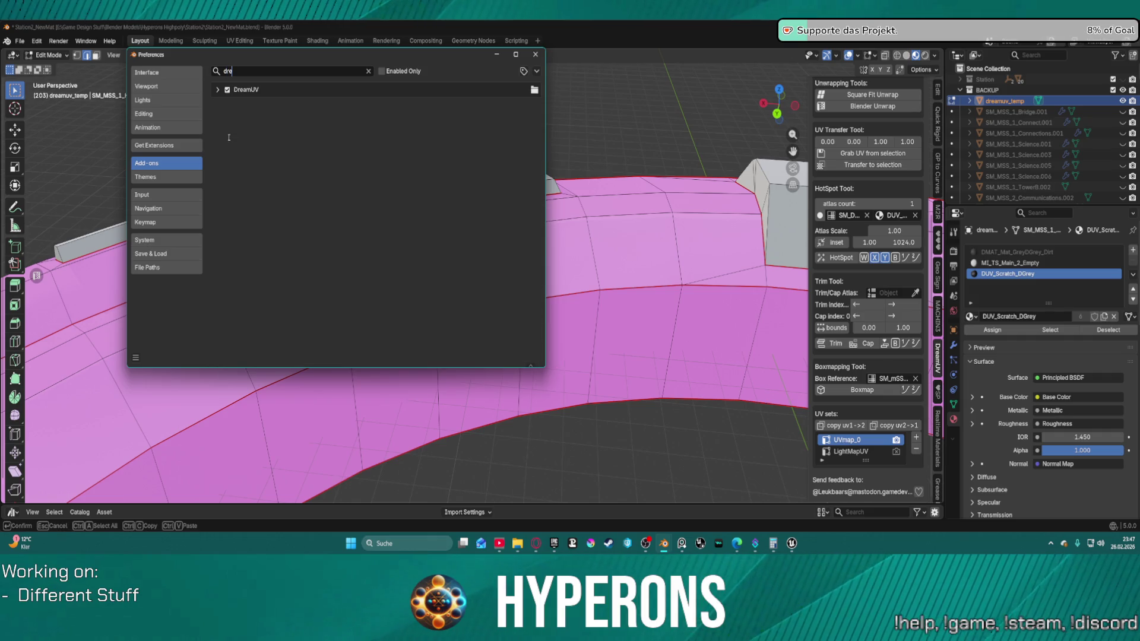
{"action": "left_click", "coordinate": [217, 90]}
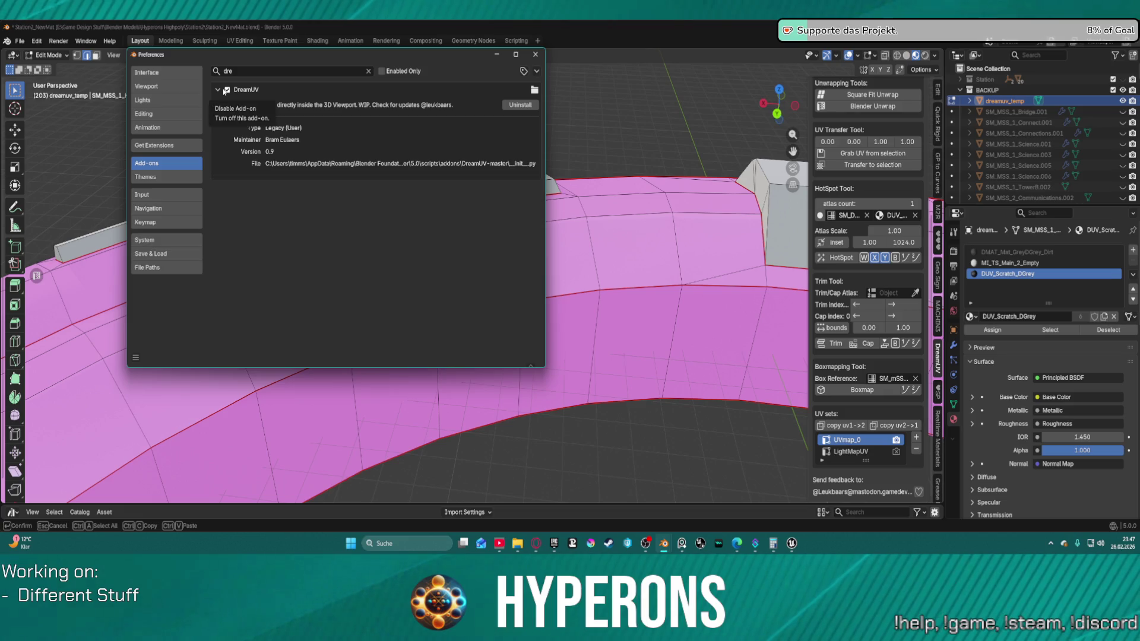
{"action": "left_click", "coordinate": [226, 90]}
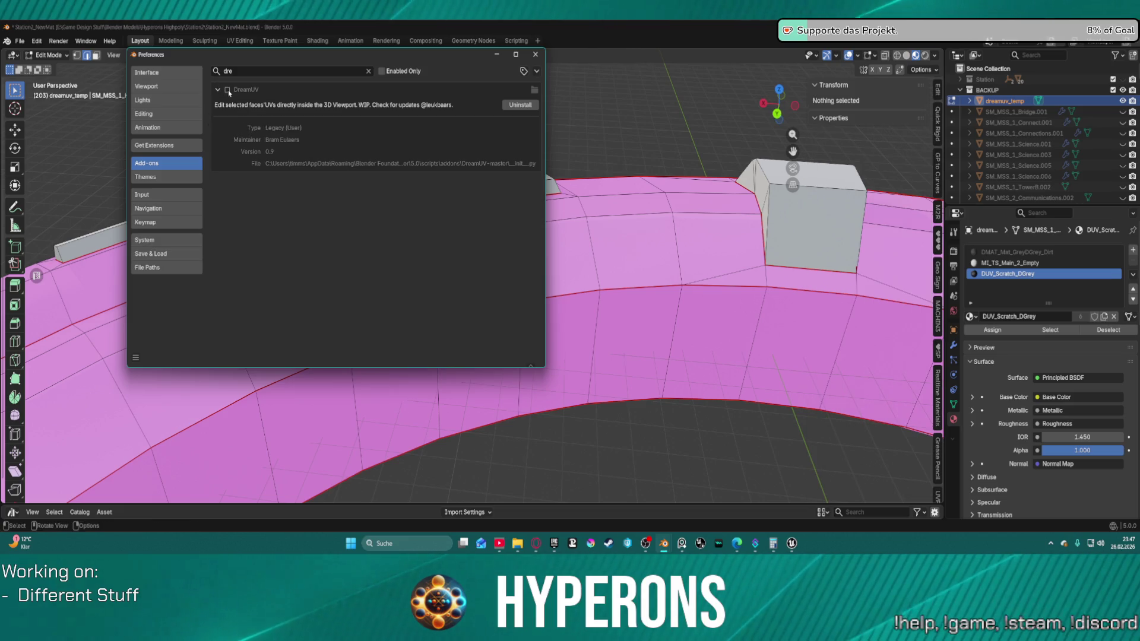
{"action": "left_click", "coordinate": [226, 91]}
{"action": "left_click", "coordinate": [217, 90]}
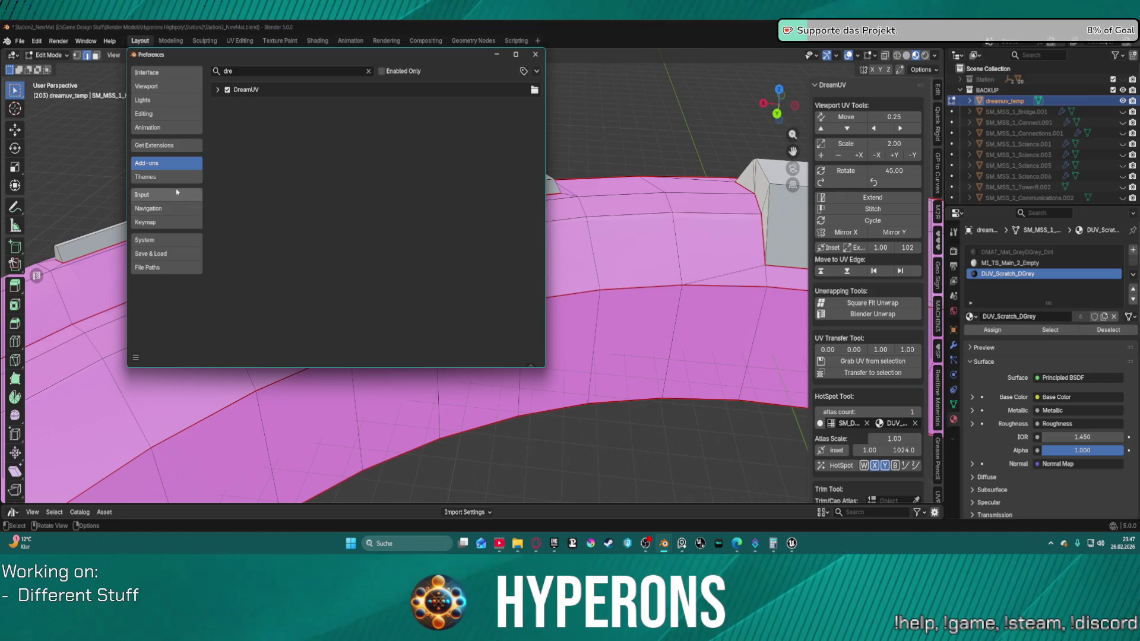
Step: Search the installed extensions for 'drea', then close Preferences
{"action": "left_click", "coordinate": [172, 145]}
{"action": "left_click", "coordinate": [276, 73]}
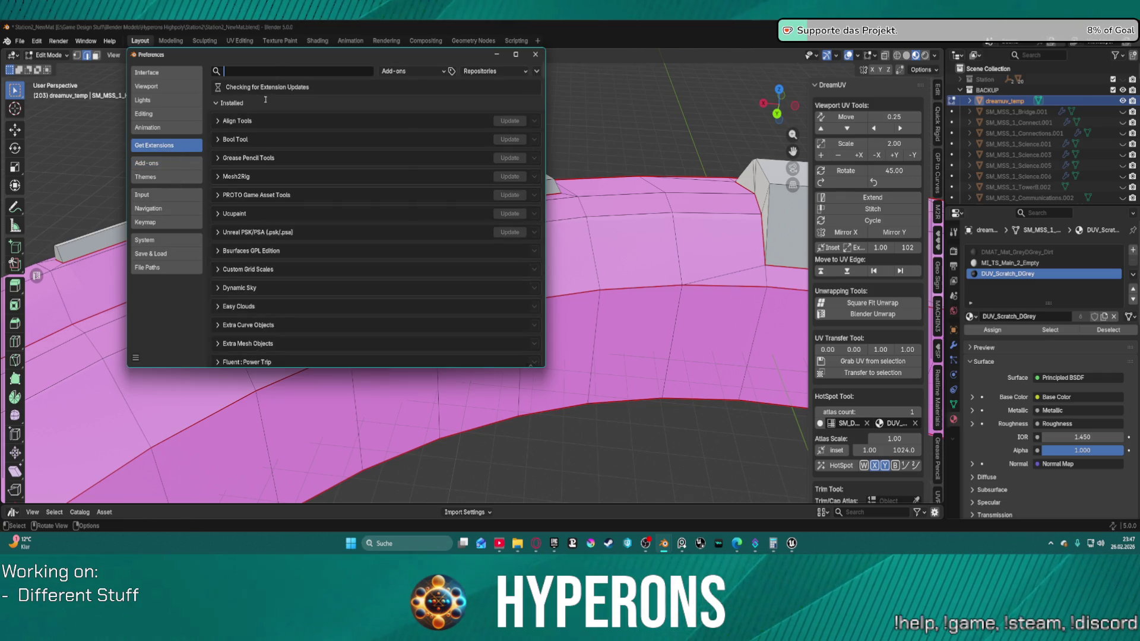
{"action": "type", "text": "drea"}
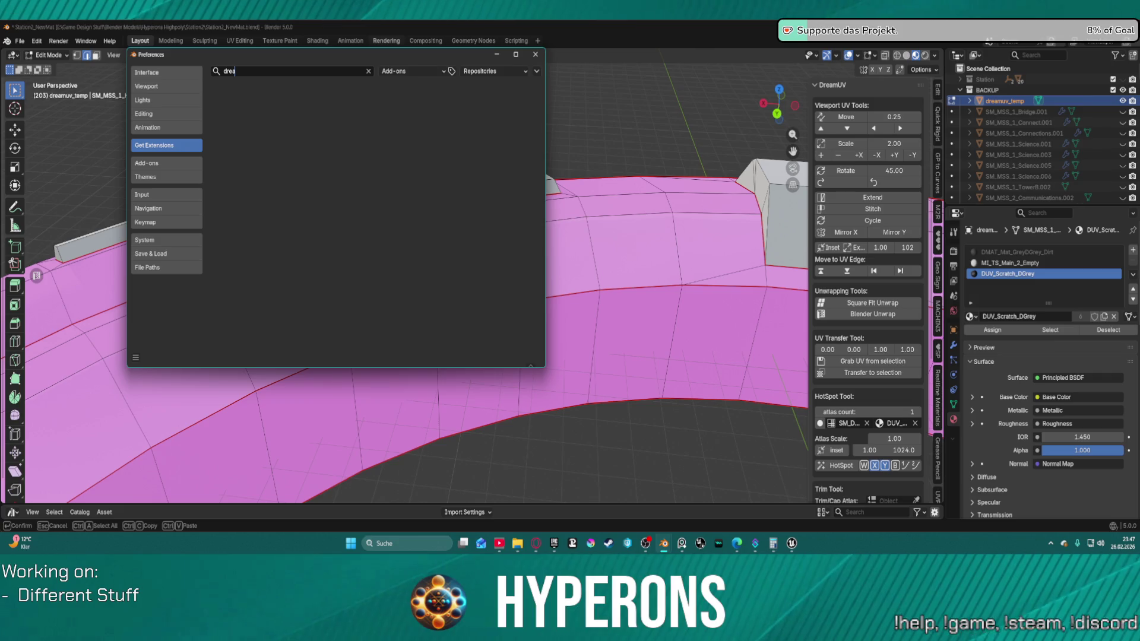
{"action": "left_click", "coordinate": [535, 54]}
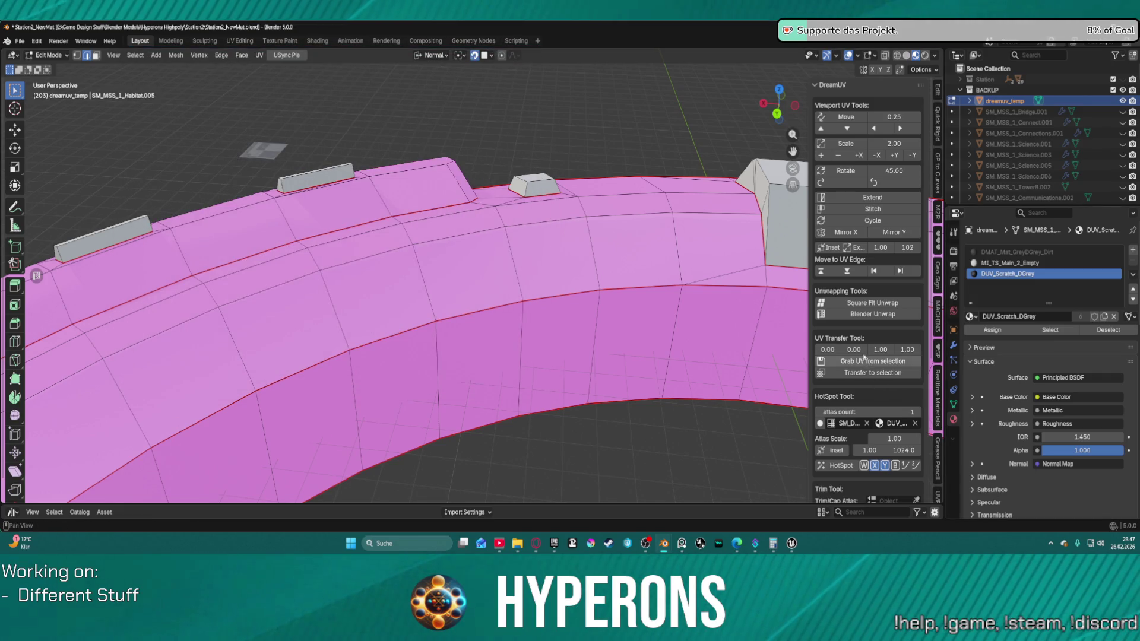
{"action": "scroll", "coordinate": [869, 299], "scroll_direction": "down", "scroll_amount": 1}
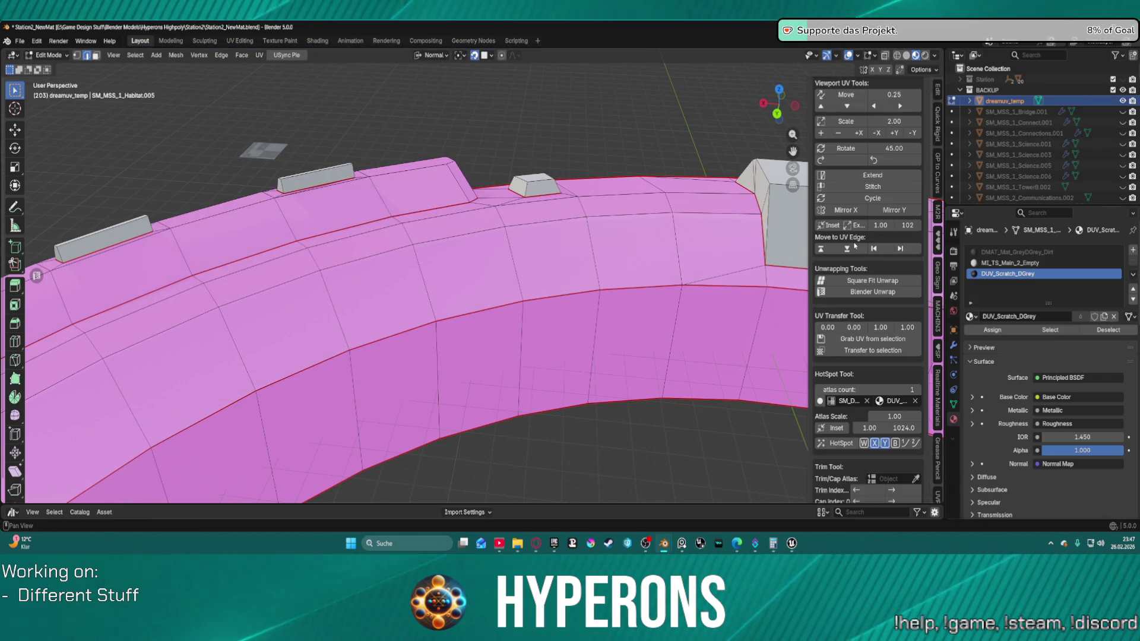
{"action": "scroll", "coordinate": [736, 231], "scroll_direction": "down", "scroll_amount": 3}
{"action": "scroll", "coordinate": [736, 231], "scroll_direction": "up", "scroll_amount": 3}
{"action": "scroll", "coordinate": [736, 231], "scroll_direction": "down", "scroll_amount": 3}
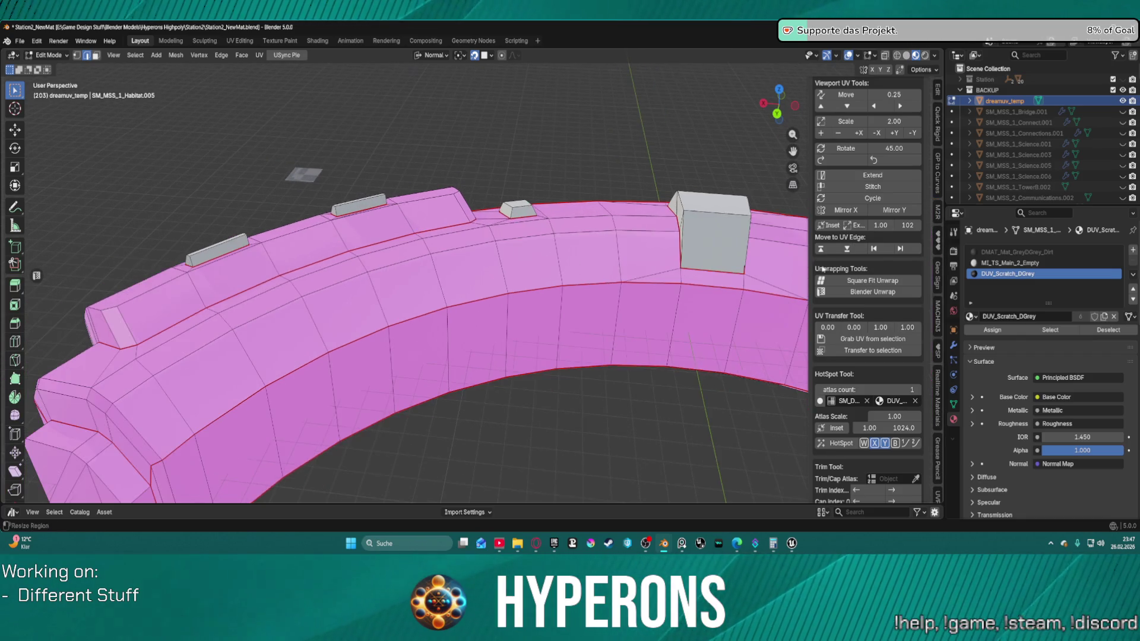
{"action": "scroll", "coordinate": [838, 272], "scroll_direction": "down", "scroll_amount": 3}
{"action": "scroll", "coordinate": [838, 272], "scroll_direction": "down", "scroll_amount": 4}
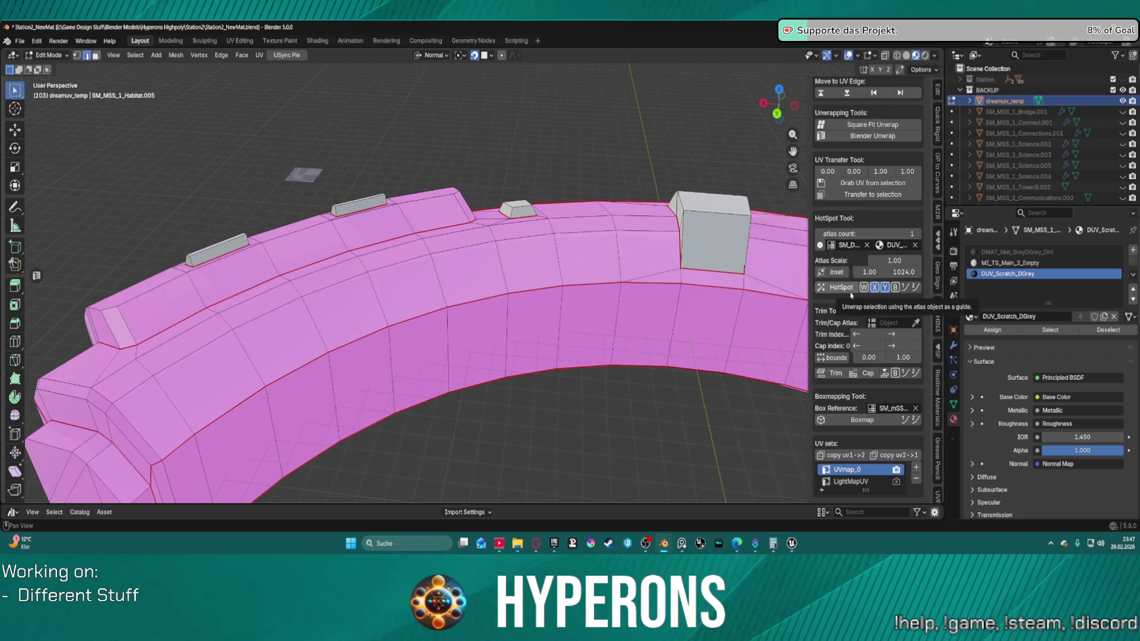
{"action": "scroll", "coordinate": [357, 184], "scroll_direction": "down", "scroll_amount": 3}
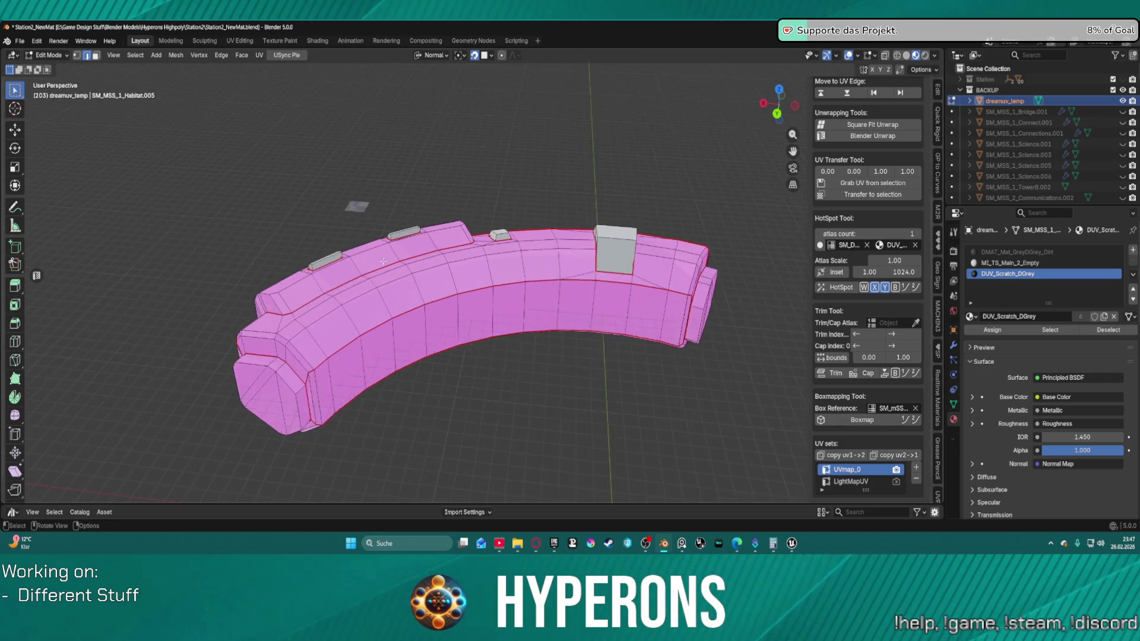
{"action": "scroll", "coordinate": [357, 185], "scroll_direction": "up", "scroll_amount": 2}
{"action": "mouse_move", "coordinate": [323, 187]}
{"action": "left_mouse_down"}
{"action": "mouse_move", "coordinate": [491, 117]}
{"action": "mouse_move", "coordinate": [434, 202]}
{"action": "left_mouse_up"}
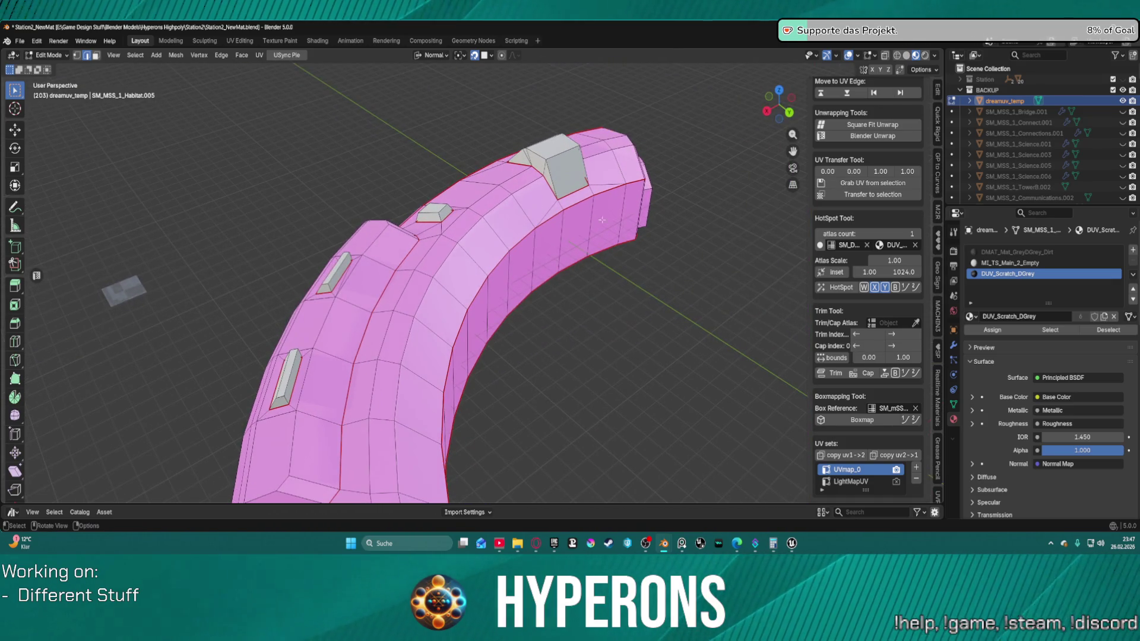
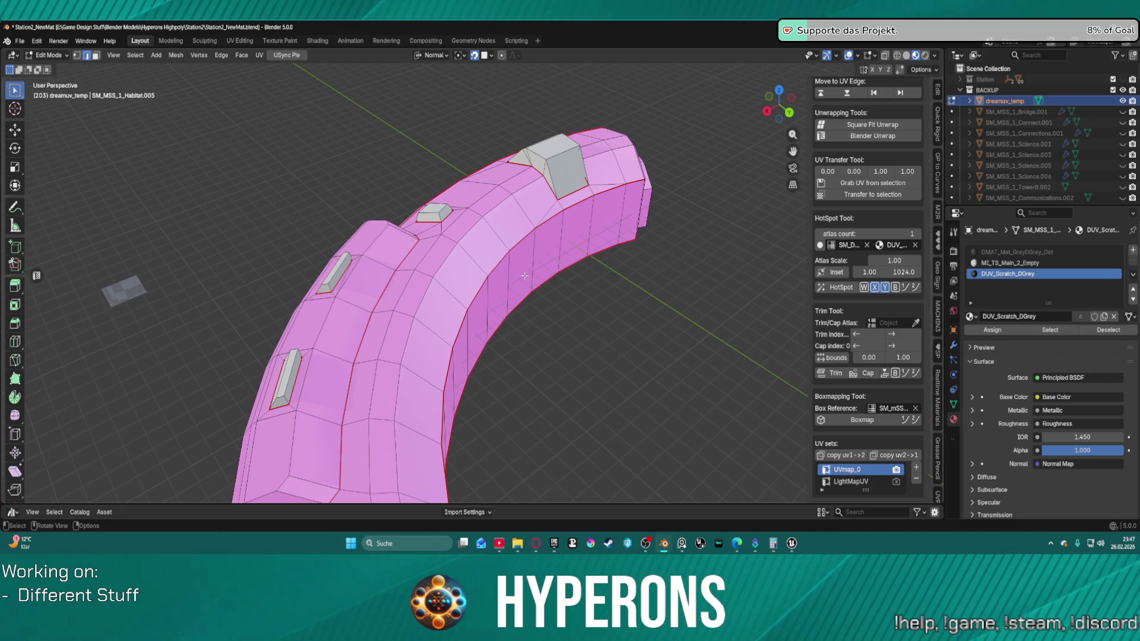
Step: Select the faces using DUV_Scratch_DGrey, then return to the DMAT_Mat_GreyDGrey_Dirt slot
{"action": "left_click", "coordinate": [1017, 252]}
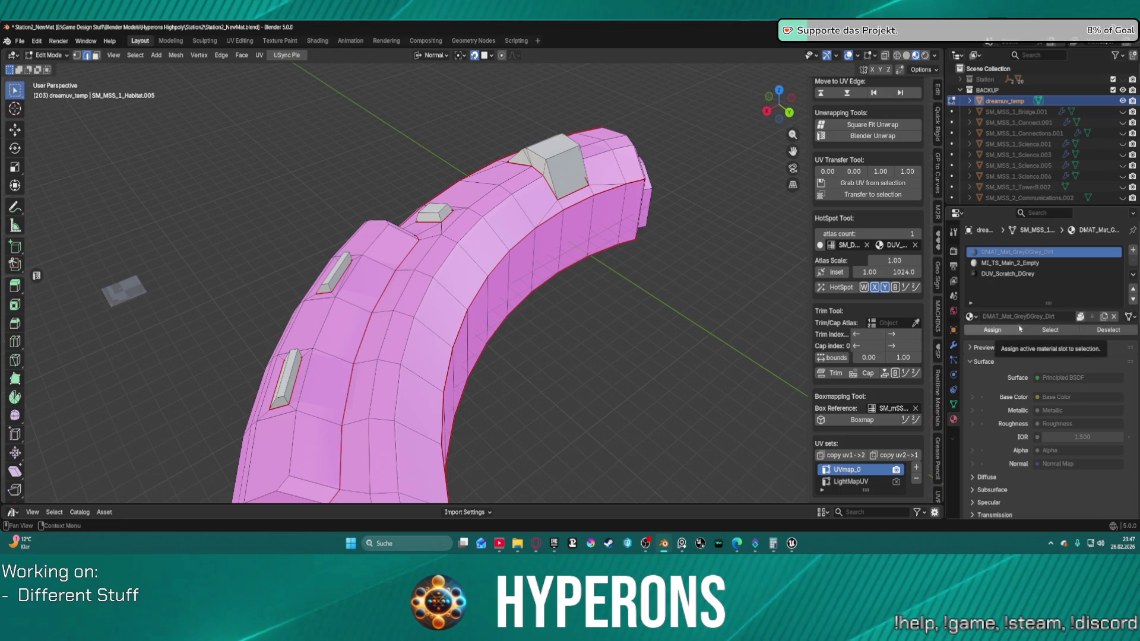
{"action": "left_click", "coordinate": [1017, 274]}
{"action": "left_click", "coordinate": [1051, 330]}
{"action": "left_click", "coordinate": [1016, 252]}
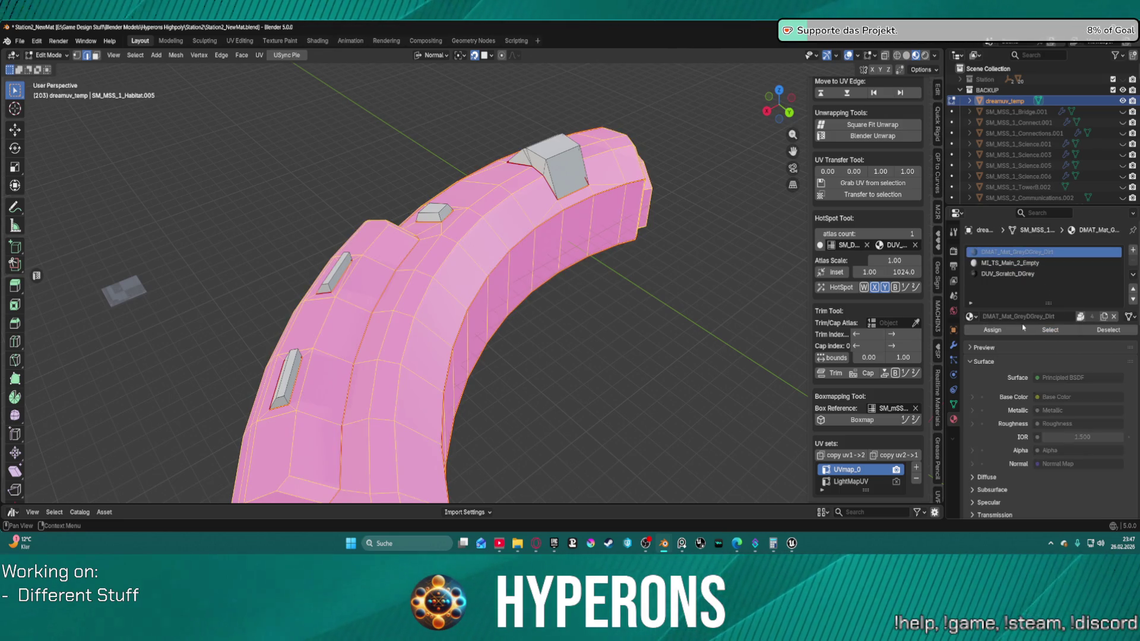
Step: Give the first atlas entry a DUV material and the grey plate object, then add a second entry
{"action": "left_click", "coordinate": [905, 245]}
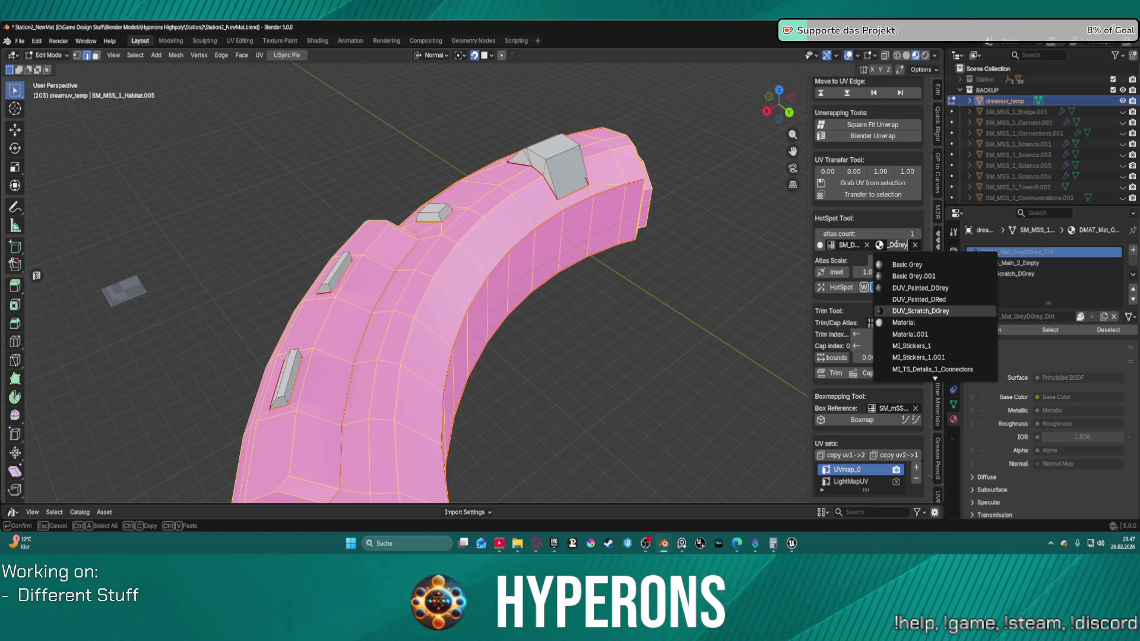
{"action": "left_click", "coordinate": [920, 291]}
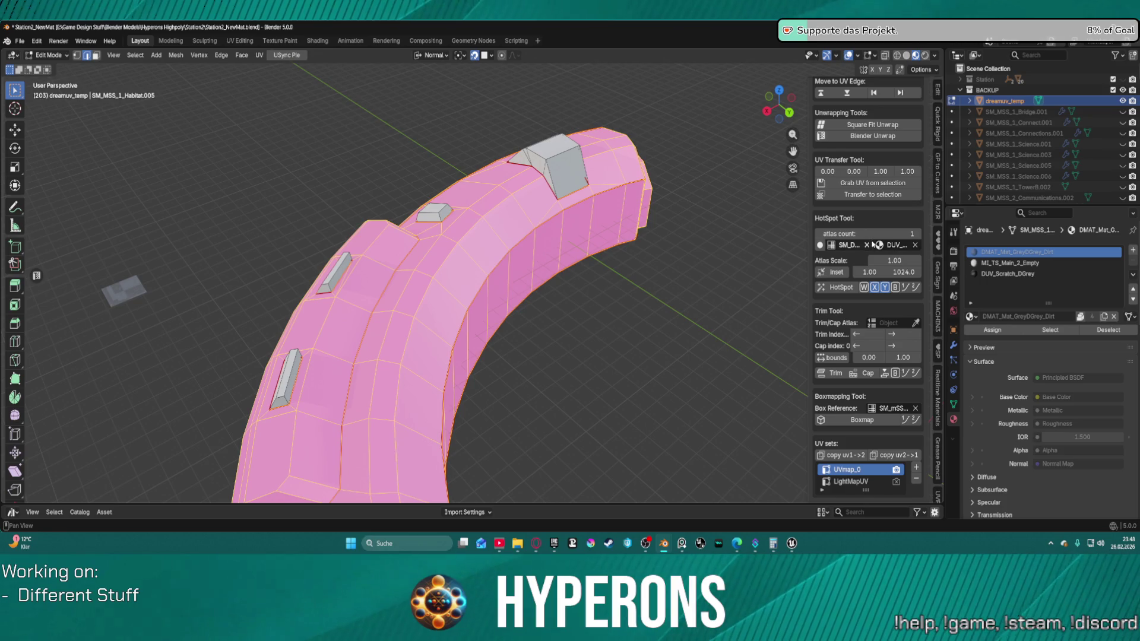
{"action": "left_click", "coordinate": [848, 244]}
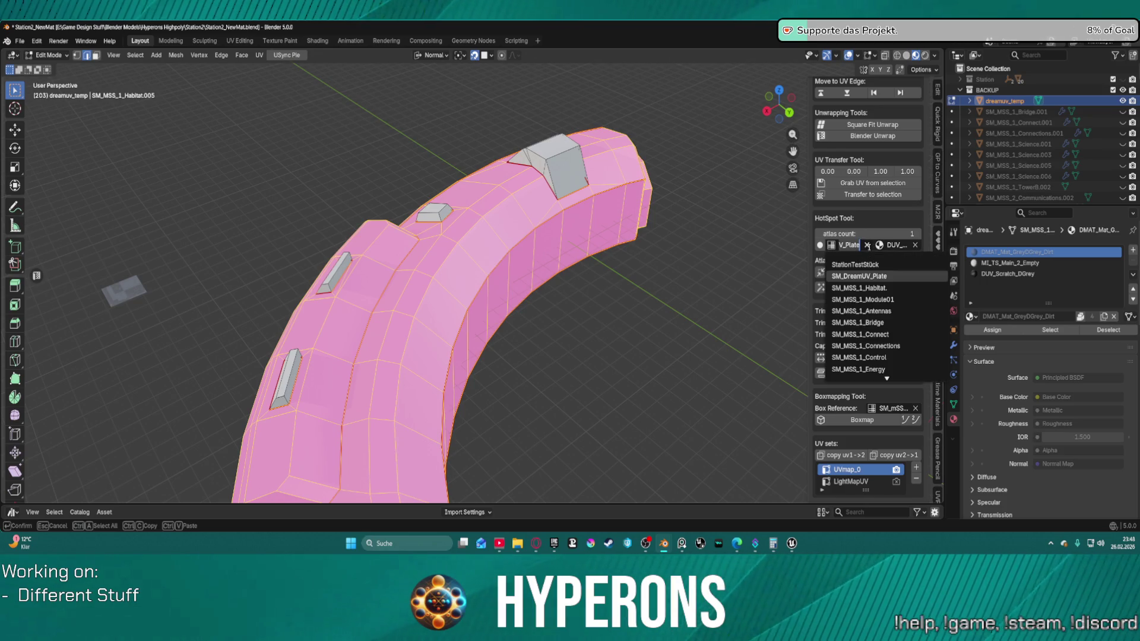
{"action": "left_click", "coordinate": [867, 245]}
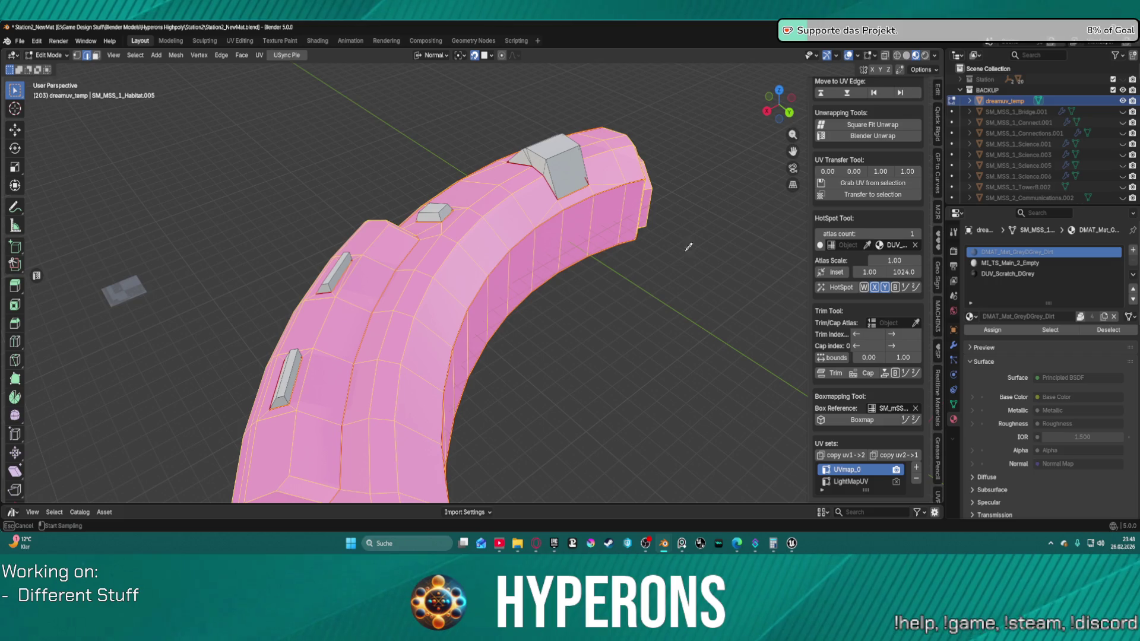
{"action": "left_click", "coordinate": [120, 290]}
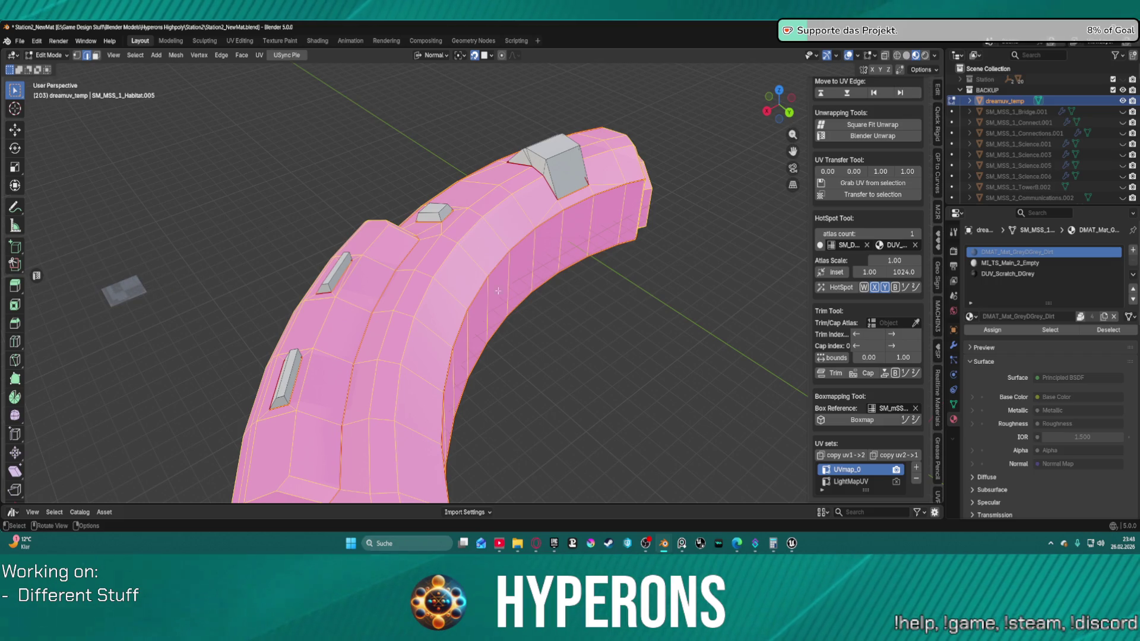
{"action": "left_click", "coordinate": [915, 235]}
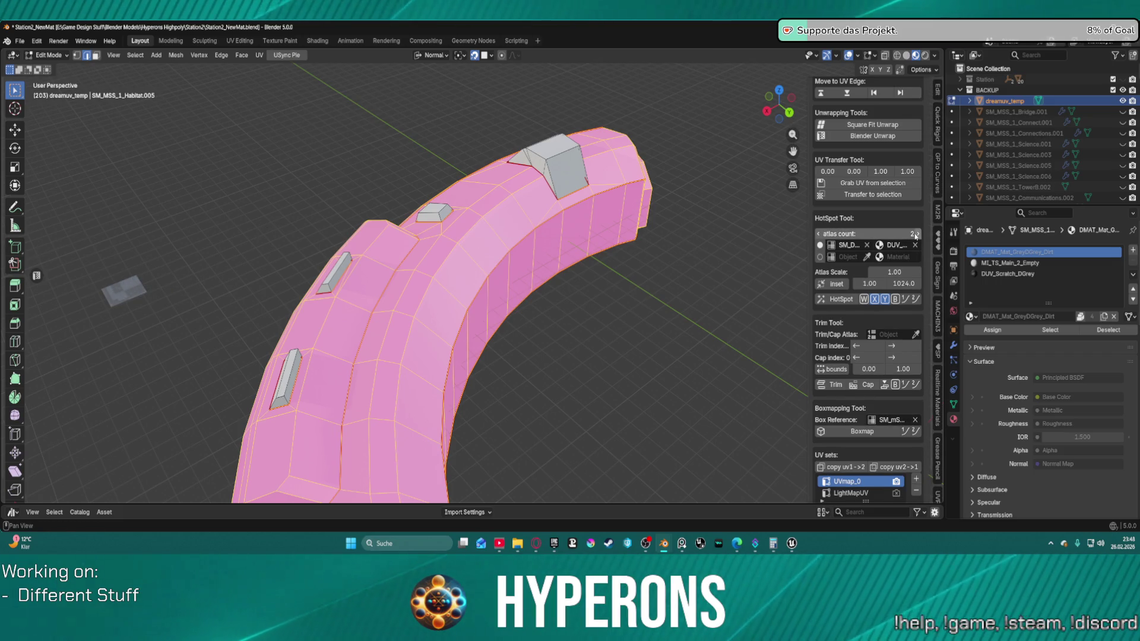
Step: Give the second atlas entry an eyedropped object and a DUV material
{"action": "left_click", "coordinate": [868, 258]}
{"action": "left_click", "coordinate": [437, 244]}
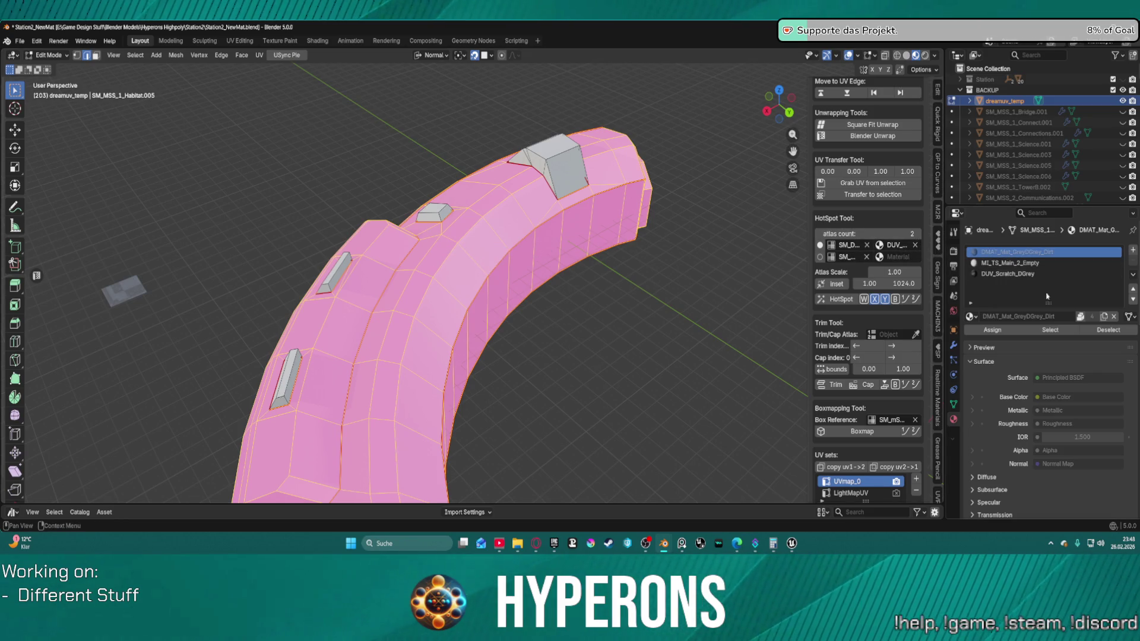
{"action": "left_click", "coordinate": [901, 258]}
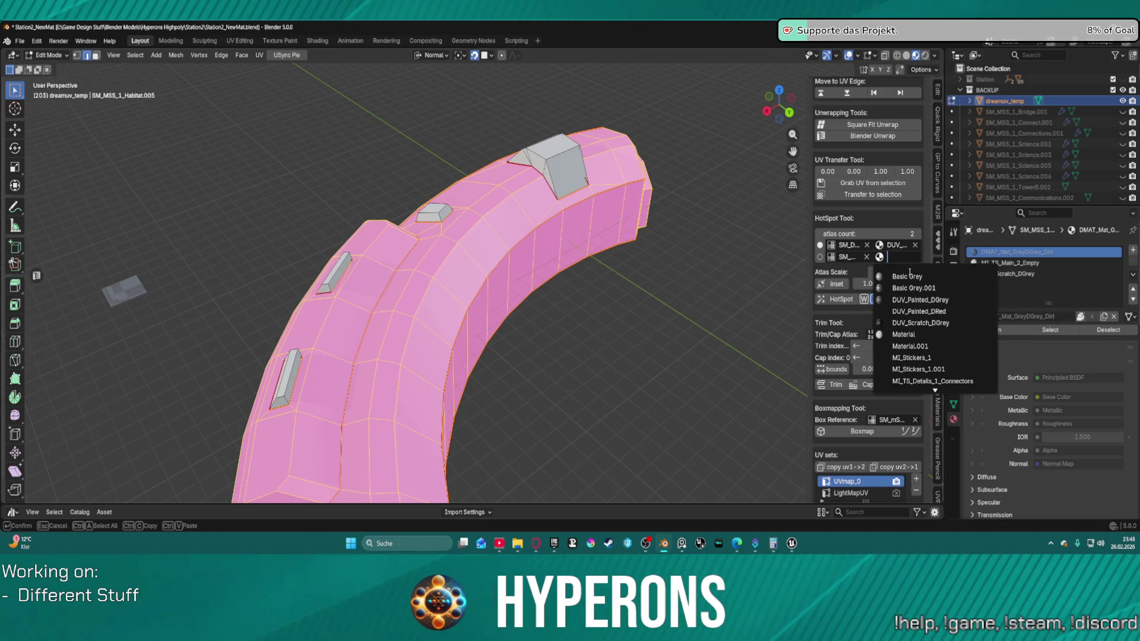
{"action": "left_click", "coordinate": [919, 301]}
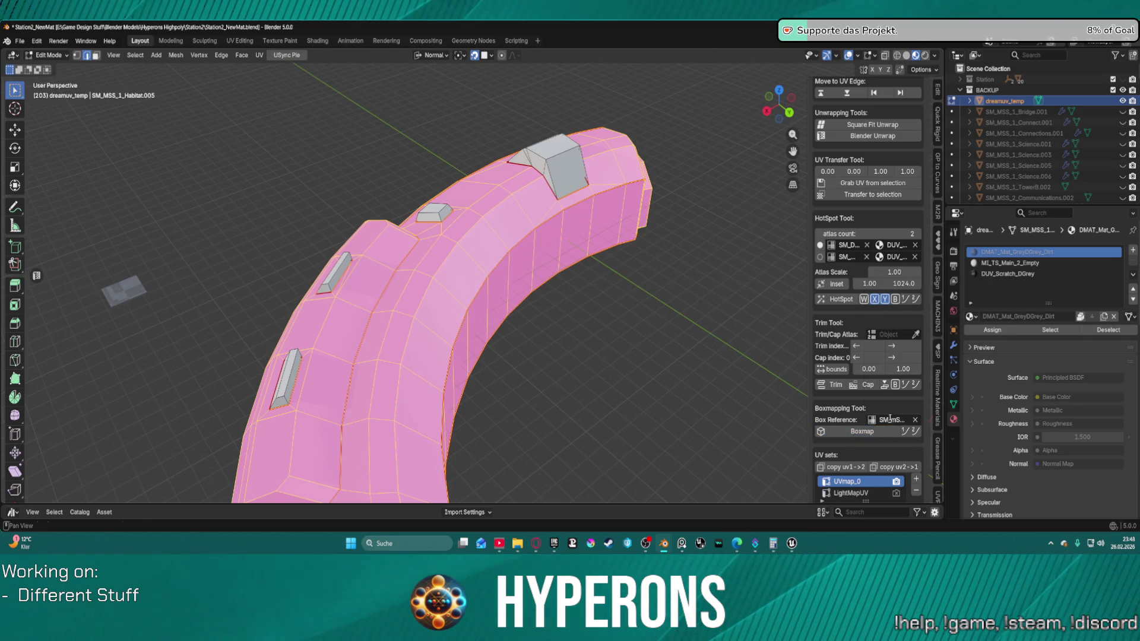
Step: Set the small grey plate as Box Reference and run Boxmap, which fails with ZeroDivisionError
{"action": "left_click", "coordinate": [891, 420]}
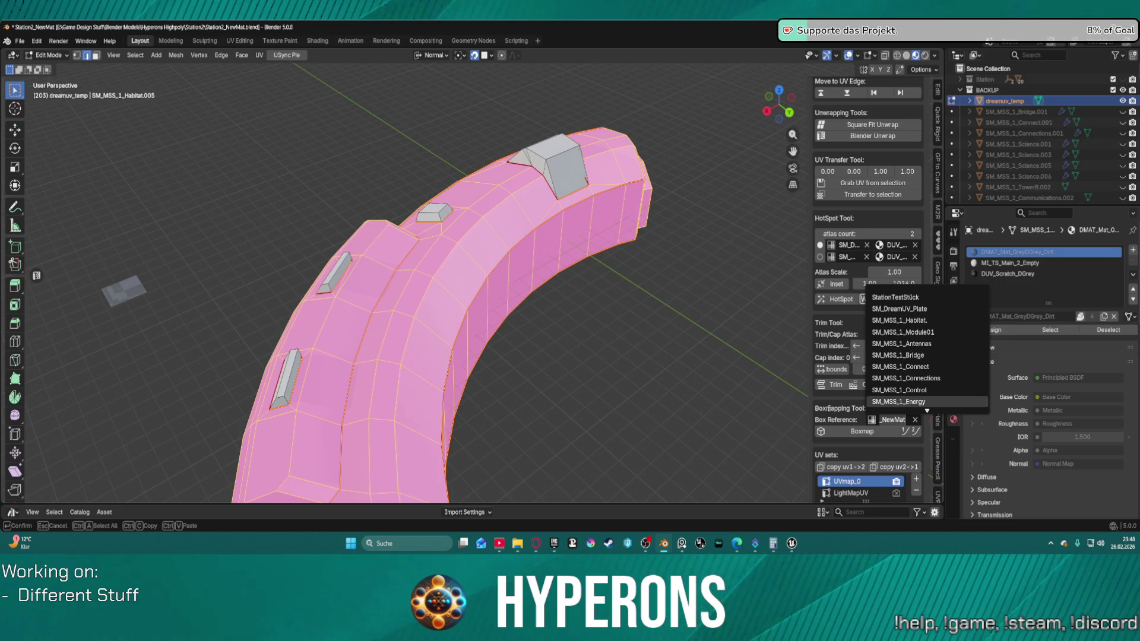
{"action": "key", "text": "Return"}
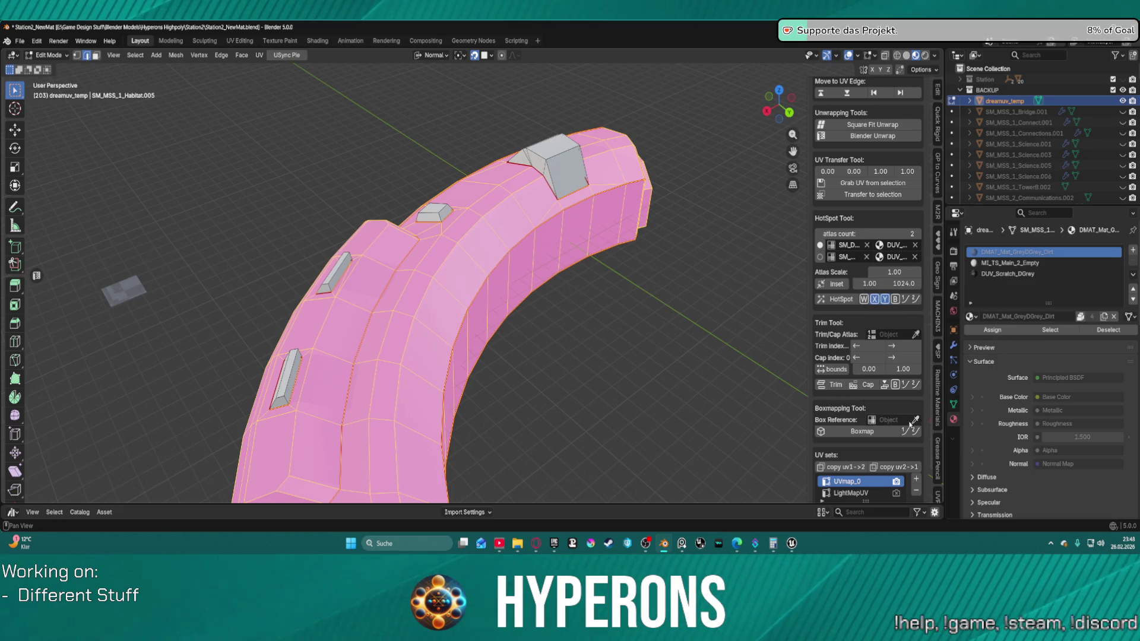
{"action": "left_click", "coordinate": [122, 295]}
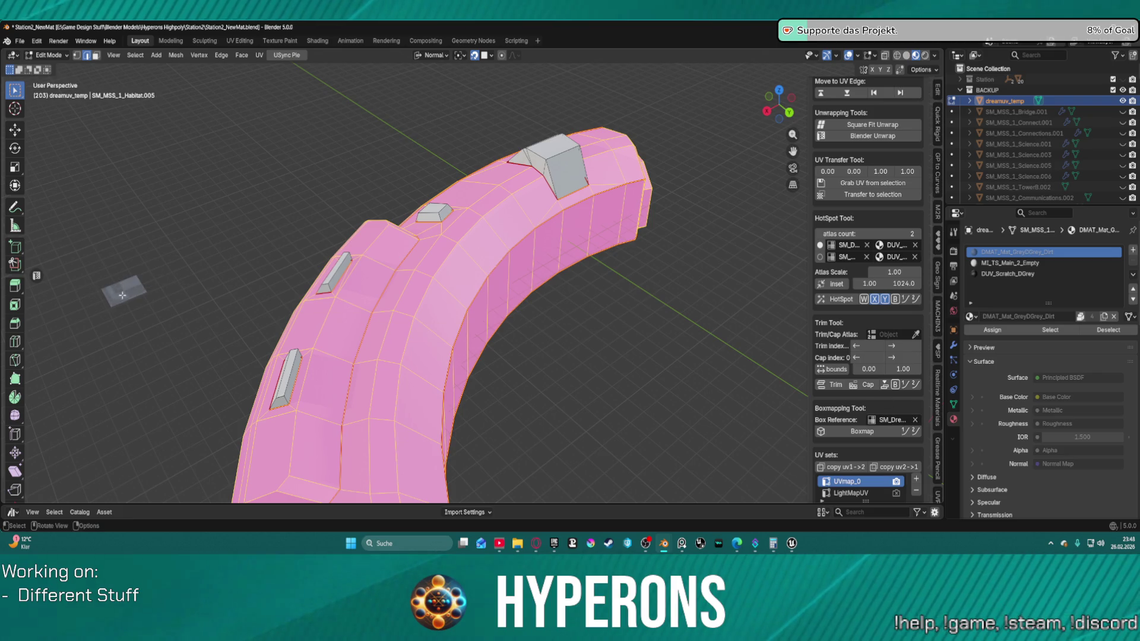
{"action": "left_click", "coordinate": [831, 432]}
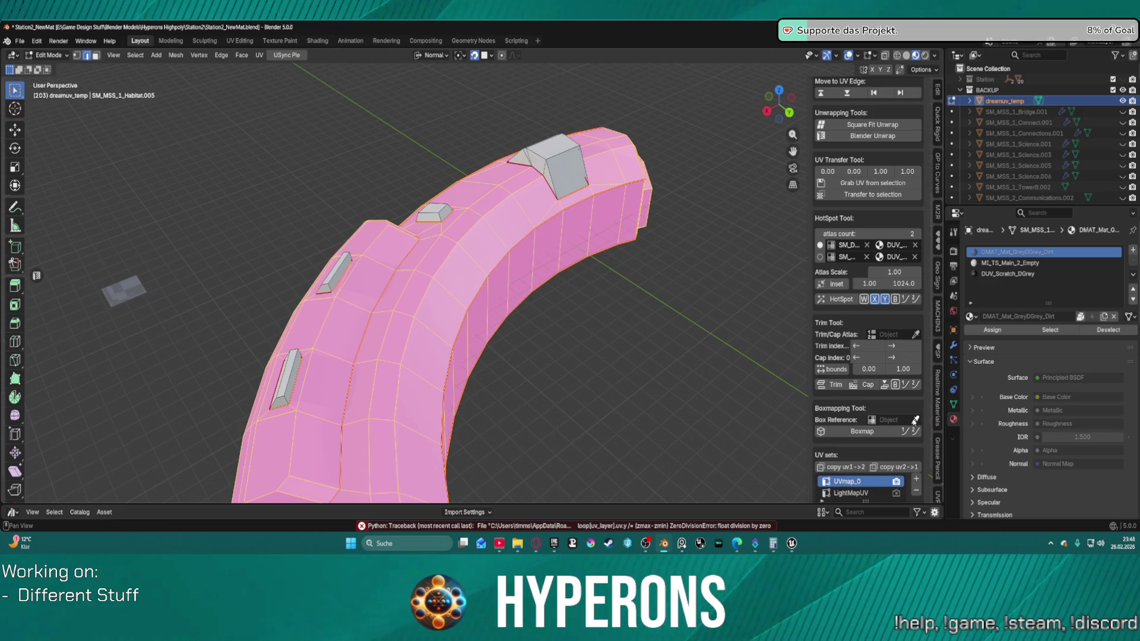
Step: Add a 2 m cube mesh beside the curved module
{"action": "left_click", "coordinate": [155, 56]}
{"action": "left_click", "coordinate": [189, 105]}
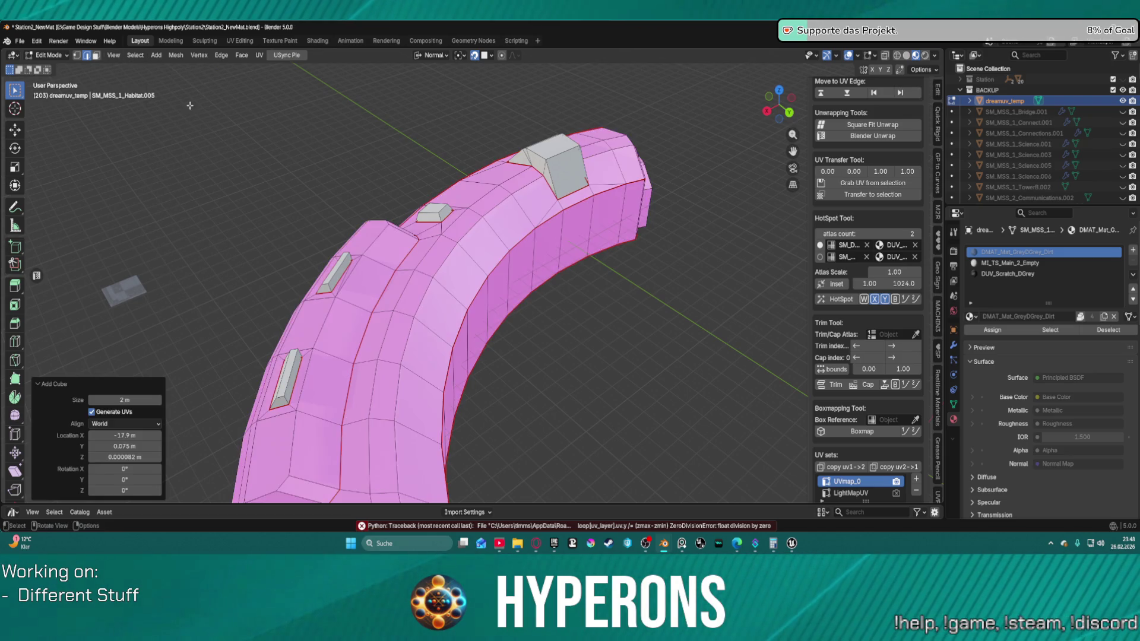
{"action": "scroll", "coordinate": [521, 240], "scroll_direction": "down", "scroll_amount": 4}
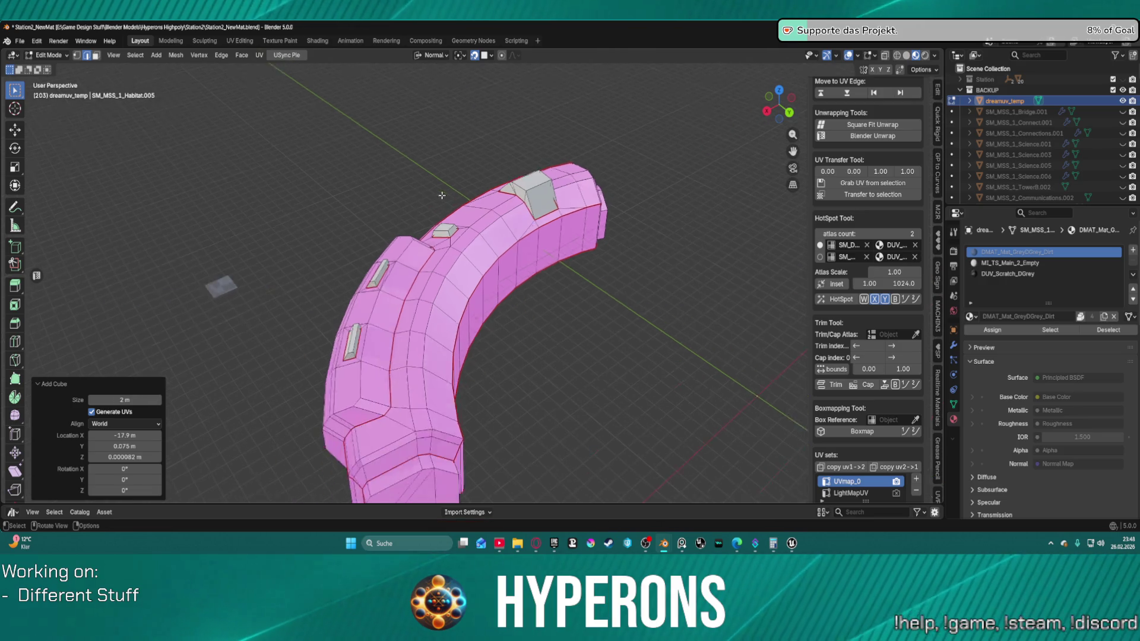
{"action": "scroll", "coordinate": [907, 333], "scroll_direction": "up", "scroll_amount": 2}
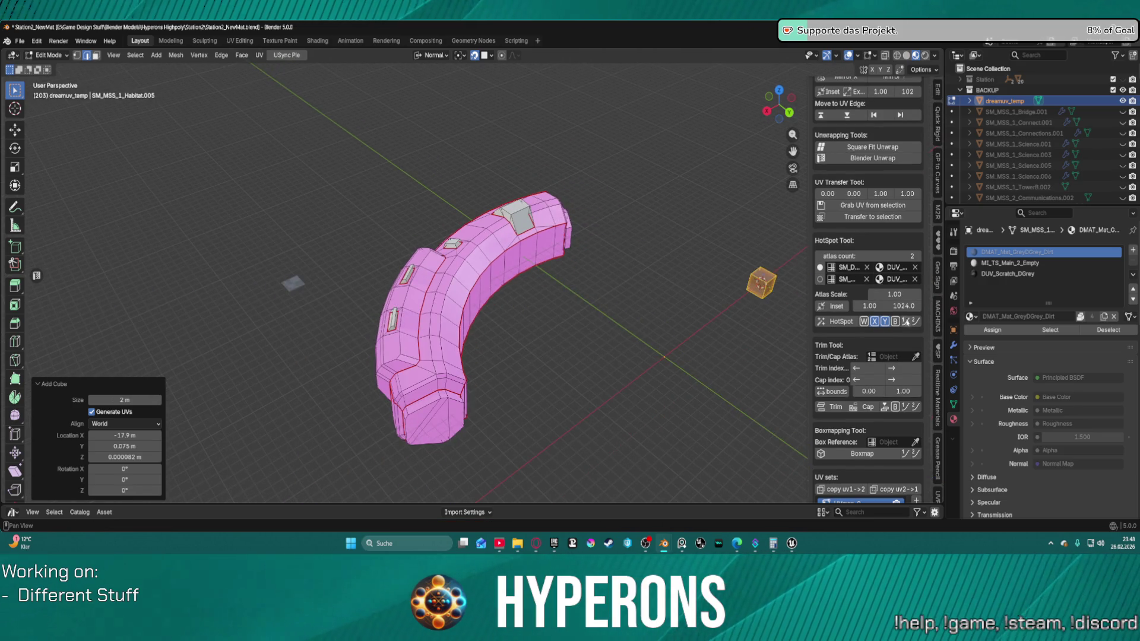
Step: Make the new cube the Box Reference, run Boxmap, and inspect its dark panel texture
{"action": "left_click", "coordinate": [916, 442]}
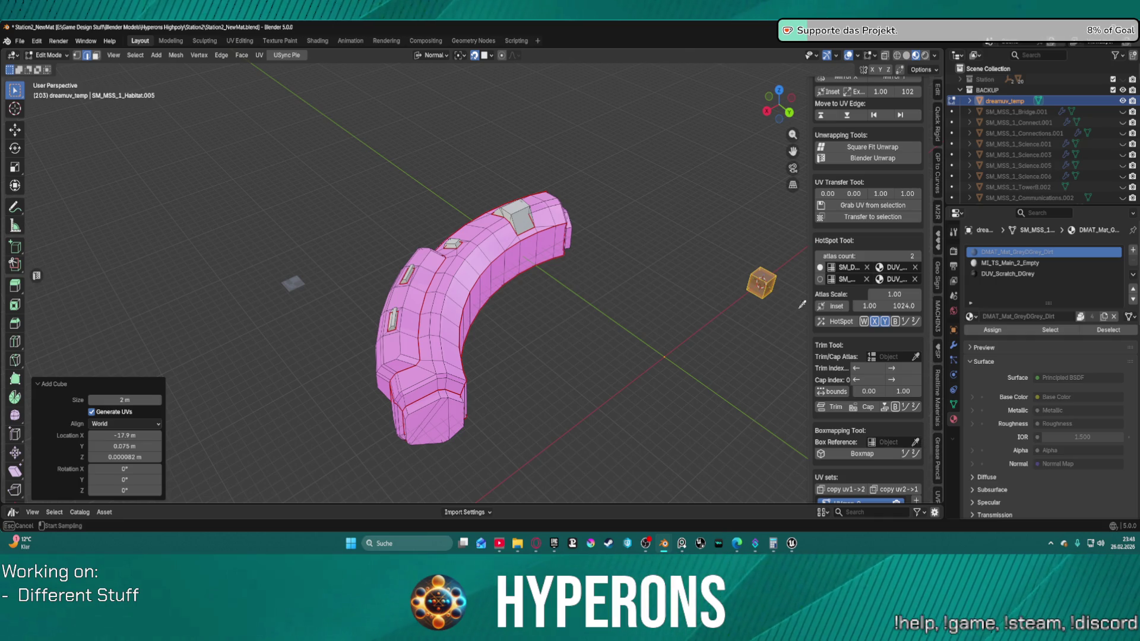
{"action": "left_click", "coordinate": [780, 278]}
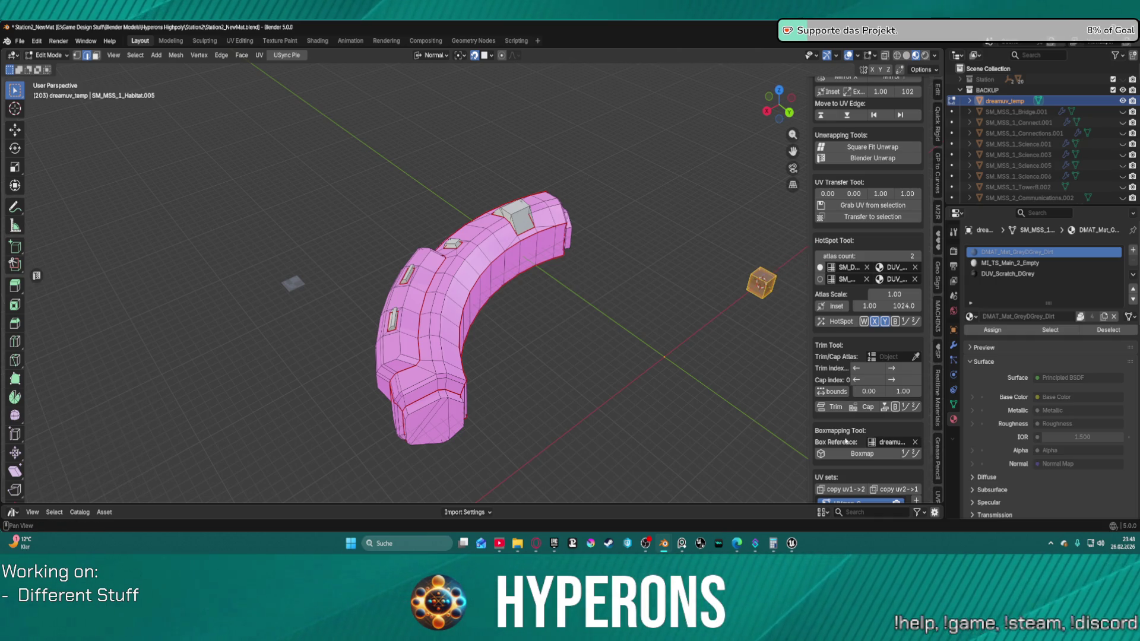
{"action": "left_click", "coordinate": [842, 456]}
{"action": "mouse_move", "coordinate": [789, 416]}
{"action": "left_mouse_down"}
{"action": "mouse_move", "coordinate": [616, 176]}
{"action": "mouse_move", "coordinate": [503, 286]}
{"action": "left_mouse_up"}
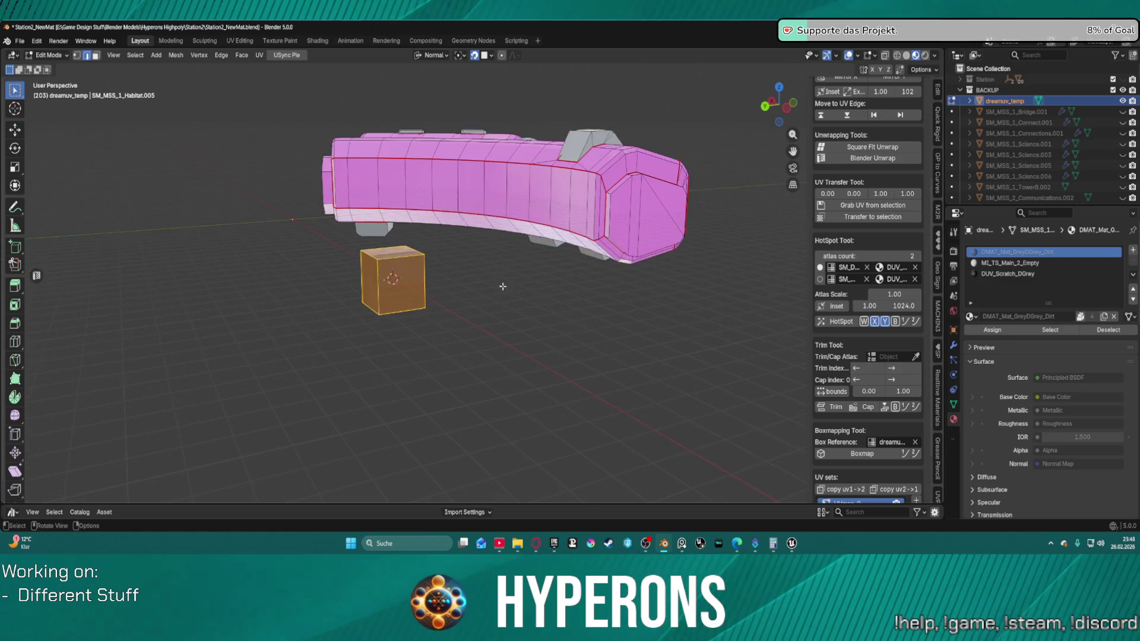
{"action": "scroll", "coordinate": [420, 282], "scroll_direction": "up", "scroll_amount": 3}
{"action": "mouse_move", "coordinate": [339, 294]}
{"action": "left_mouse_down"}
{"action": "mouse_move", "coordinate": [465, 318]}
{"action": "mouse_move", "coordinate": [449, 303]}
{"action": "mouse_move", "coordinate": [619, 287]}
{"action": "left_mouse_up"}
{"action": "scroll", "coordinate": [600, 256], "scroll_direction": "down", "scroll_amount": 3}
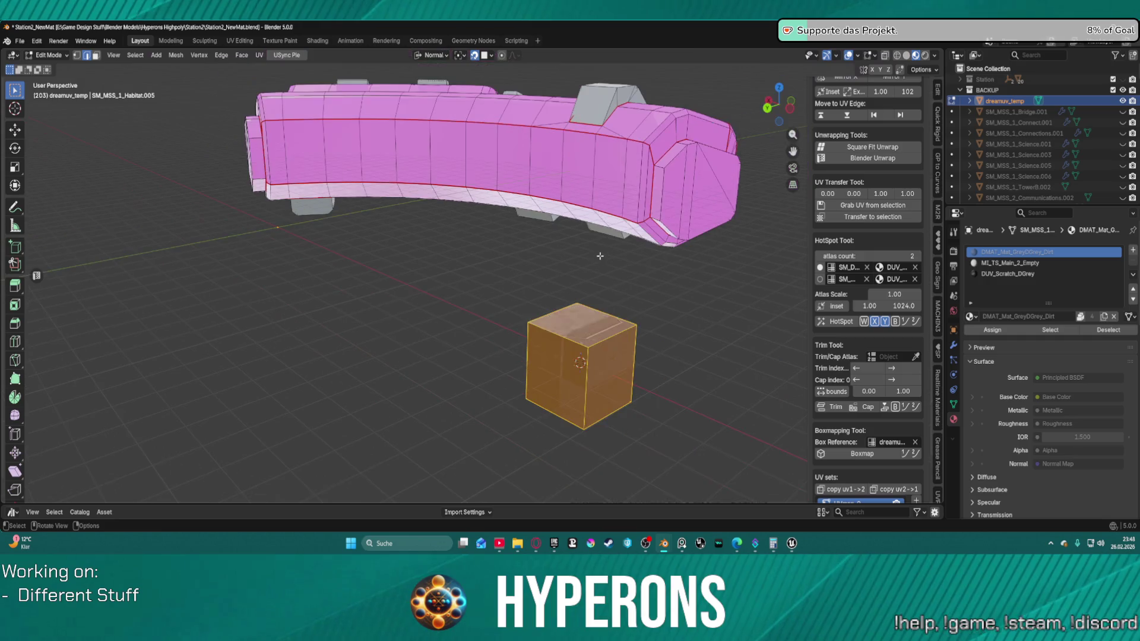
{"action": "left_click", "coordinate": [622, 306]}
{"action": "scroll", "coordinate": [629, 356], "scroll_direction": "up", "scroll_amount": 2}
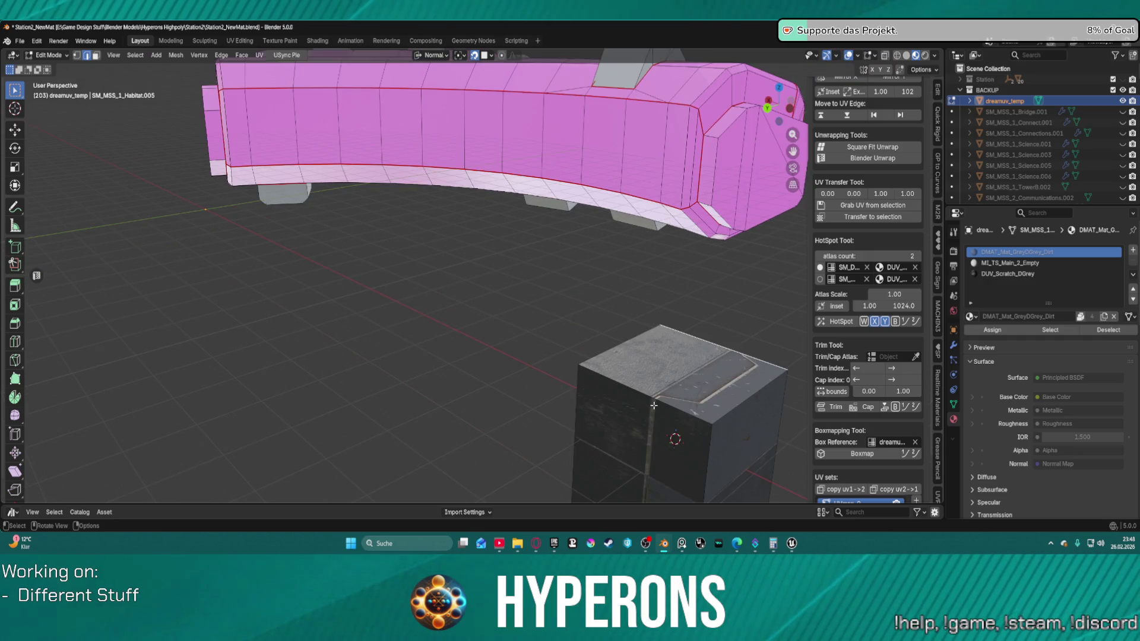
{"action": "mouse_move", "coordinate": [702, 406]}
{"action": "left_mouse_down"}
{"action": "mouse_move", "coordinate": [667, 349]}
{"action": "mouse_move", "coordinate": [667, 323]}
{"action": "mouse_move", "coordinate": [682, 339]}
{"action": "mouse_move", "coordinate": [688, 276]}
{"action": "left_mouse_up"}
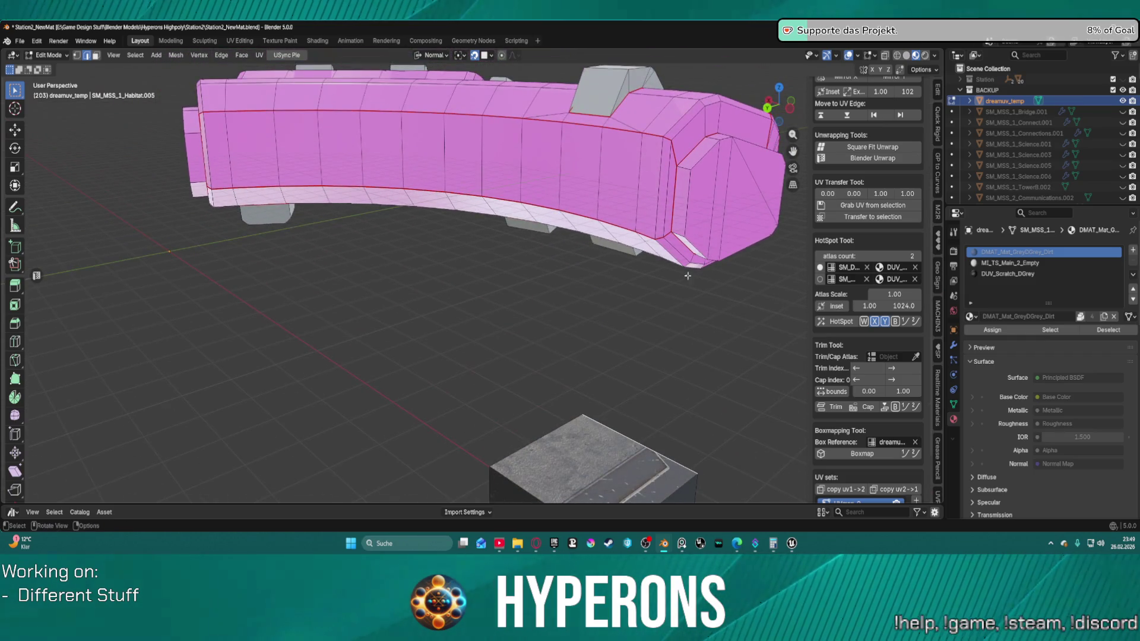
Step: Cycle through the habitat's material slots, ending on DMAT_Mat_GreyDGrey_Dirt
{"action": "left_click", "coordinate": [1032, 263]}
{"action": "left_click", "coordinate": [1031, 253]}
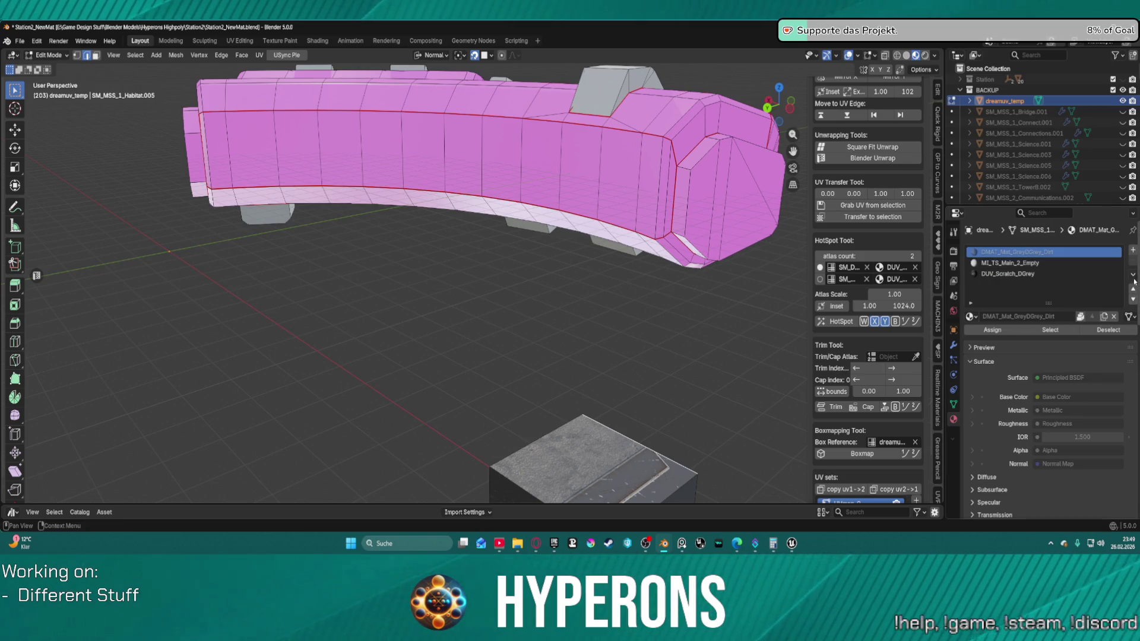
{"action": "left_click", "coordinate": [1133, 275]}
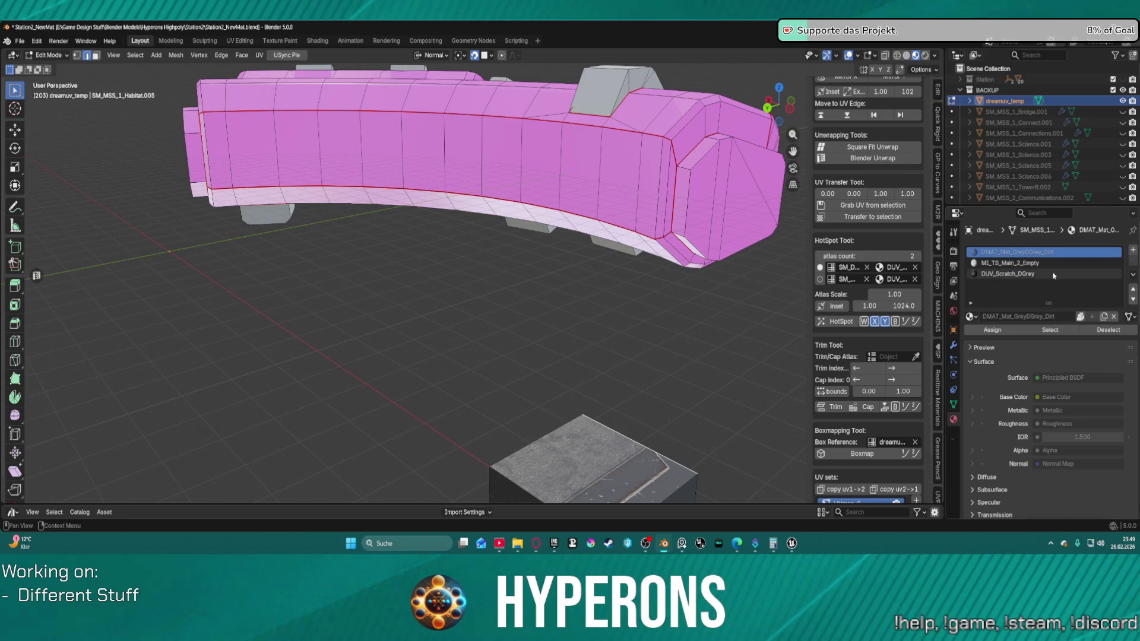
{"action": "left_click", "coordinate": [1105, 274]}
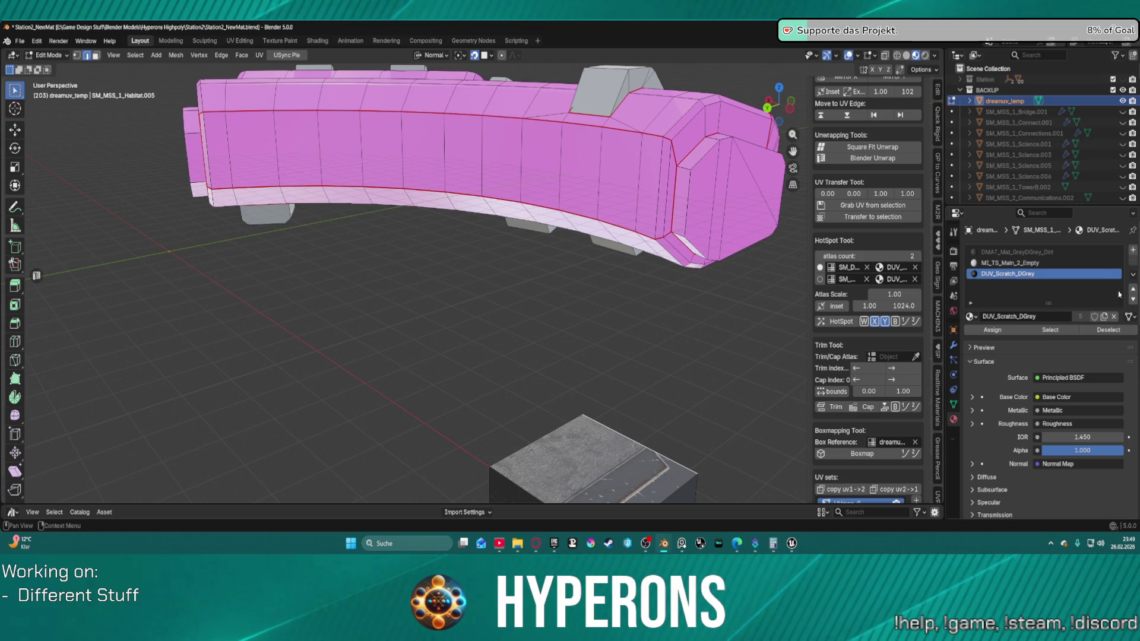
{"action": "left_click", "coordinate": [1017, 254]}
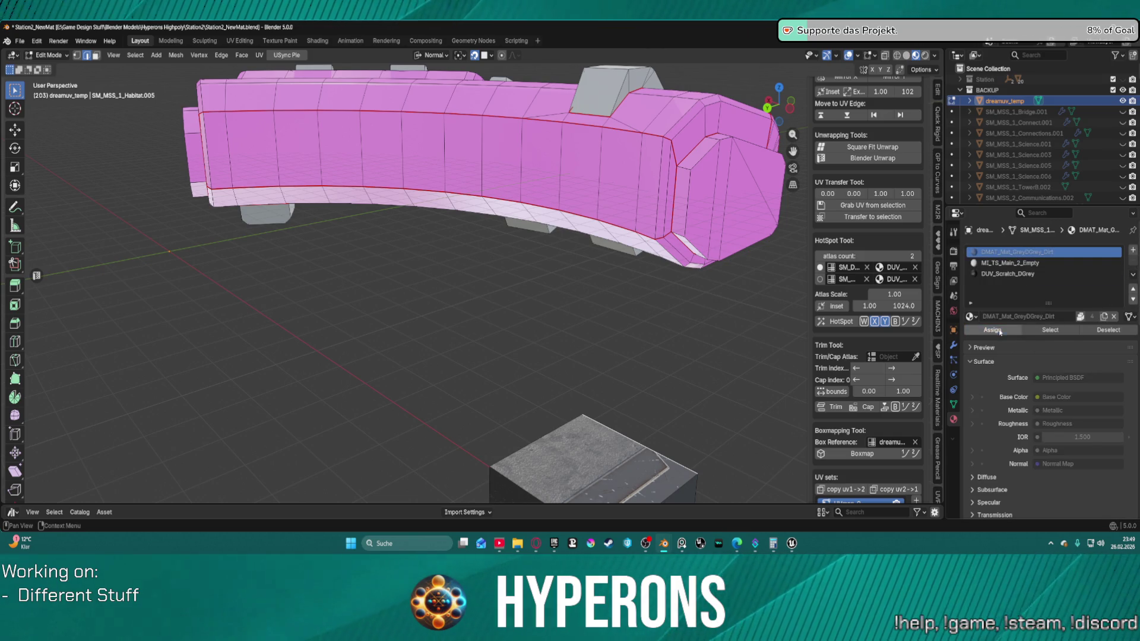
{"action": "left_click", "coordinate": [1009, 274]}
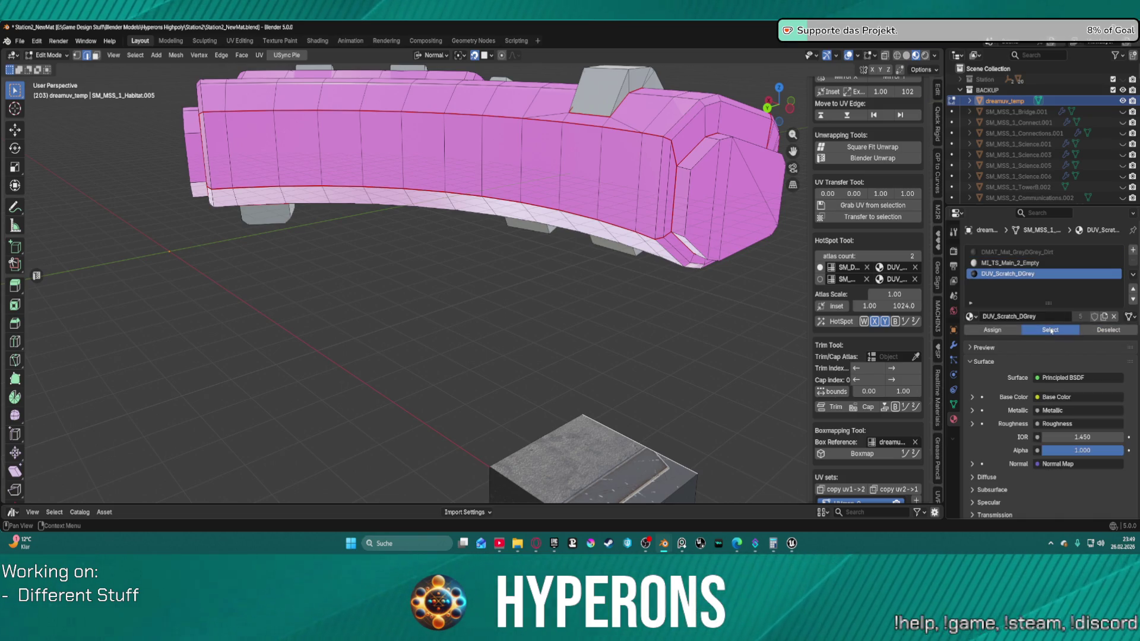
{"action": "left_click", "coordinate": [1015, 252]}
Step: Select all faces using the dirt material and frame them from the opposite side
{"action": "left_click", "coordinate": [1074, 330]}
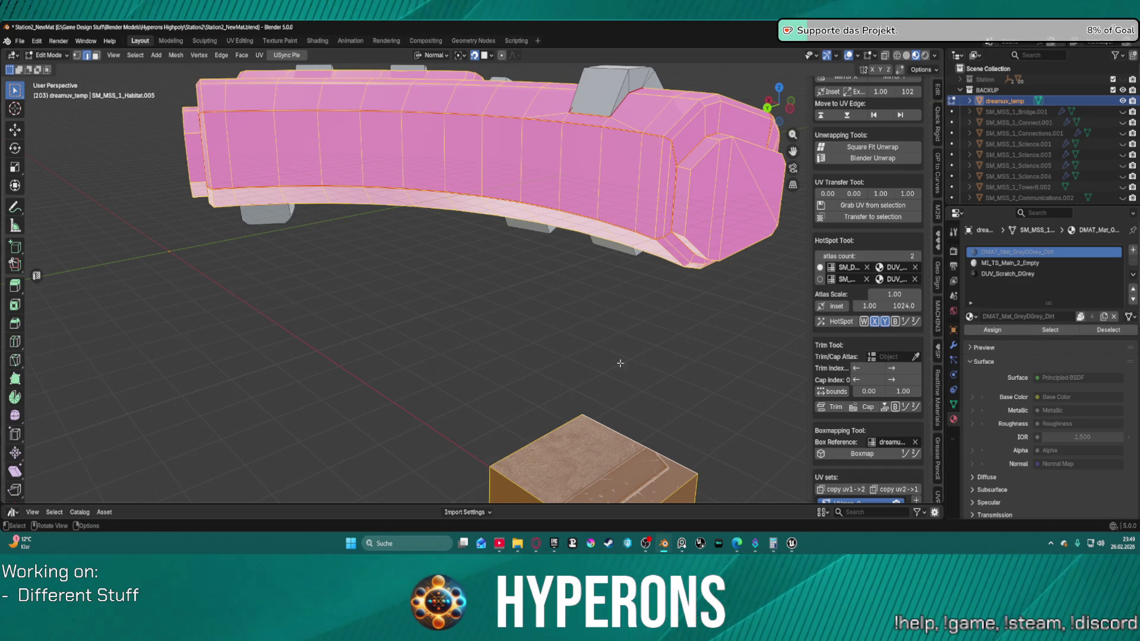
{"action": "key", "text": "KP_Decimal"}
{"action": "key", "text": "KP_9"}
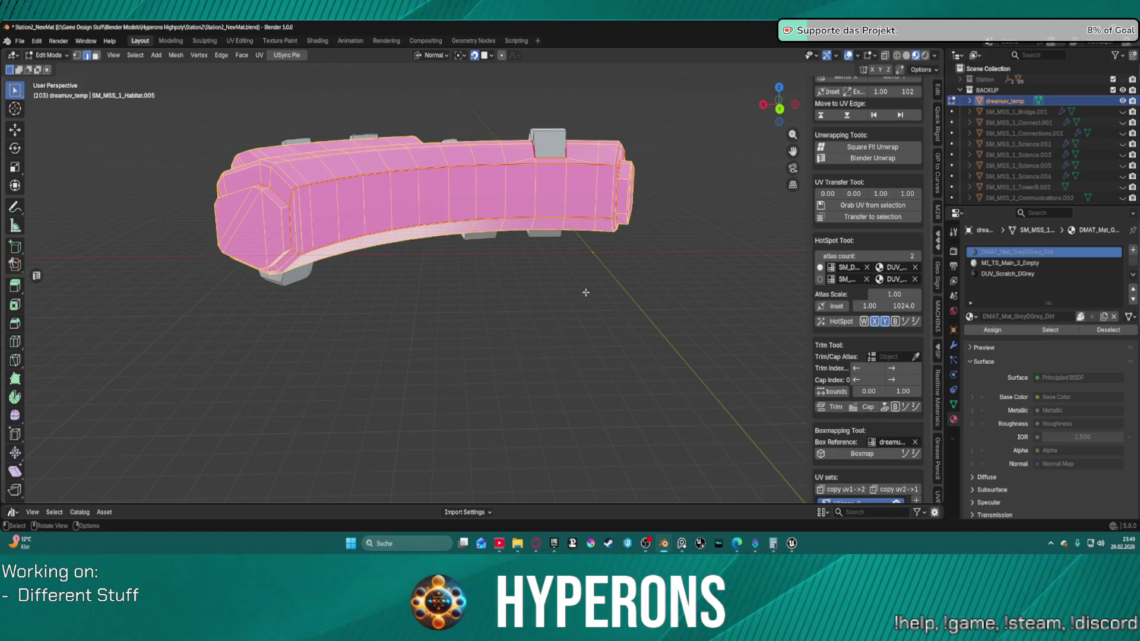
{"action": "key", "text": "ctrl+Tab"}
Step: In Object Mode, set the habitat as its own Box Reference and enable the extra Boxmap option
{"action": "left_click", "coordinate": [560, 289]}
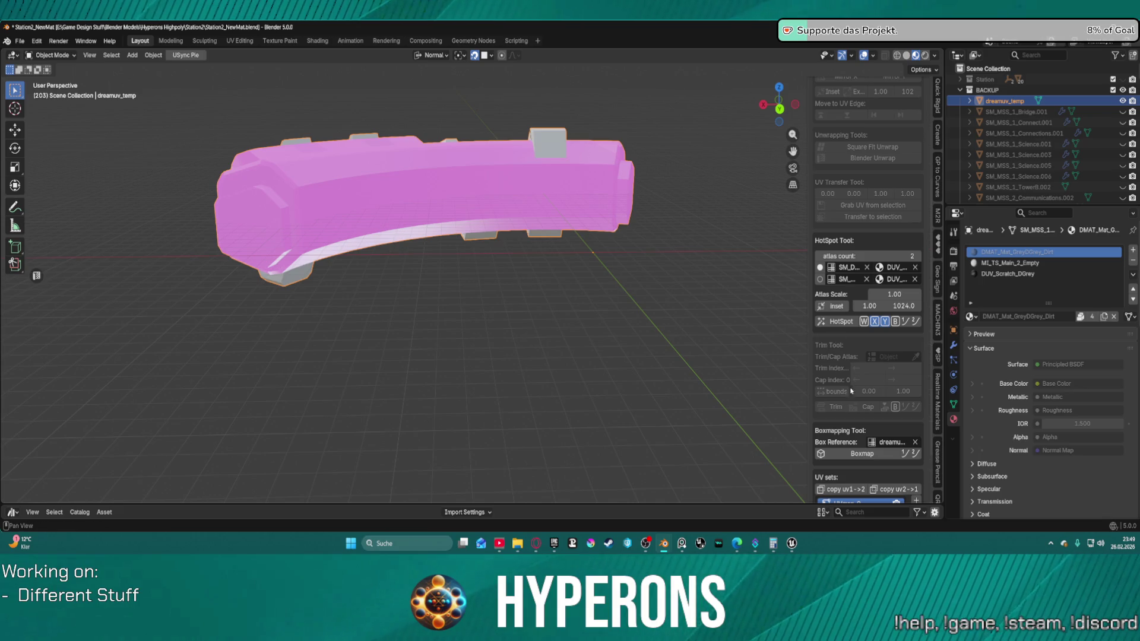
{"action": "left_click", "coordinate": [381, 140]}
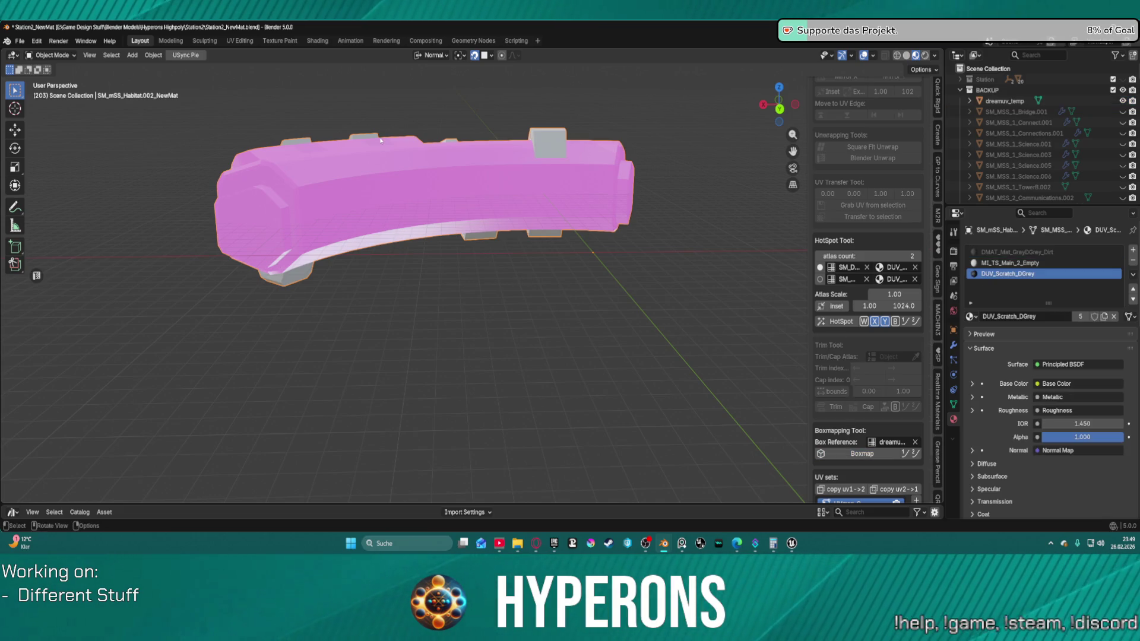
{"action": "left_click", "coordinate": [844, 454]}
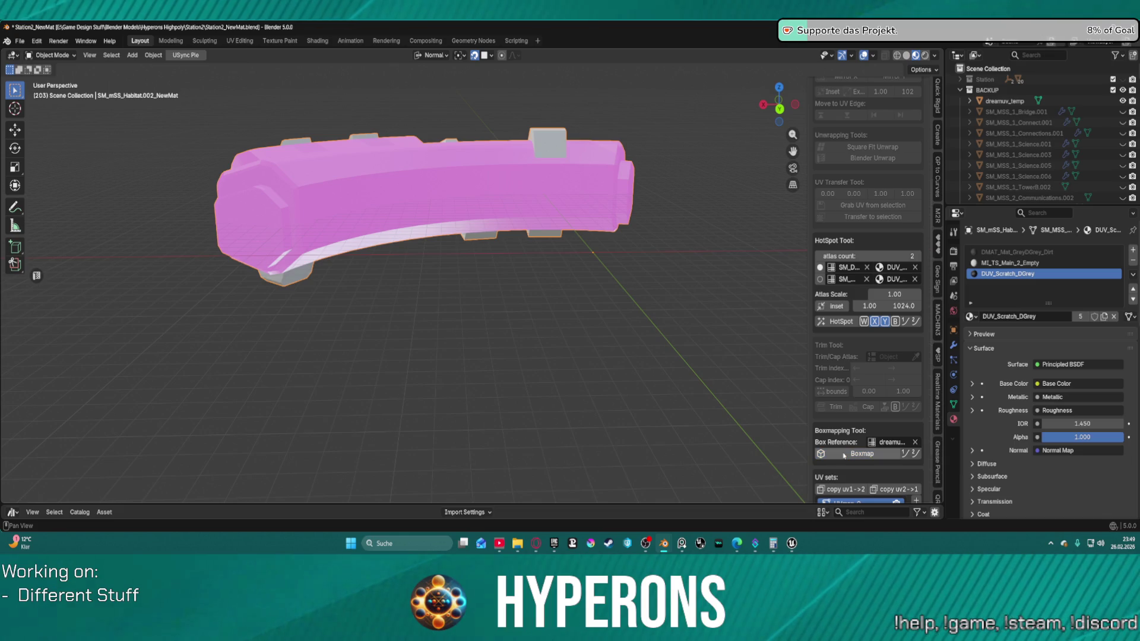
{"action": "left_click", "coordinate": [890, 442]}
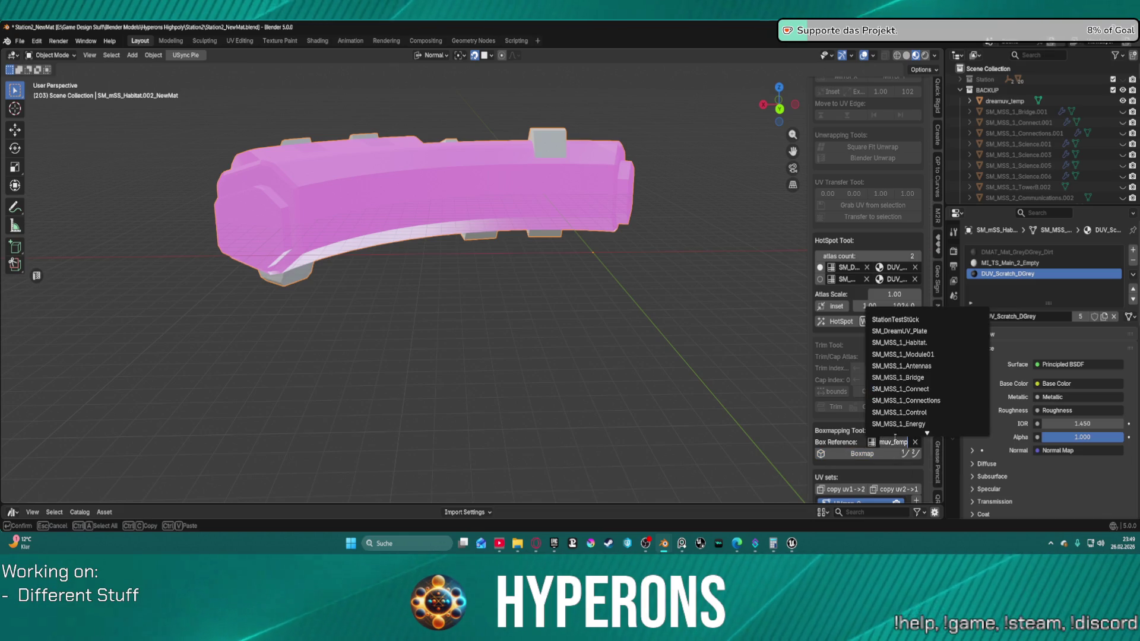
{"action": "left_click", "coordinate": [915, 442]}
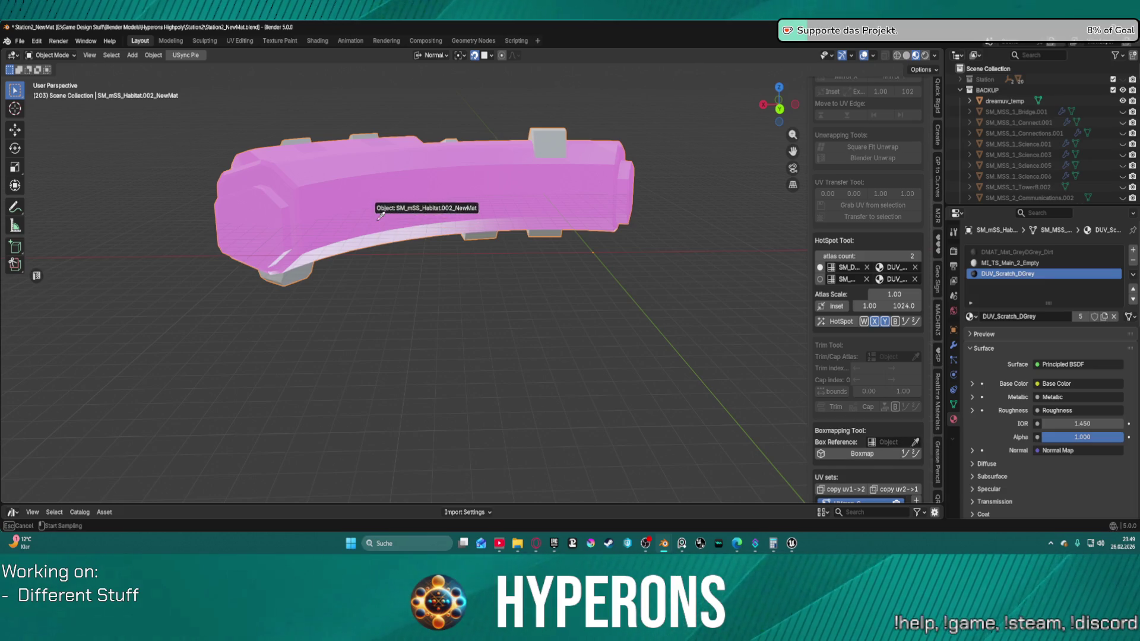
{"action": "left_click", "coordinate": [391, 242]}
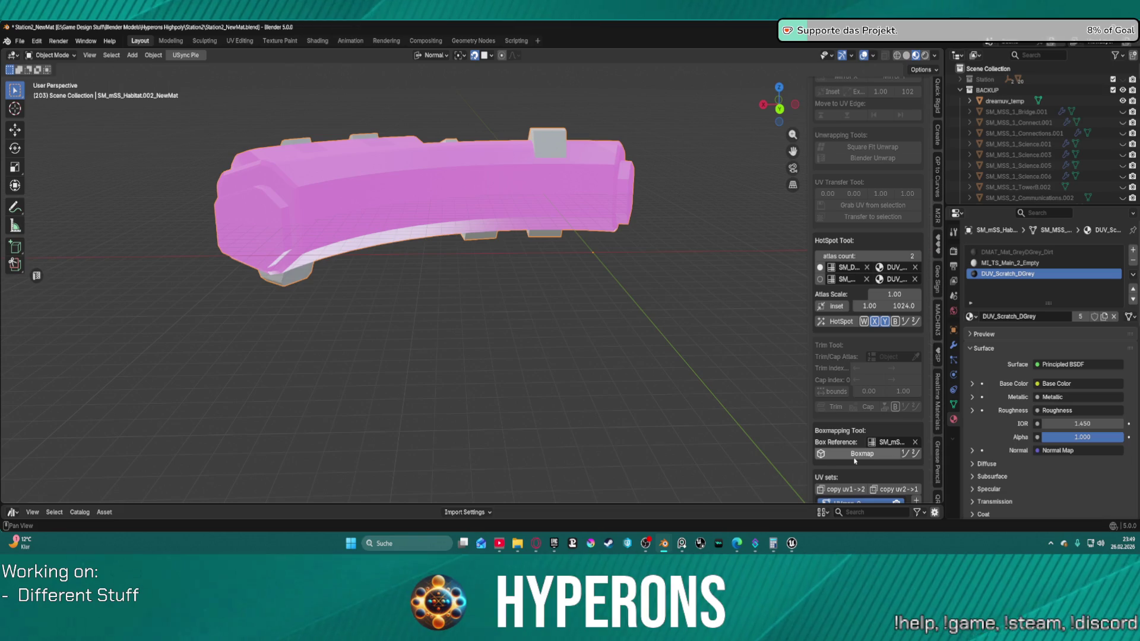
{"action": "left_click", "coordinate": [905, 454]}
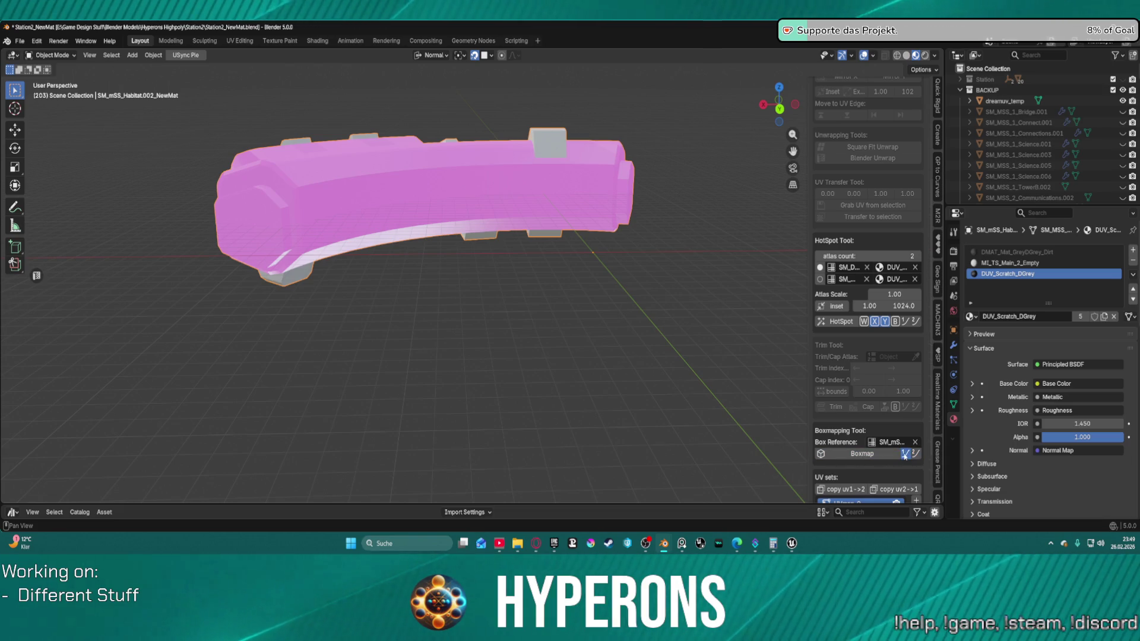
Step: Select the habitat and unlink DUV_Scratch_DGrey from its material slot
{"action": "scroll", "coordinate": [567, 247], "scroll_direction": "down", "scroll_amount": 3}
{"action": "mouse_move", "coordinate": [546, 256]}
{"action": "left_mouse_down"}
{"action": "mouse_move", "coordinate": [567, 247]}
{"action": "mouse_move", "coordinate": [551, 209]}
{"action": "left_mouse_up"}
{"action": "scroll", "coordinate": [550, 209], "scroll_direction": "up", "scroll_amount": 3}
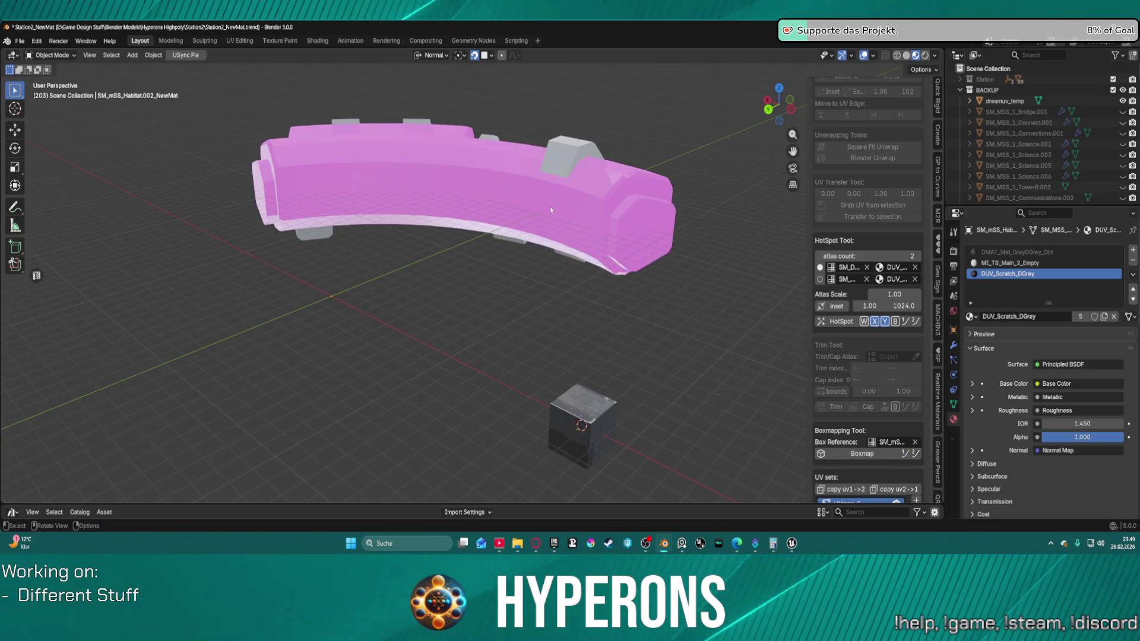
{"action": "left_click", "coordinate": [642, 231]}
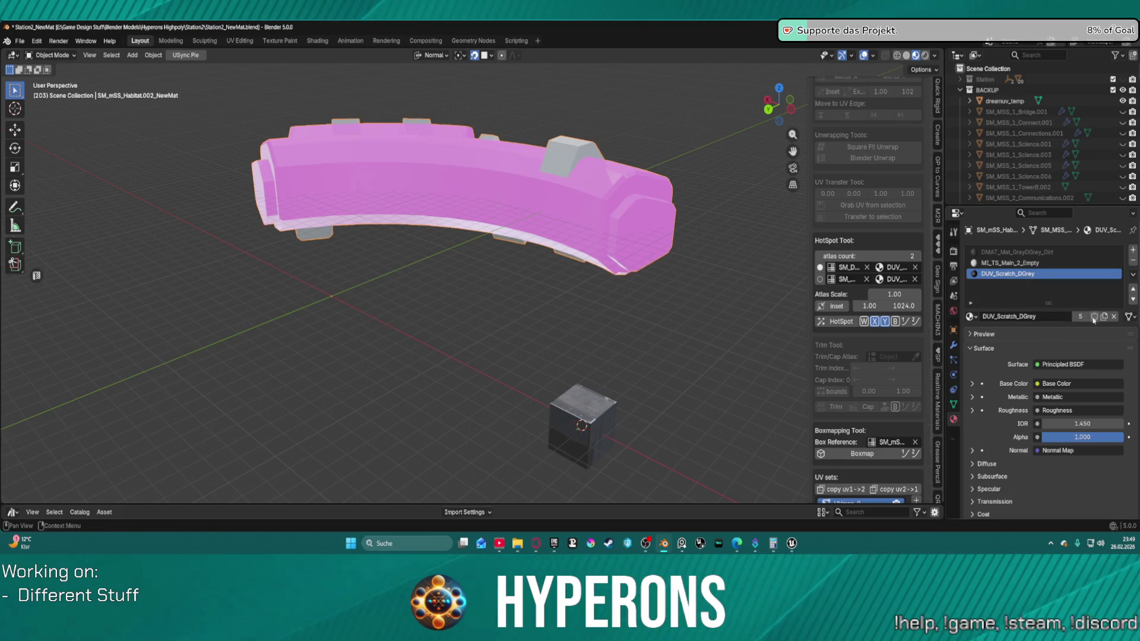
{"action": "left_click", "coordinate": [1114, 317]}
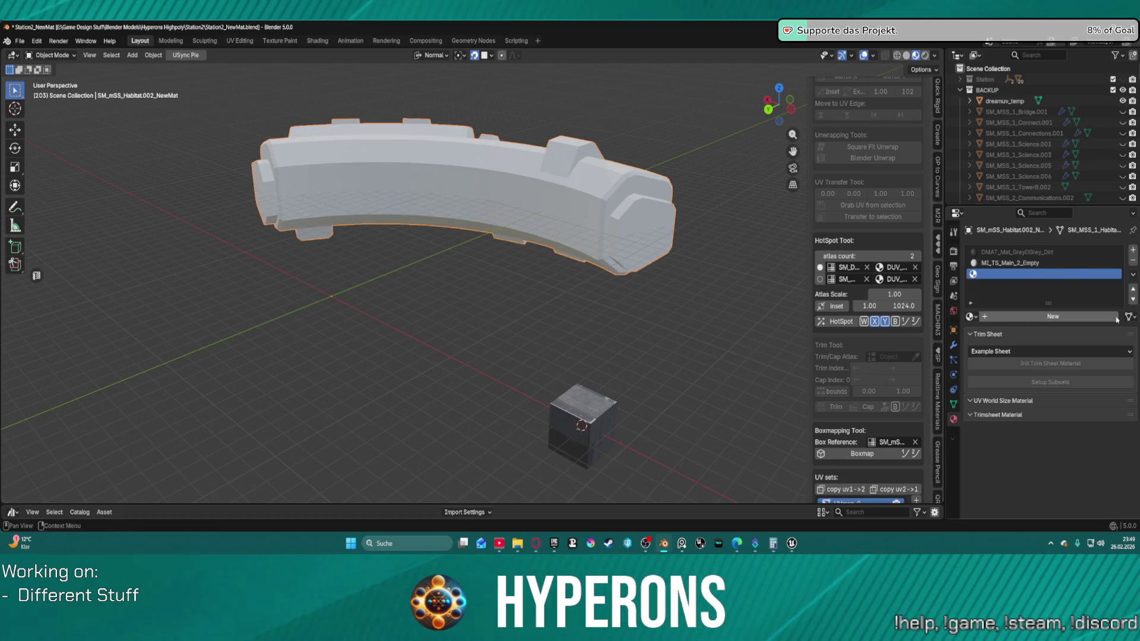
Step: Remove the empty material slot and unlink DMAT_Mat_GreyDGrey_Dirt from the habitat
{"action": "left_click", "coordinate": [1132, 261]}
{"action": "key", "text": "Up"}
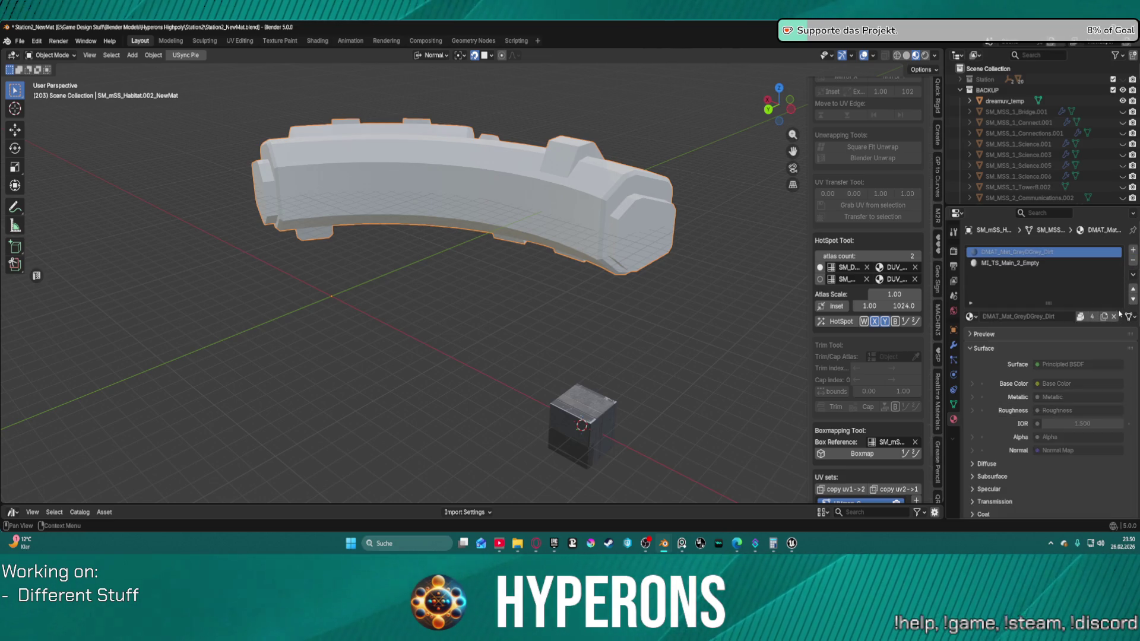
{"action": "left_click", "coordinate": [1114, 317]}
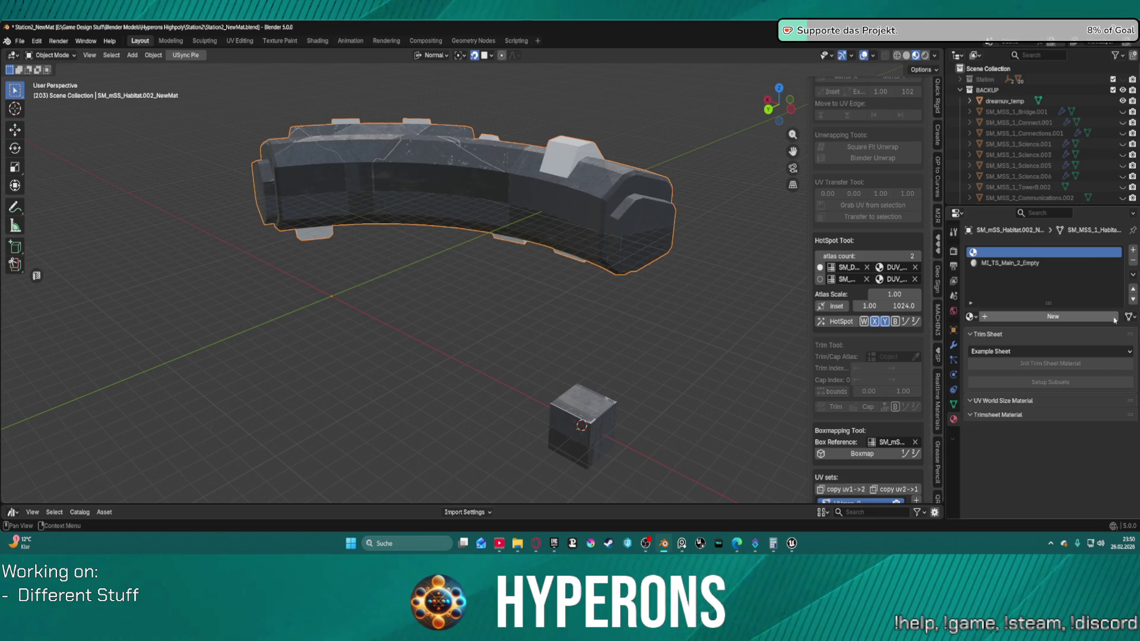
{"action": "scroll", "coordinate": [443, 164], "scroll_direction": "up", "scroll_amount": 4}
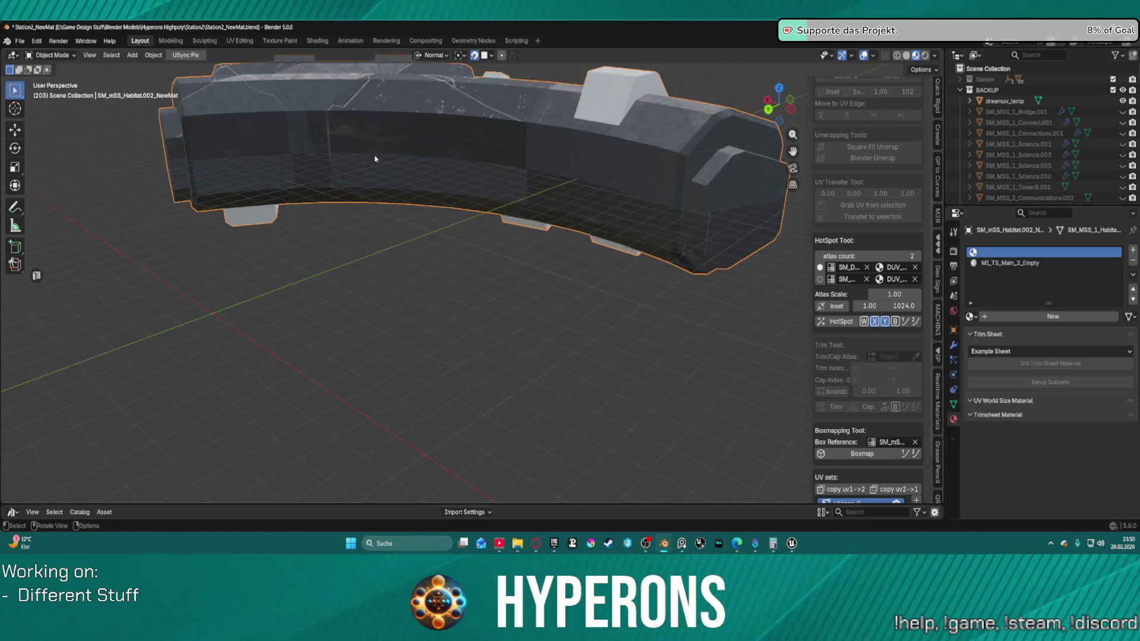
Step: Inspect the hull's dark scratched trim-sheet panels, then switch to the UV Editing workspace
{"action": "mouse_move", "coordinate": [415, 203]}
{"action": "left_mouse_down"}
{"action": "mouse_move", "coordinate": [392, 435]}
{"action": "mouse_move", "coordinate": [454, 342]}
{"action": "mouse_move", "coordinate": [476, 412]}
{"action": "mouse_move", "coordinate": [542, 476]}
{"action": "mouse_move", "coordinate": [632, 297]}
{"action": "mouse_move", "coordinate": [640, 241]}
{"action": "mouse_move", "coordinate": [614, 171]}
{"action": "mouse_move", "coordinate": [515, 299]}
{"action": "left_mouse_up"}
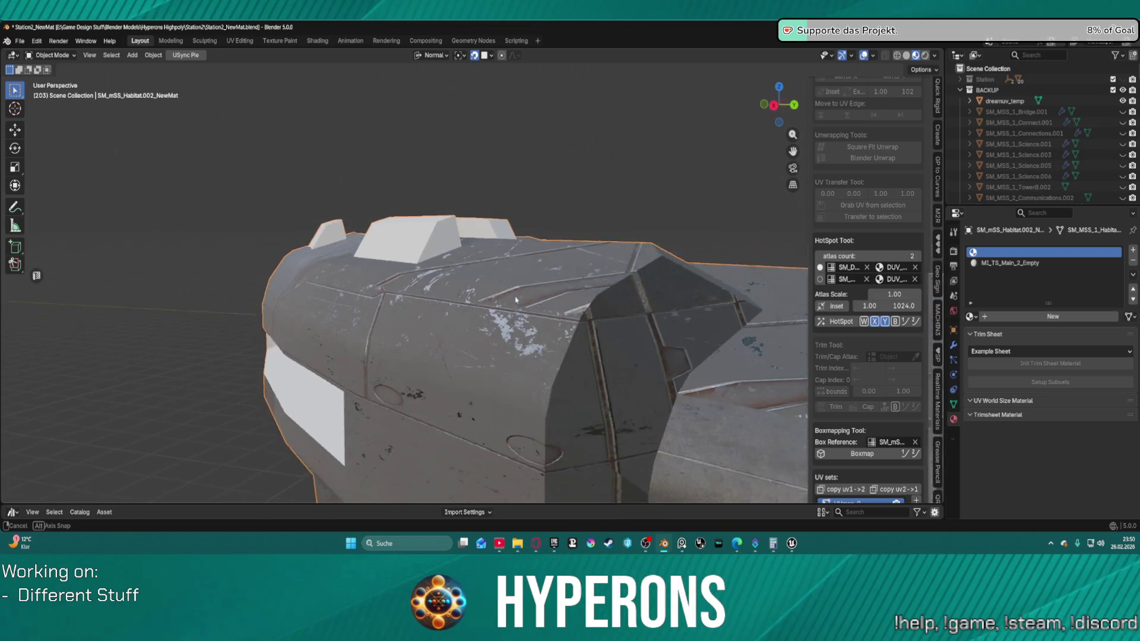
{"action": "scroll", "coordinate": [514, 297], "scroll_direction": "up", "scroll_amount": 6}
{"action": "scroll", "coordinate": [483, 319], "scroll_direction": "up", "scroll_amount": 4}
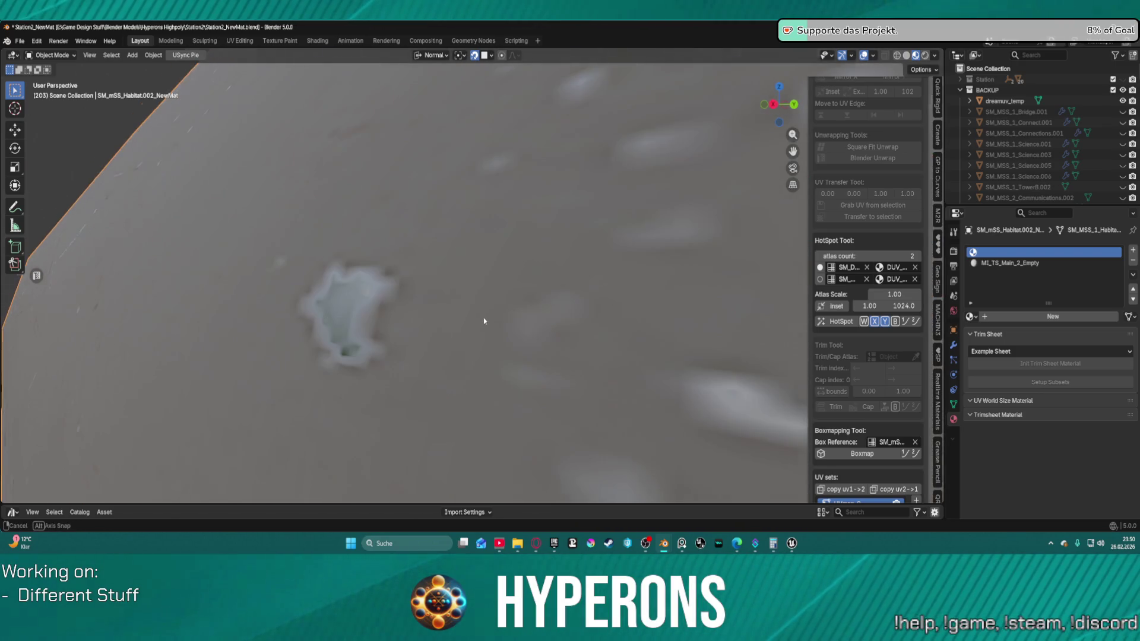
{"action": "scroll", "coordinate": [482, 319], "scroll_direction": "down", "scroll_amount": 8}
{"action": "scroll", "coordinate": [474, 313], "scroll_direction": "up", "scroll_amount": 2}
{"action": "scroll", "coordinate": [473, 313], "scroll_direction": "up", "scroll_amount": 5}
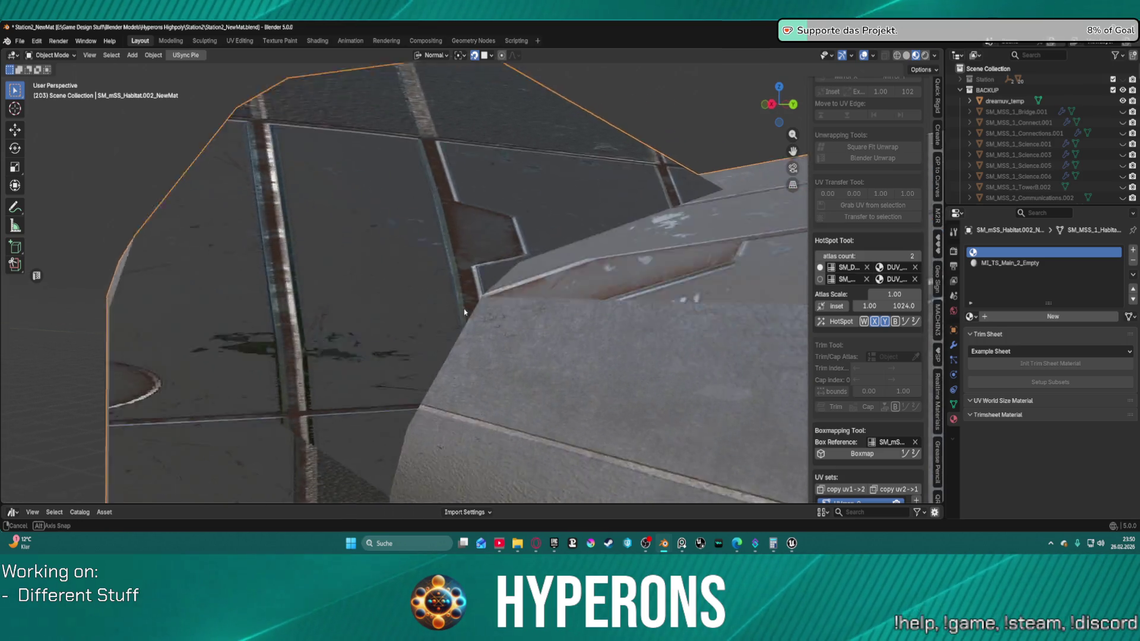
{"action": "scroll", "coordinate": [473, 312], "scroll_direction": "down", "scroll_amount": 5}
{"action": "mouse_move", "coordinate": [473, 313]}
{"action": "left_mouse_down"}
{"action": "mouse_move", "coordinate": [458, 334]}
{"action": "mouse_move", "coordinate": [382, 348]}
{"action": "left_mouse_up"}
{"action": "scroll", "coordinate": [381, 348], "scroll_direction": "down", "scroll_amount": 5}
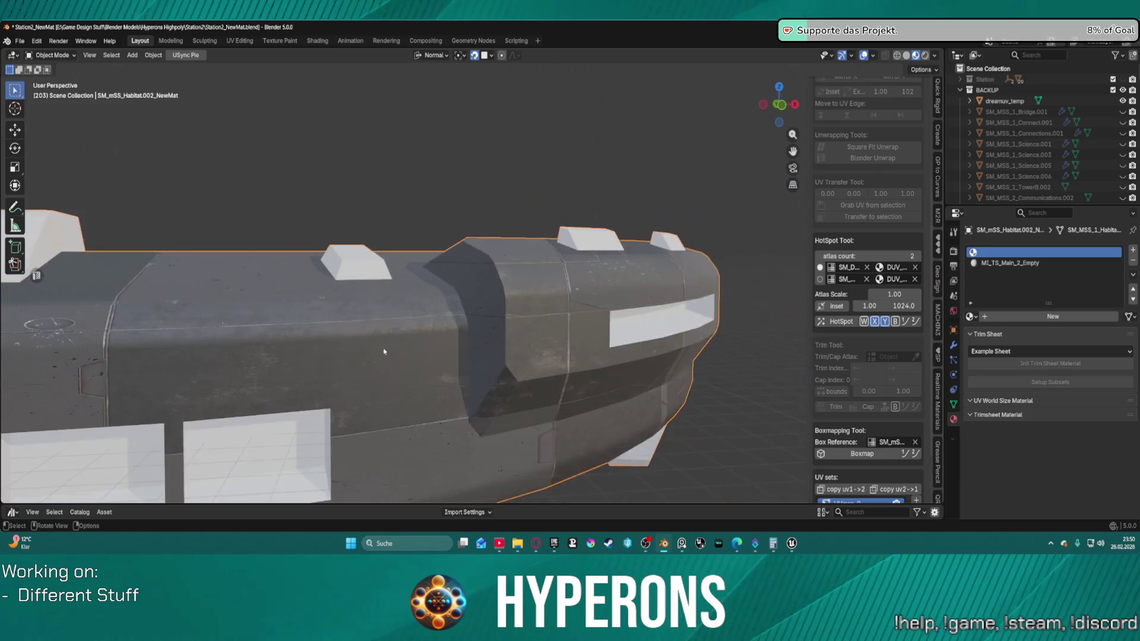
{"action": "left_click", "coordinate": [230, 41]}
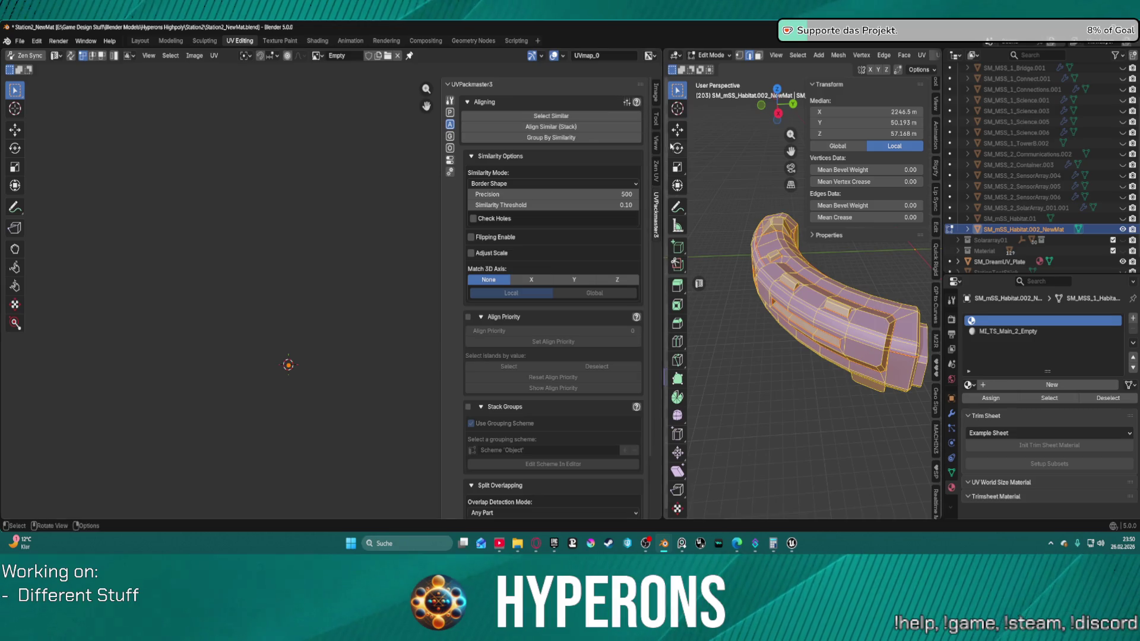
Step: Show Zen UV Transform tools, widen the 3D view, and enable Material Preview
{"action": "left_click", "coordinate": [656, 172]}
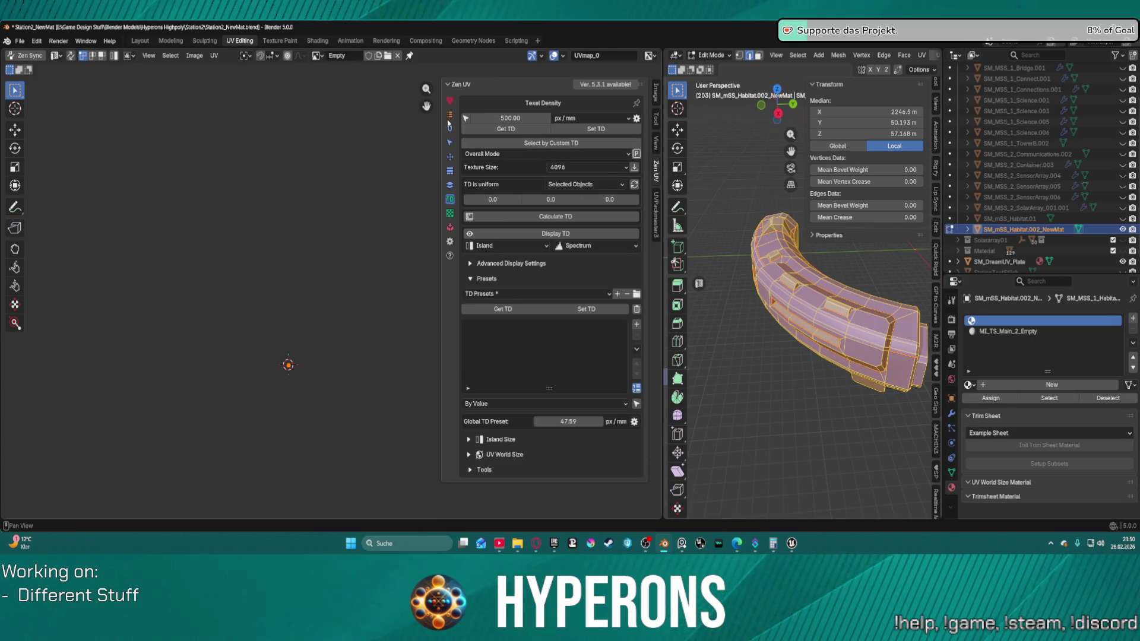
{"action": "left_click", "coordinate": [451, 158]}
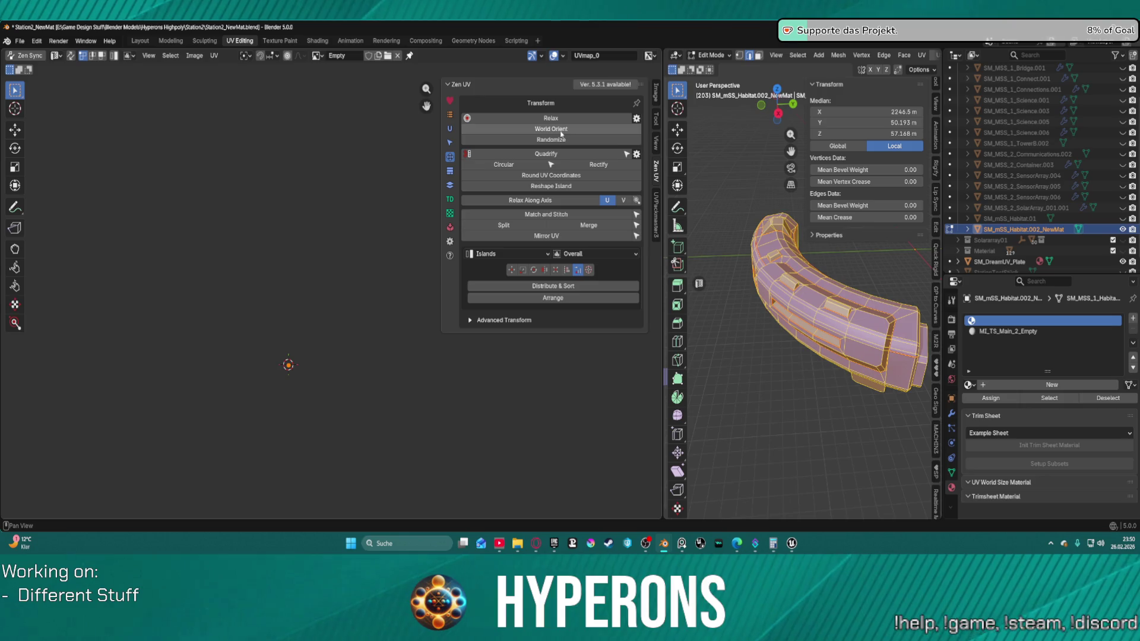
{"action": "scroll", "coordinate": [796, 250], "scroll_direction": "up", "scroll_amount": 4}
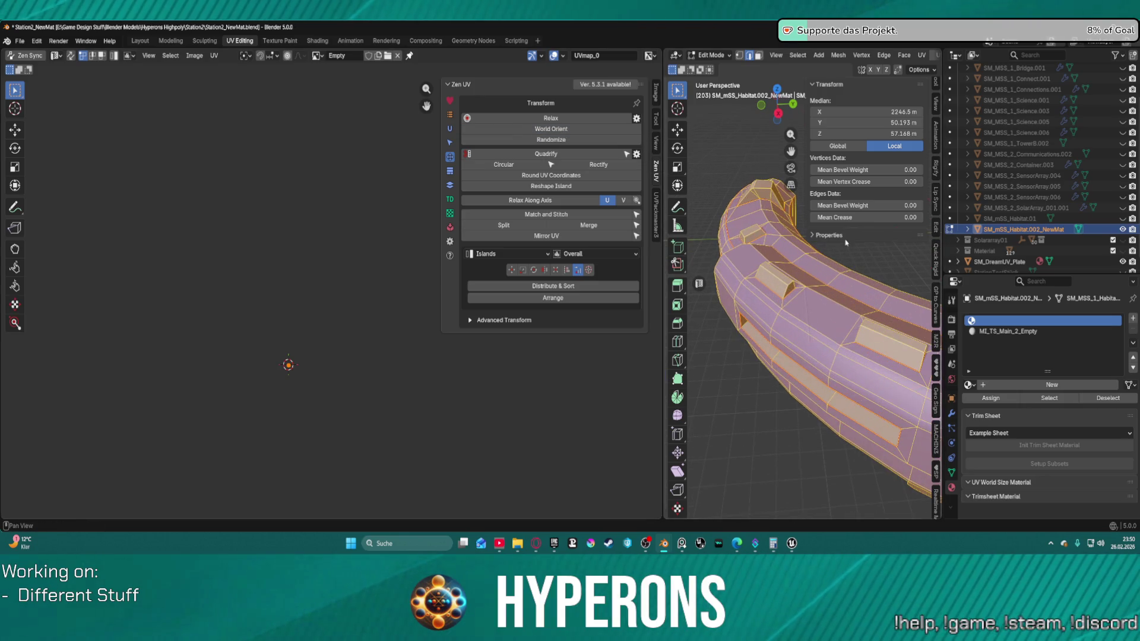
{"action": "scroll", "coordinate": [796, 249], "scroll_direction": "up", "scroll_amount": 2}
{"action": "left_click_drag", "start_coordinate": [941, 57], "coordinate": [1076, 57]}
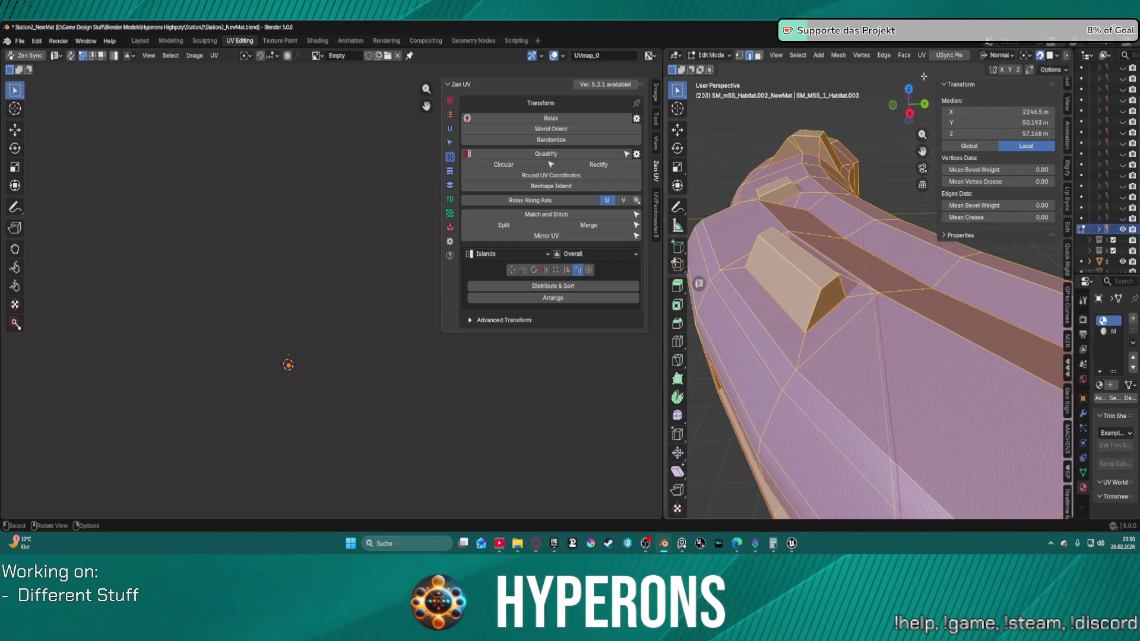
{"action": "scroll", "coordinate": [923, 76], "scroll_direction": "down", "scroll_amount": 3}
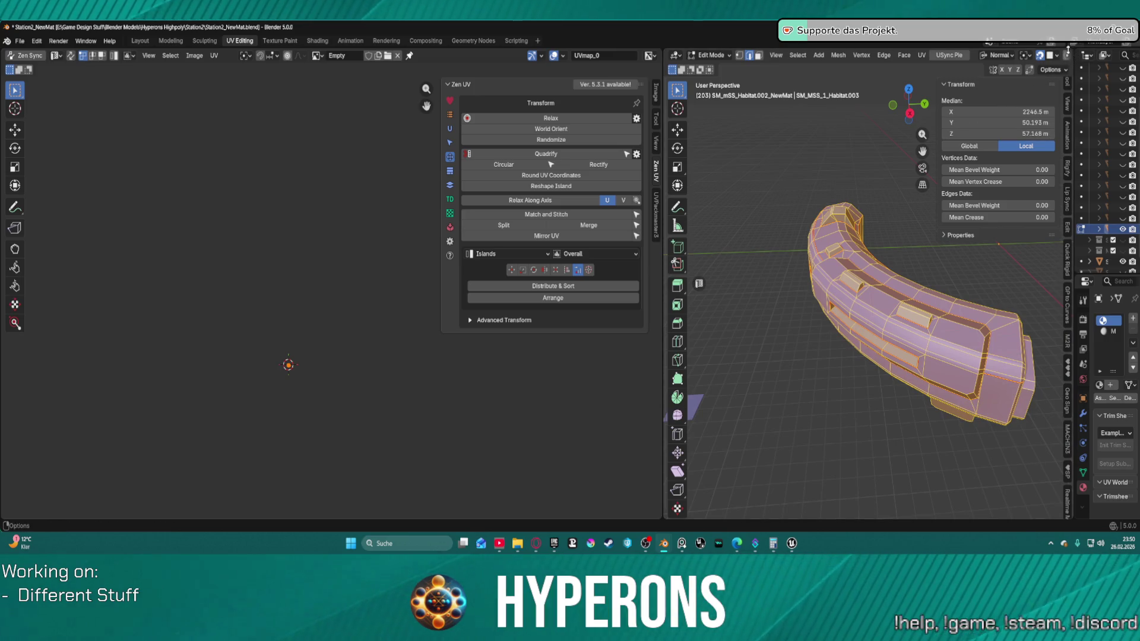
{"action": "scroll", "coordinate": [1062, 56], "scroll_direction": "down", "scroll_amount": 5}
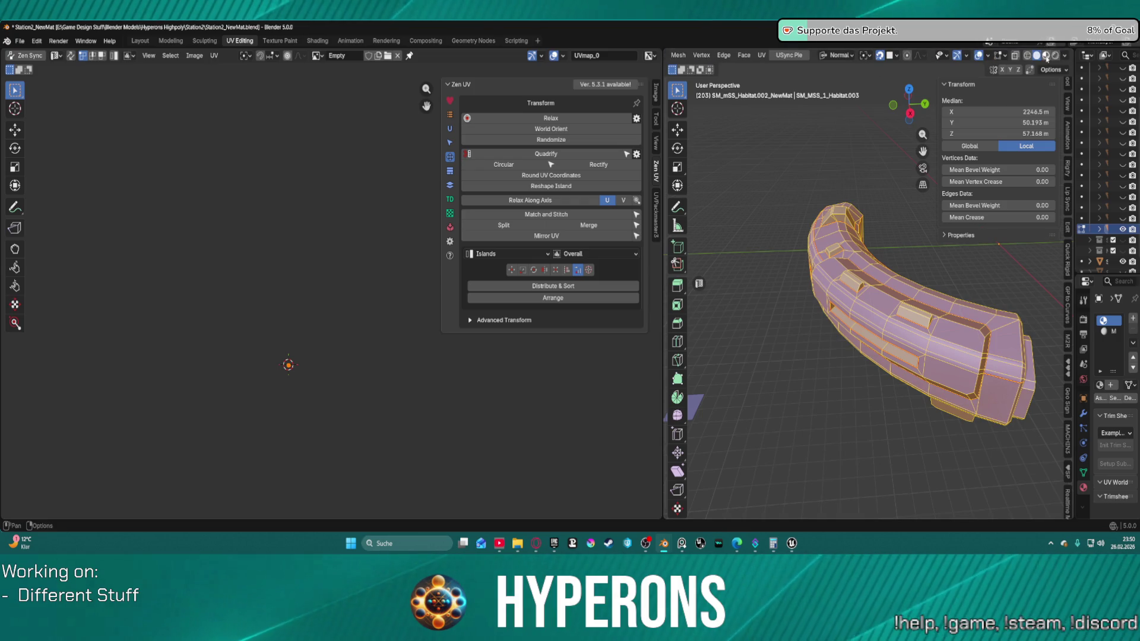
{"action": "left_click", "coordinate": [1046, 56]}
Step: Select the habitat's connected geometry from one edge and World Orient its UV islands
{"action": "left_click", "coordinate": [956, 331]}
{"action": "scroll", "coordinate": [938, 364], "scroll_direction": "up", "scroll_amount": 5}
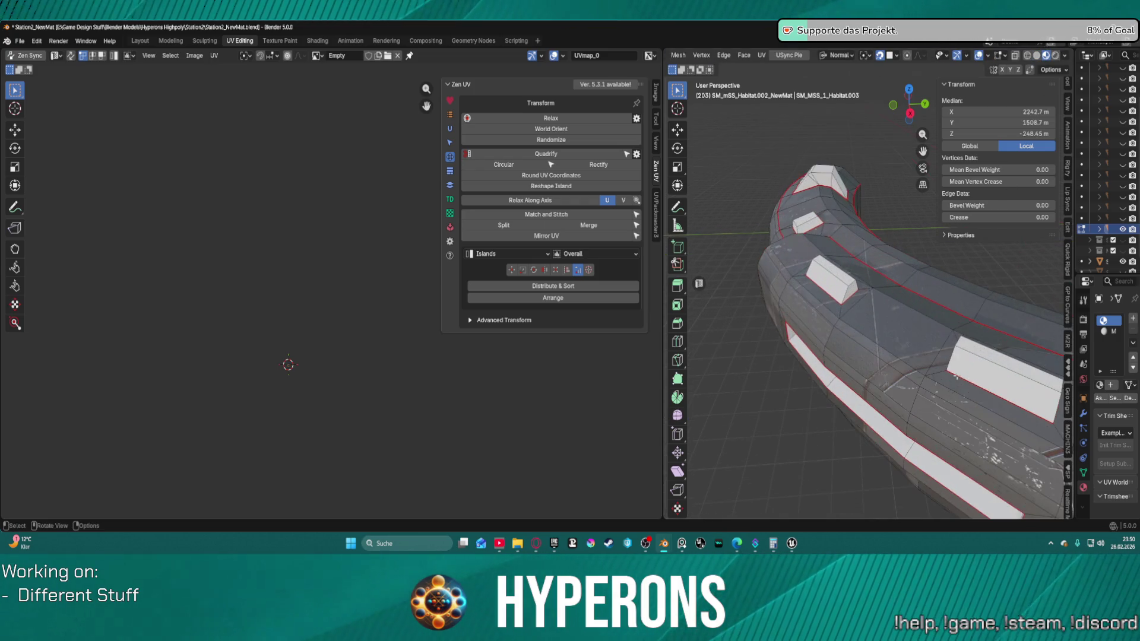
{"action": "scroll", "coordinate": [930, 335], "scroll_direction": "down", "scroll_amount": 3}
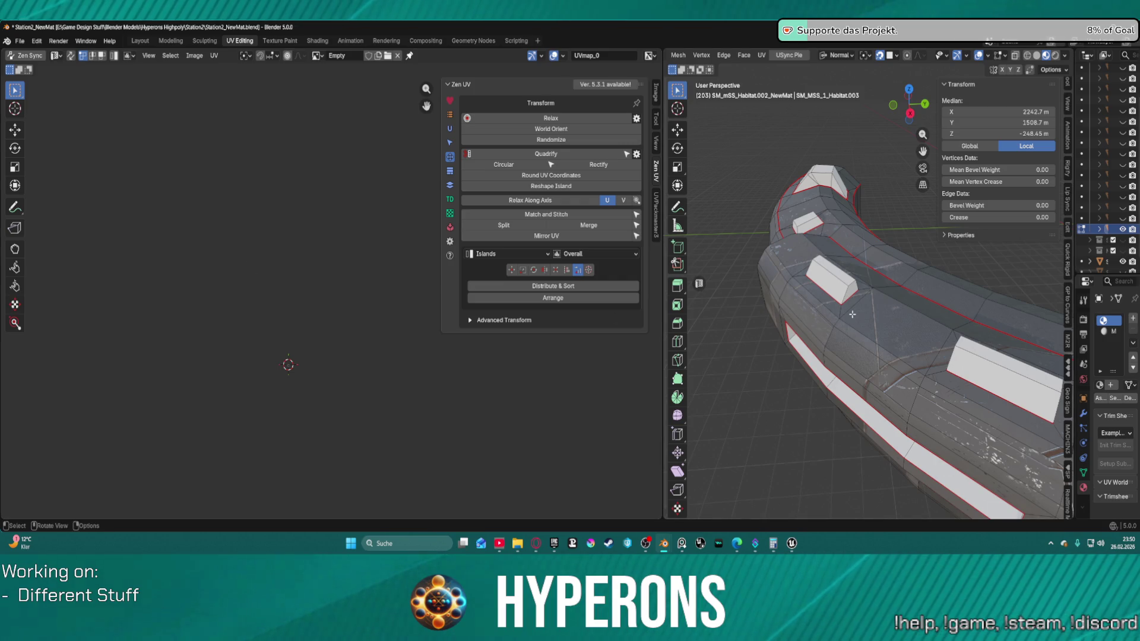
{"action": "key", "text": "l"}
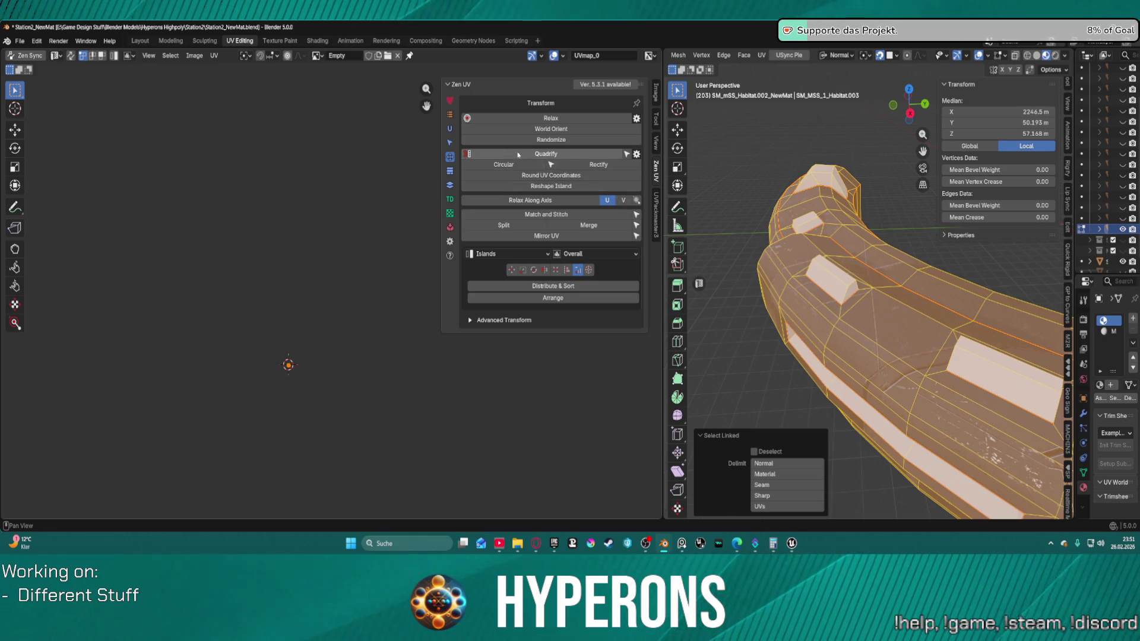
{"action": "left_click", "coordinate": [562, 133]}
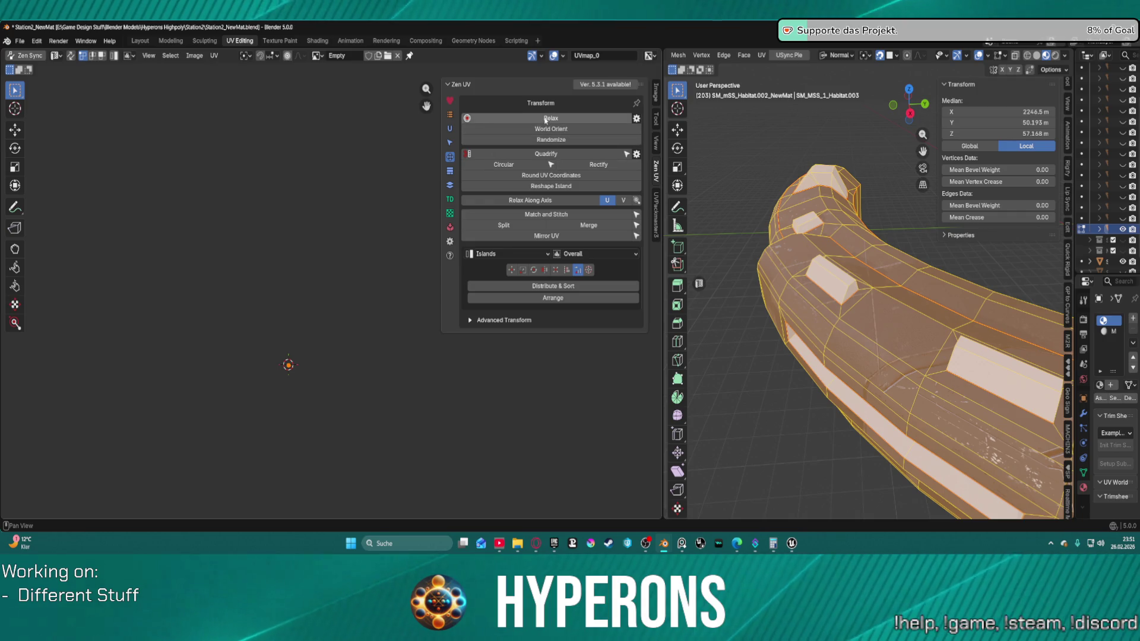
{"action": "left_click", "coordinate": [450, 199]}
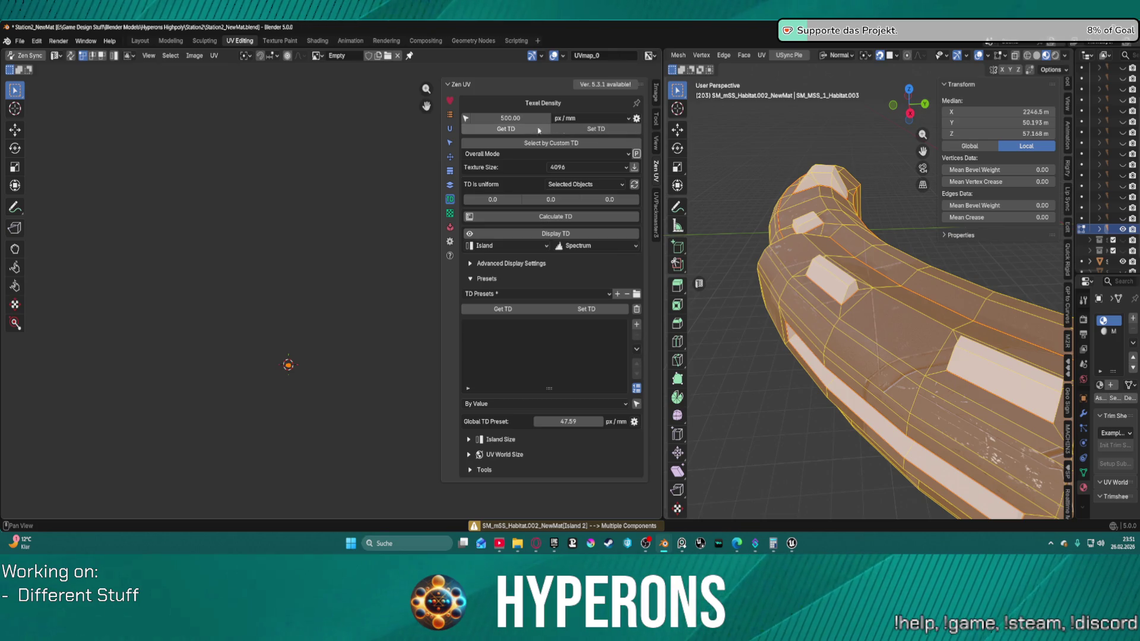
Step: Set the Zen UV texel density to 250 px/mm and apply it to the islands
{"action": "left_click", "coordinate": [588, 128]}
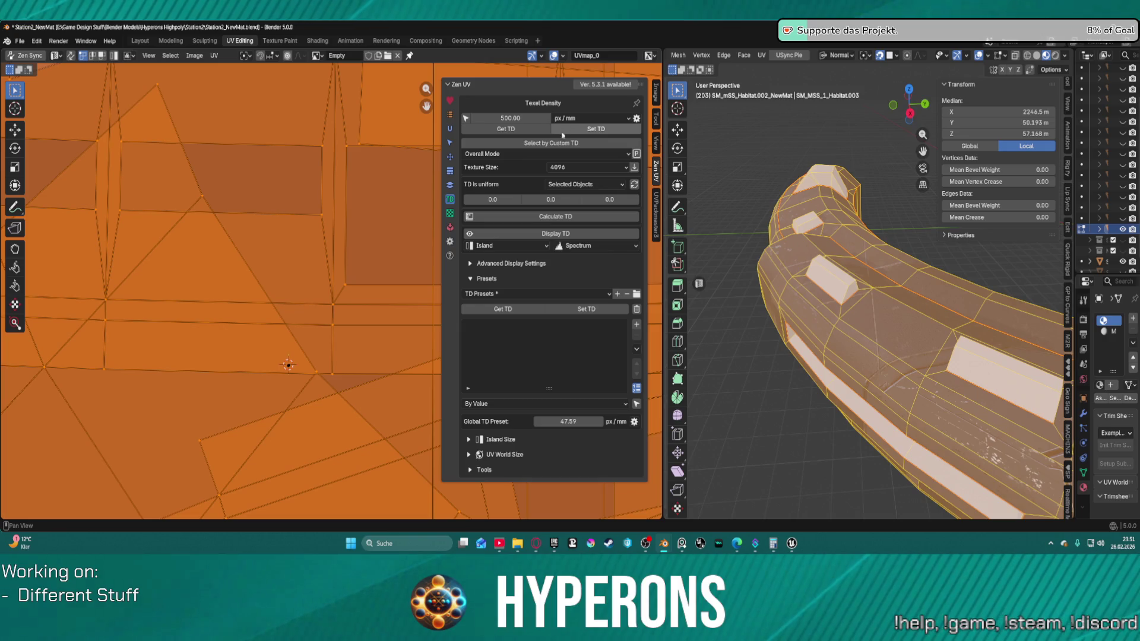
{"action": "left_click", "coordinate": [523, 119]}
{"action": "type", "text": "2"}
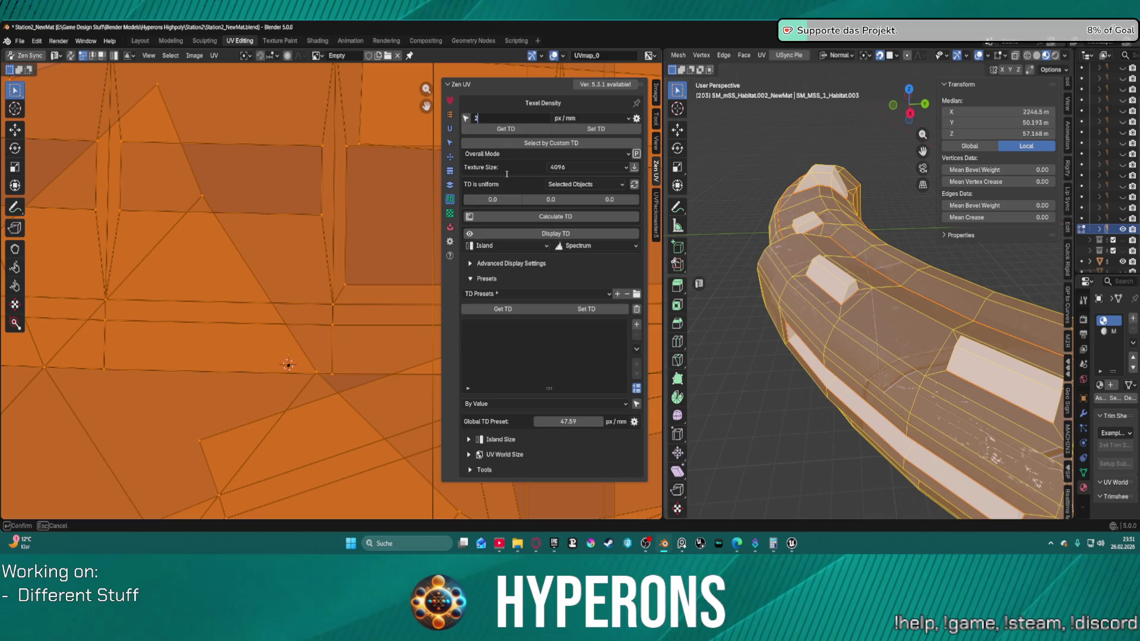
{"action": "key", "text": "Return"}
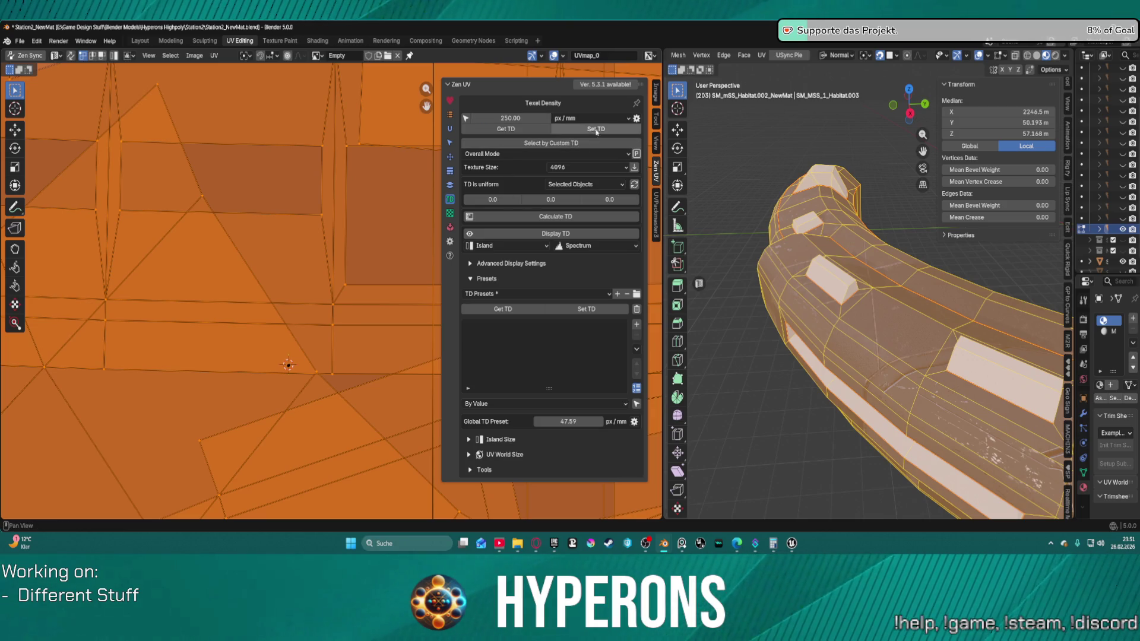
{"action": "left_click", "coordinate": [596, 129]}
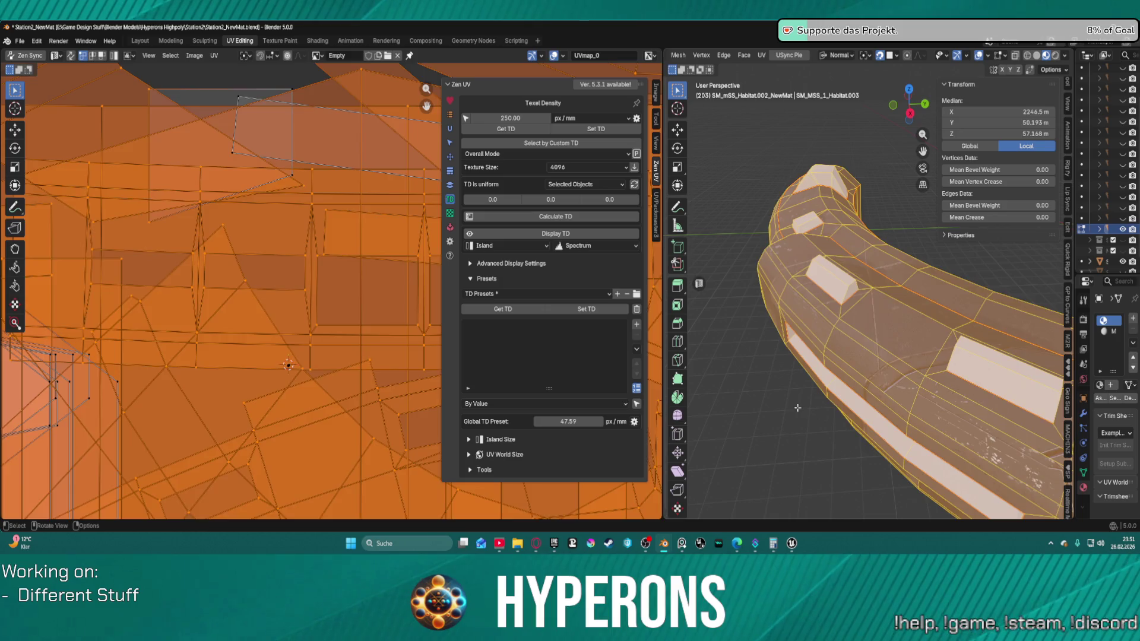
Step: Deselect, pick another edge, toggle Object and Edit Mode, then go to the Layout workspace
{"action": "left_click", "coordinate": [797, 408]}
{"action": "mouse_move", "coordinate": [797, 408]}
{"action": "left_mouse_down"}
{"action": "mouse_move", "coordinate": [827, 385]}
{"action": "mouse_move", "coordinate": [824, 356]}
{"action": "mouse_move", "coordinate": [860, 323]}
{"action": "mouse_move", "coordinate": [899, 322]}
{"action": "mouse_move", "coordinate": [881, 299]}
{"action": "left_mouse_up"}
{"action": "scroll", "coordinate": [822, 333], "scroll_direction": "up", "scroll_amount": 5}
{"action": "left_click", "coordinate": [820, 323]}
{"action": "scroll", "coordinate": [899, 323], "scroll_direction": "down", "scroll_amount": 3}
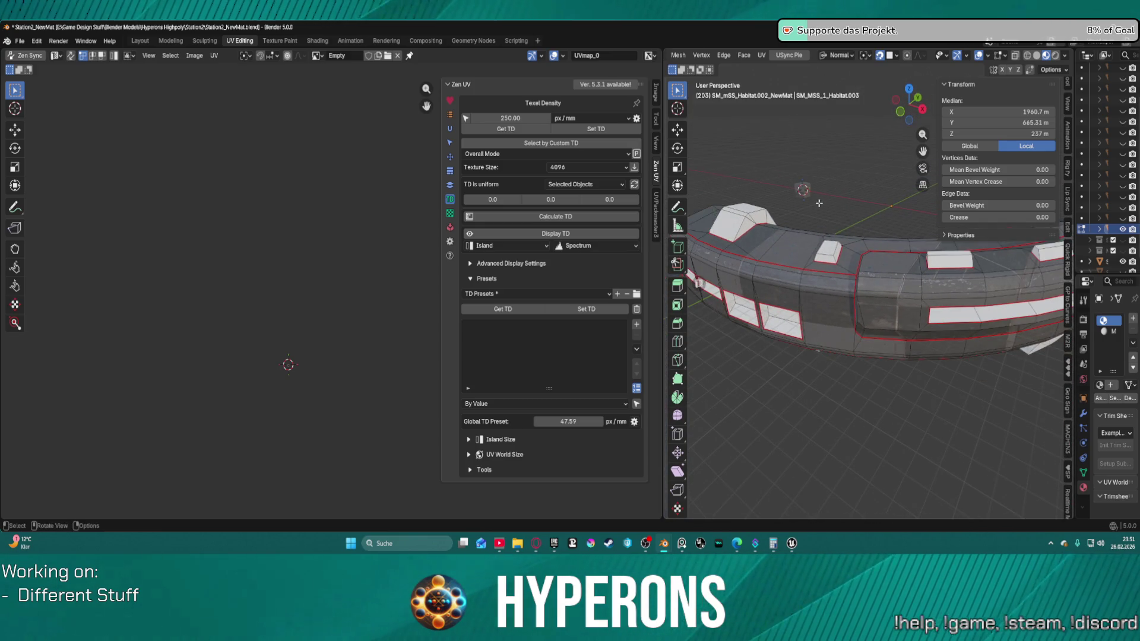
{"action": "key", "text": "Tab"}
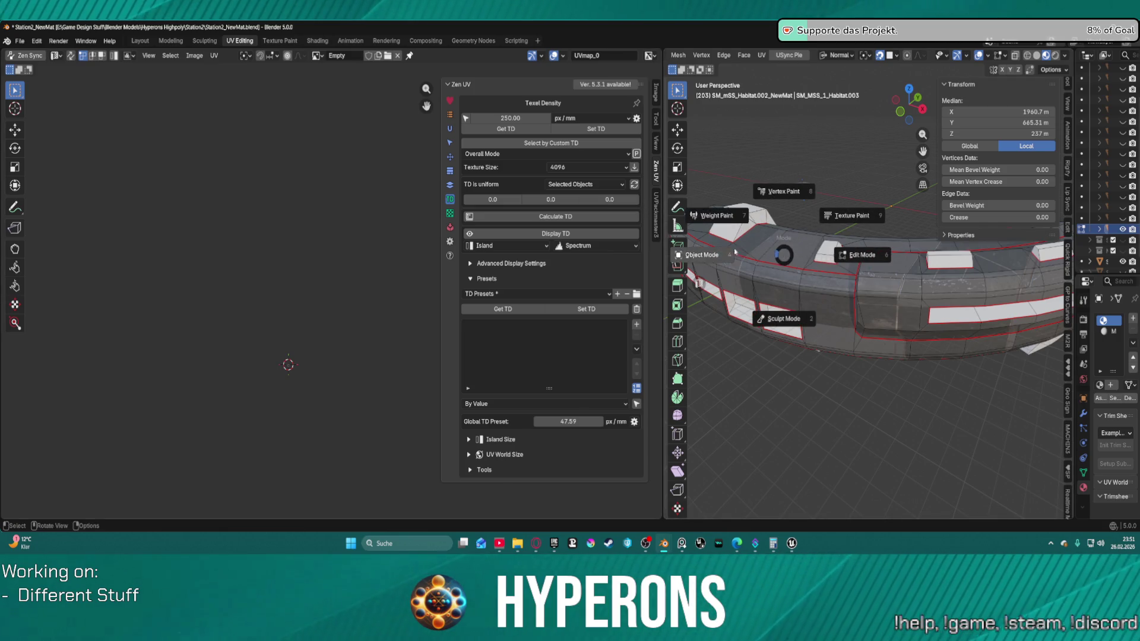
{"action": "left_click", "coordinate": [731, 257]}
{"action": "key", "text": "Tab"}
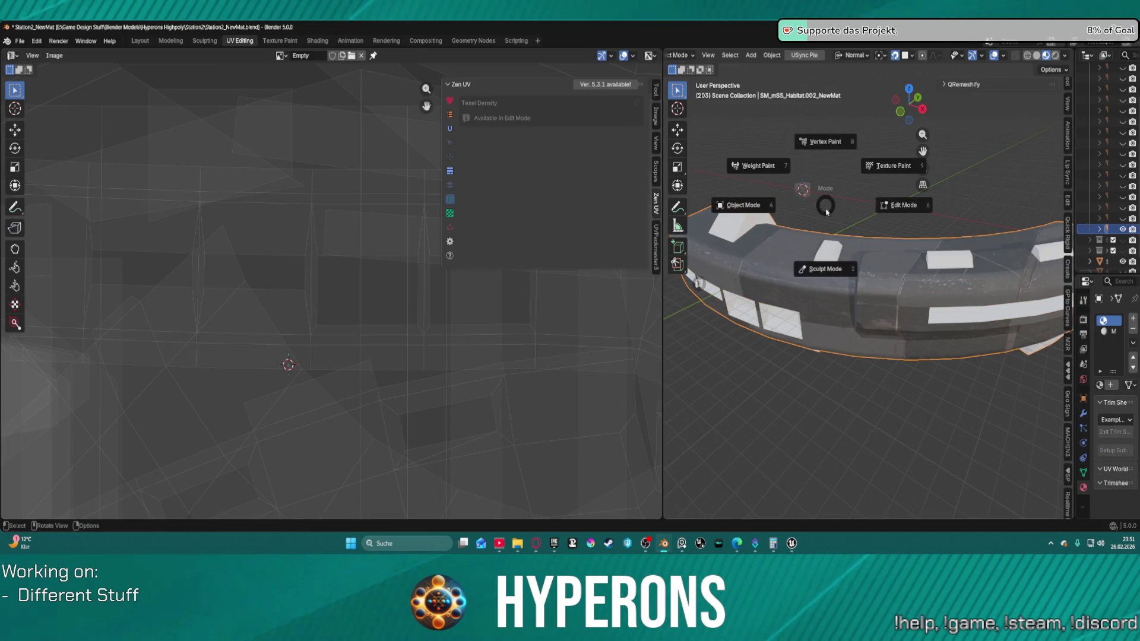
{"action": "left_click", "coordinate": [830, 209]}
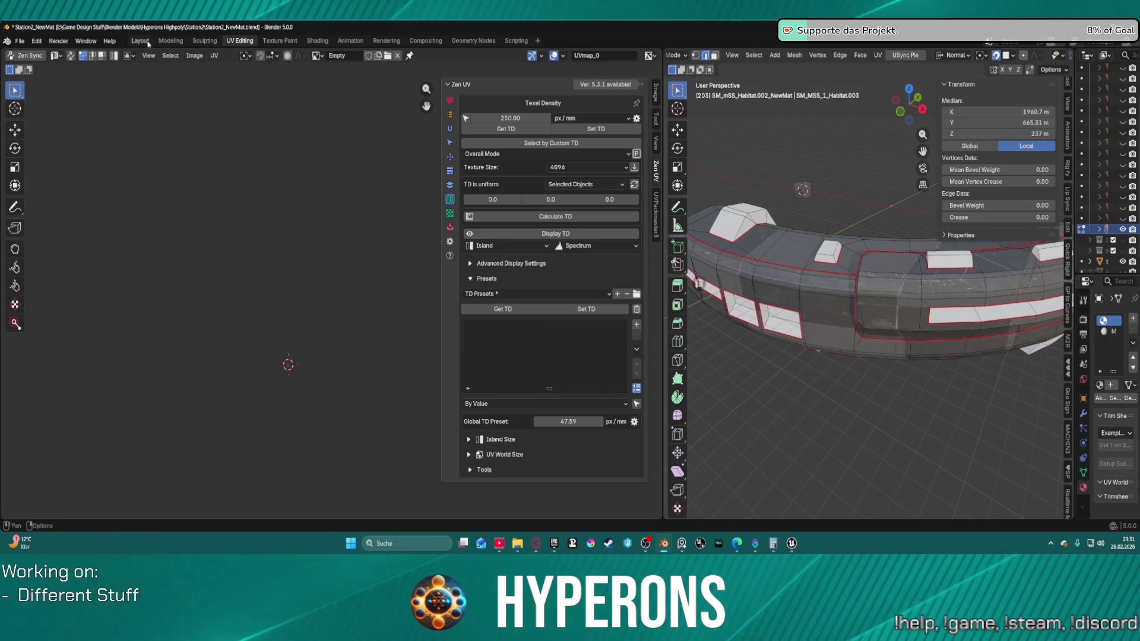
{"action": "left_click", "coordinate": [140, 40]}
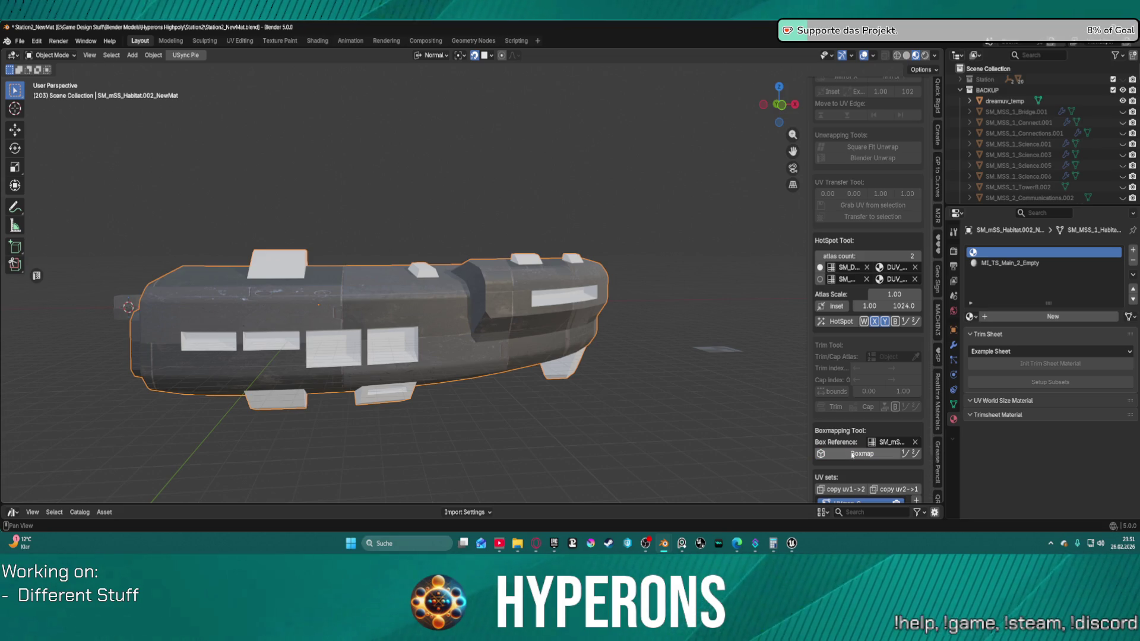
Step: Enter Edit Mode on the habitat and box-map its UVs
{"action": "key", "text": "ctrl+Tab"}
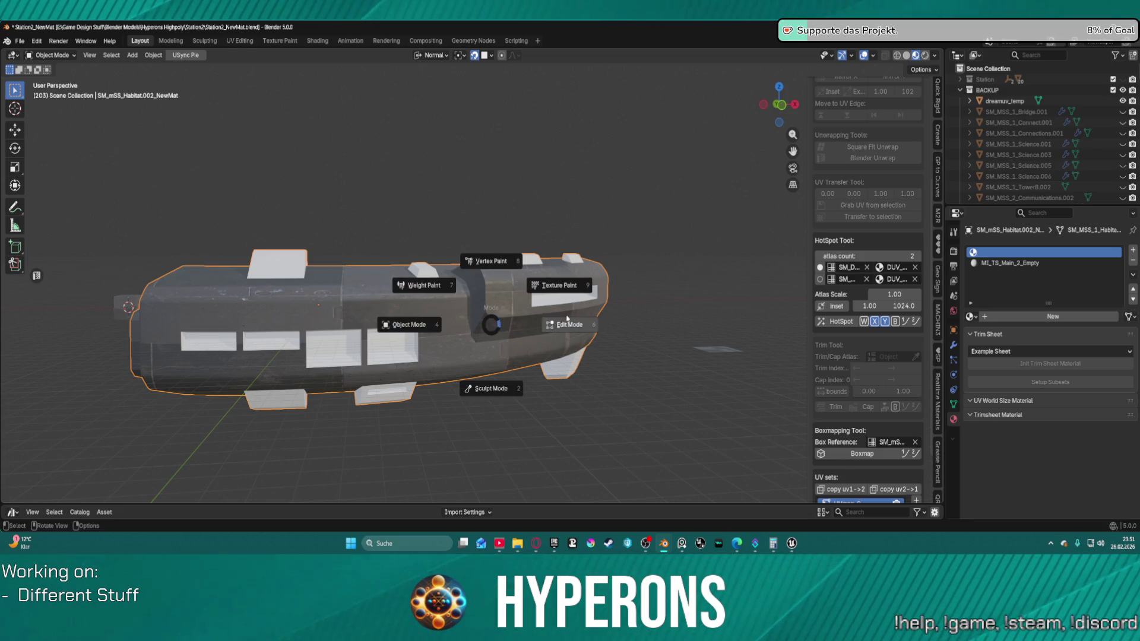
{"action": "left_click", "coordinate": [514, 319]}
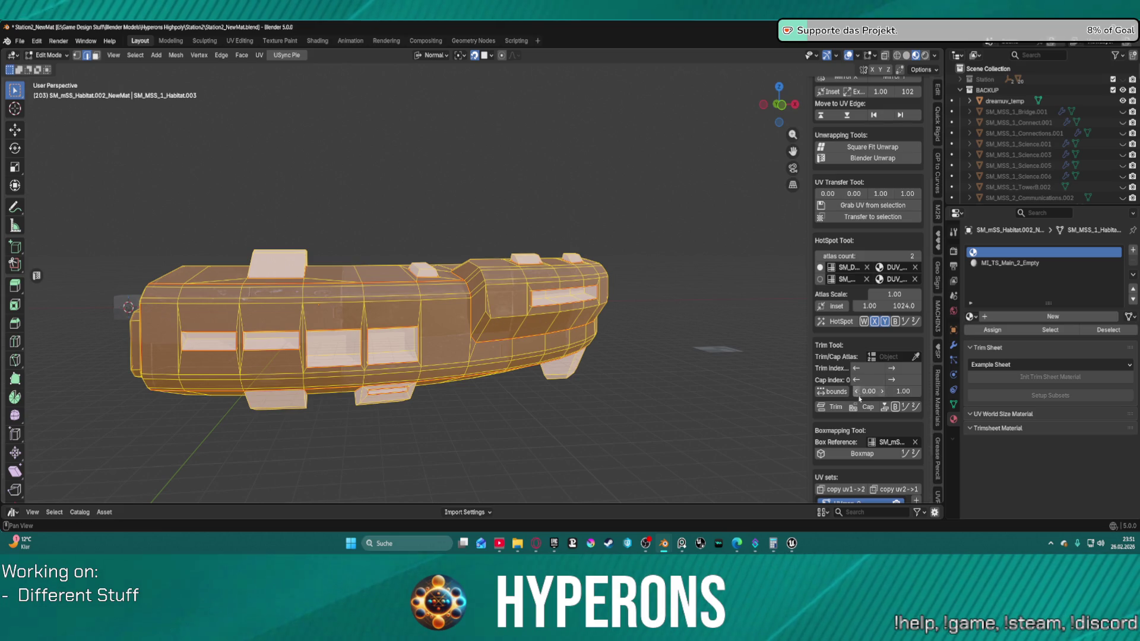
{"action": "left_click", "coordinate": [853, 456]}
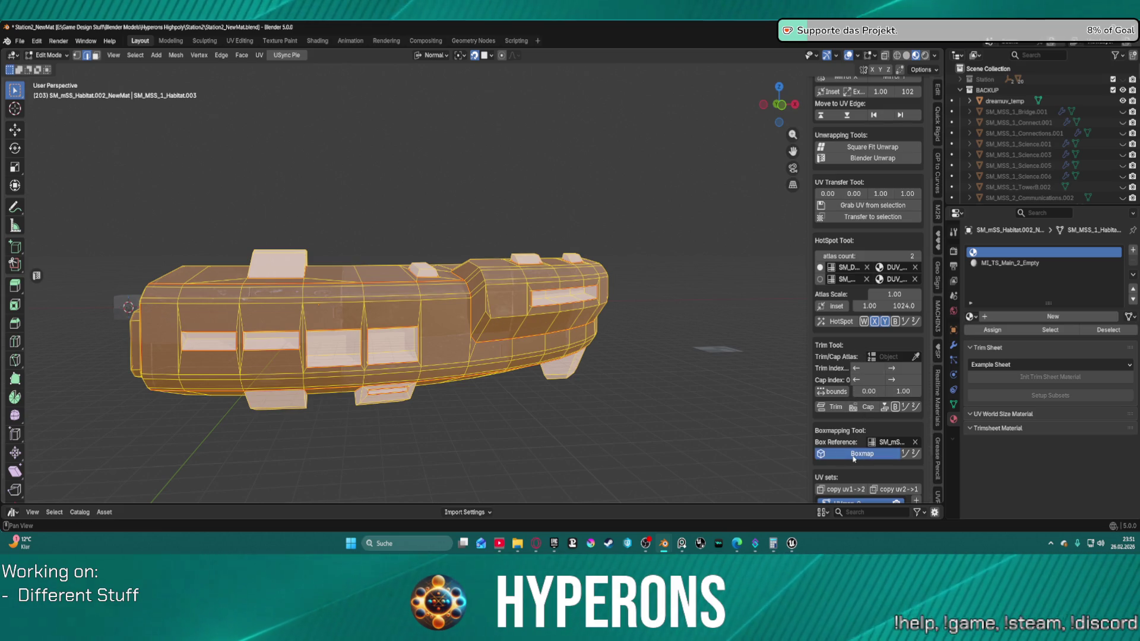
Step: Try a new material, Basic Grey and DUV_Painted_DGrey in the slot, then undo back to empty
{"action": "left_click", "coordinate": [993, 317]}
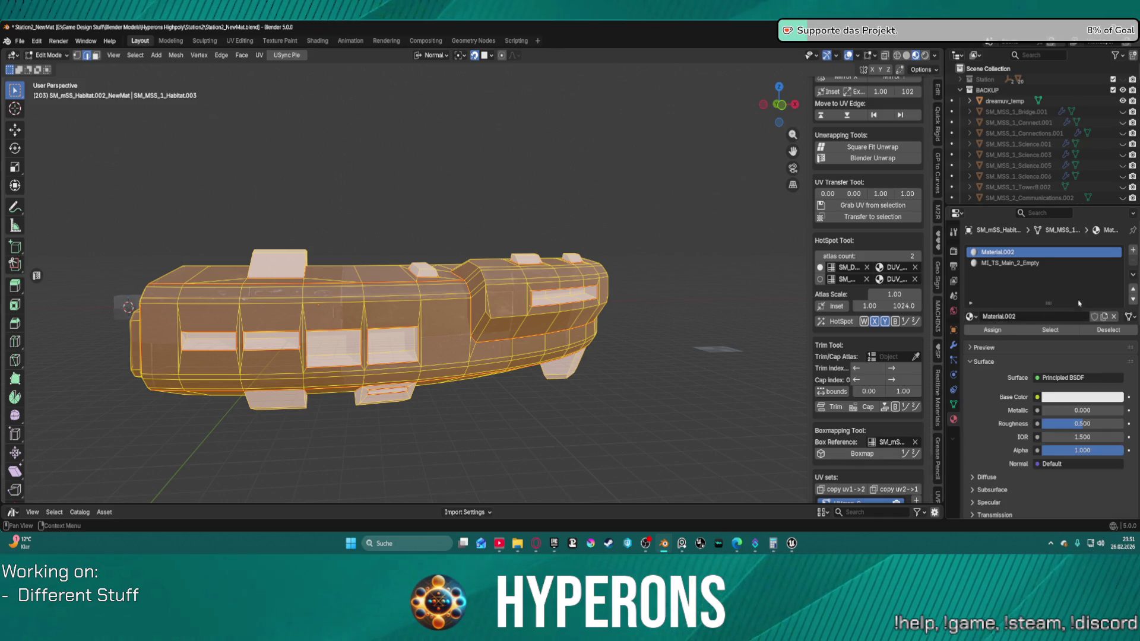
{"action": "left_click", "coordinate": [1114, 316]}
{"action": "left_click", "coordinate": [977, 317]}
{"action": "left_click", "coordinate": [977, 332]}
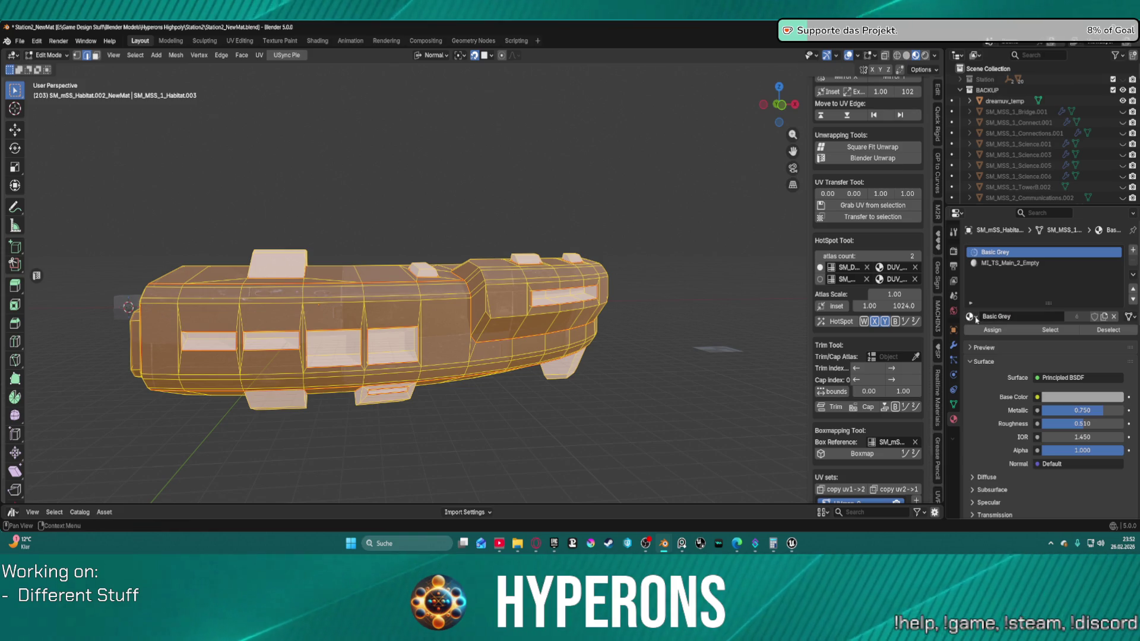
{"action": "left_click", "coordinate": [976, 317]}
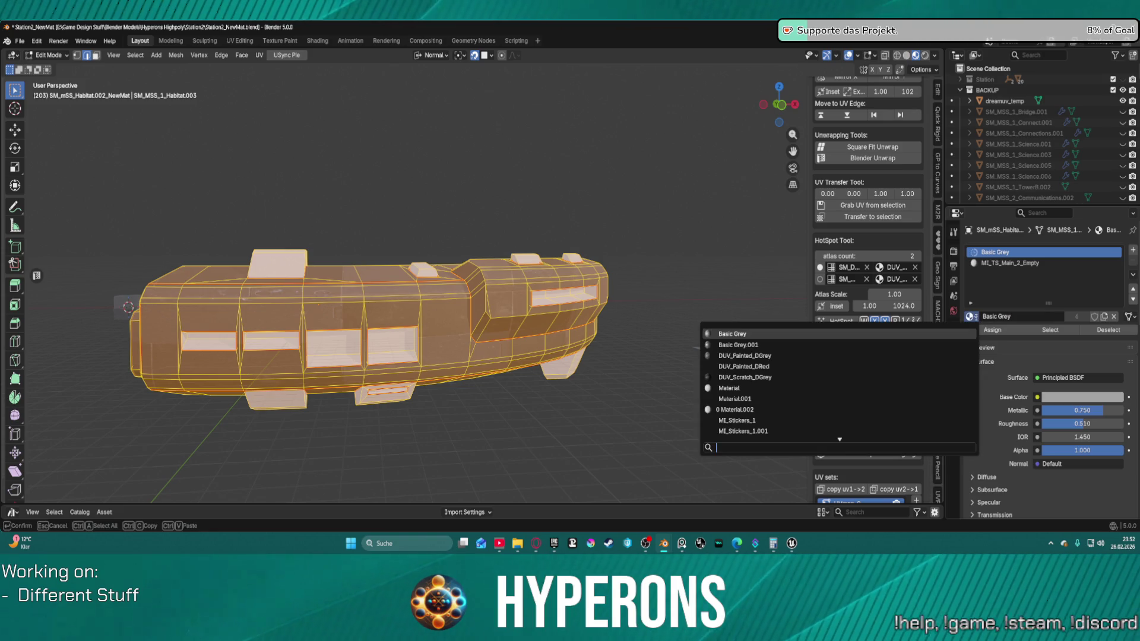
{"action": "left_click", "coordinate": [836, 355]}
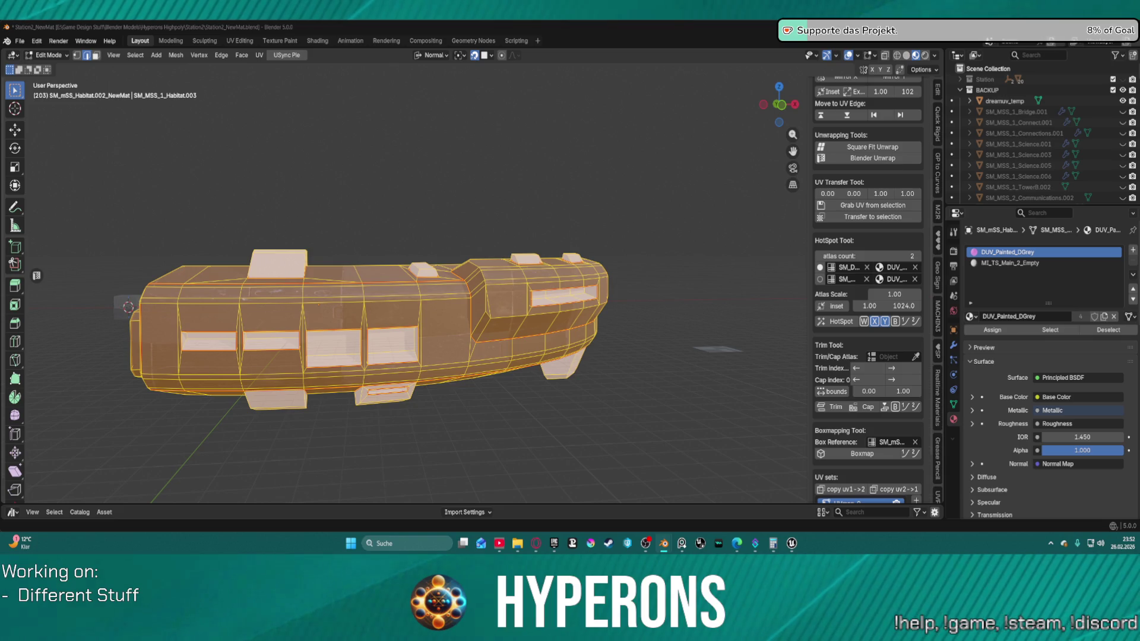
{"action": "key", "text": "ctrl+z"}
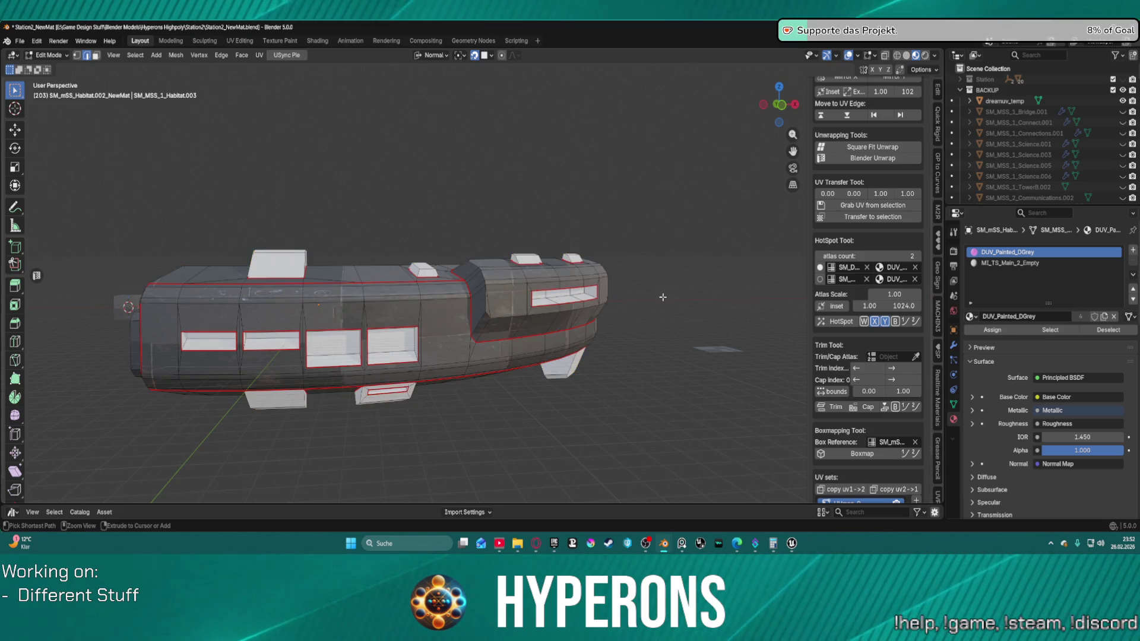
{"action": "key", "text": "ctrl+z"}
{"action": "key", "text": "ctrl+z"}
{"action": "key", "text": "ctrl+z"}
{"action": "key", "text": "ctrl+z"}
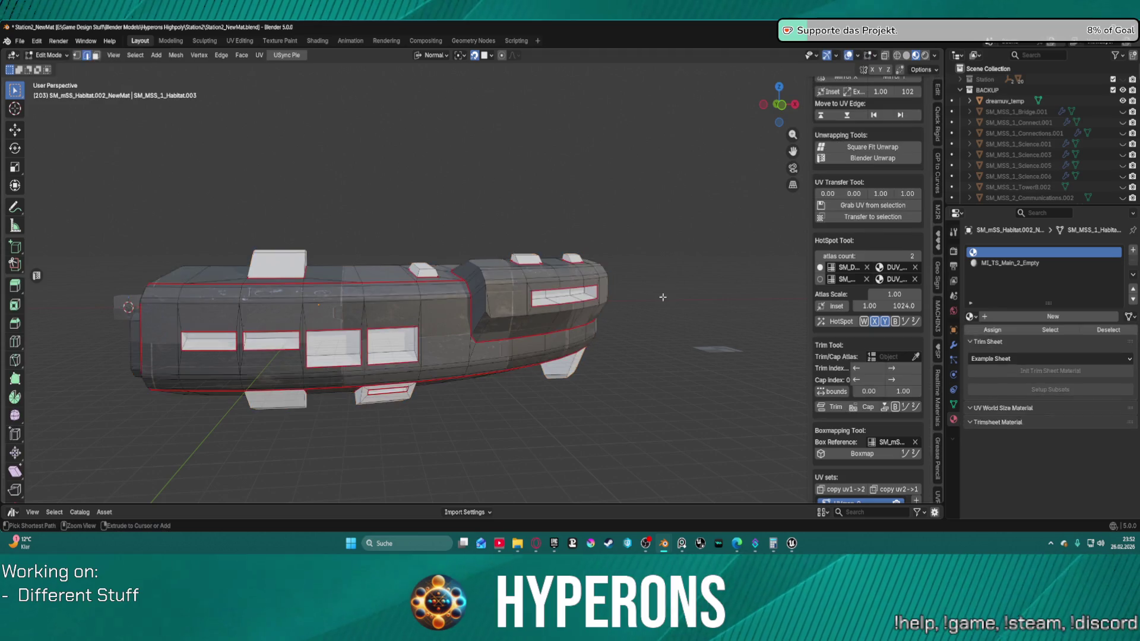
{"action": "key", "text": "ctrl+z"}
{"action": "key", "text": "ctrl+z"}
{"action": "key", "text": "ctrl+z"}
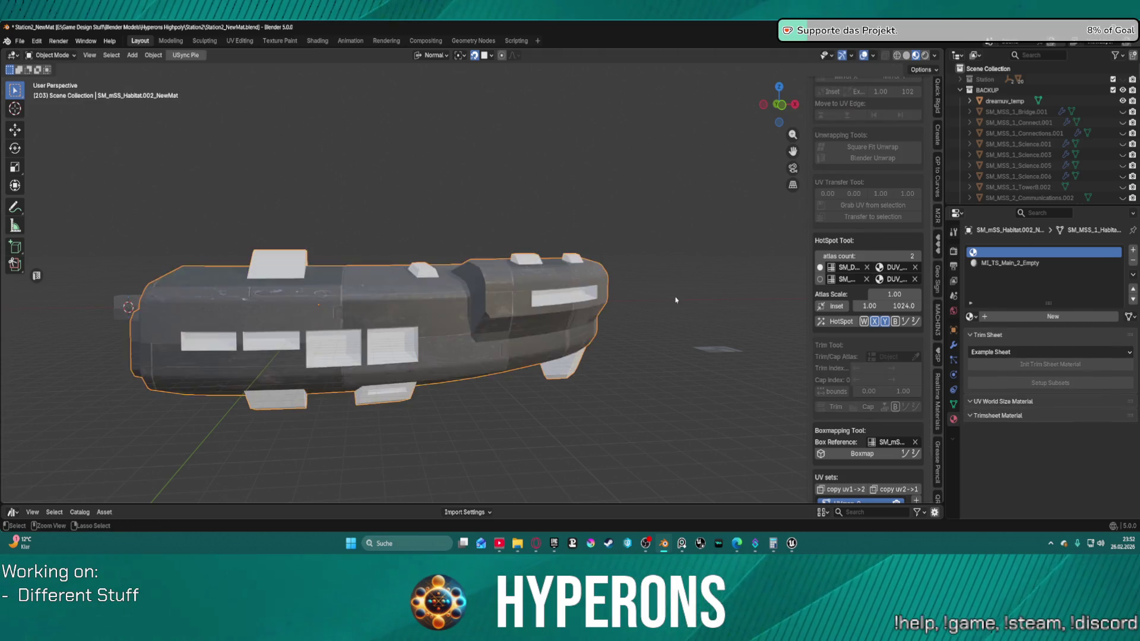
Step: Save Station2_NewMat.blend and orbit closely around the curved hull
{"action": "left_click", "coordinate": [21, 42]}
{"action": "left_click", "coordinate": [62, 111]}
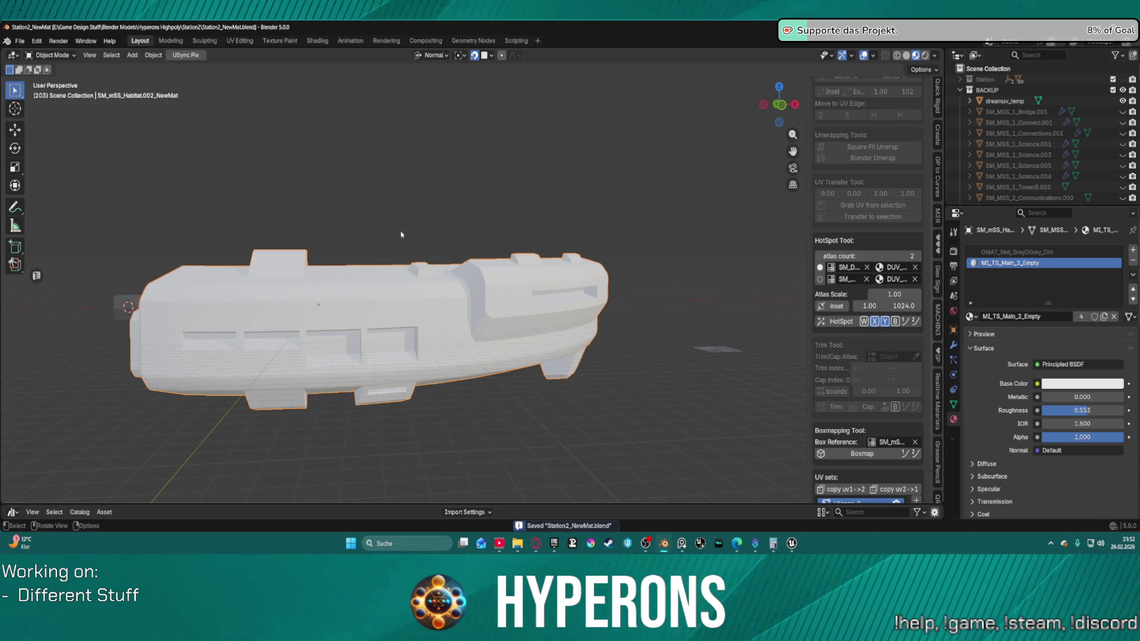
{"action": "left_click_drag", "start_coordinate": [302, 196], "coordinate": [503, 238]}
{"action": "scroll", "coordinate": [503, 237], "scroll_direction": "up", "scroll_amount": 4}
{"action": "left_click_drag", "start_coordinate": [627, 209], "coordinate": [596, 224]}
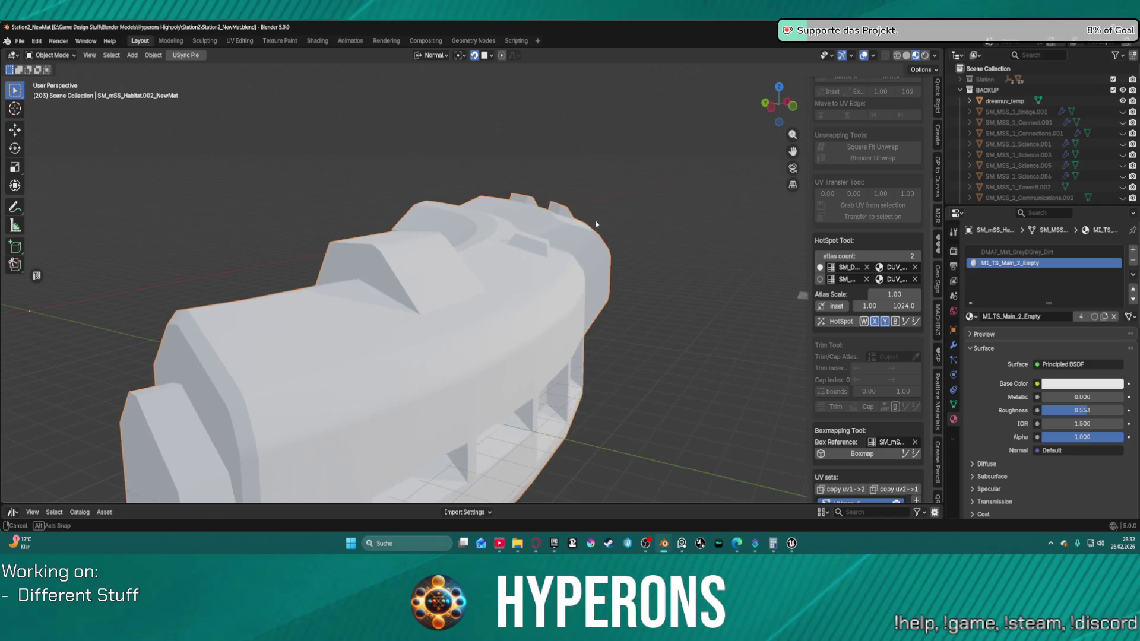
{"action": "mouse_move", "coordinate": [439, 263]}
{"action": "left_mouse_down"}
{"action": "mouse_move", "coordinate": [526, 280]}
{"action": "mouse_move", "coordinate": [530, 320]}
{"action": "mouse_move", "coordinate": [475, 271]}
{"action": "mouse_move", "coordinate": [618, 269]}
{"action": "left_mouse_up"}
Step: Put the habitat module into Edit Mode and clear the mesh selection
{"action": "key", "text": "ctrl+Tab"}
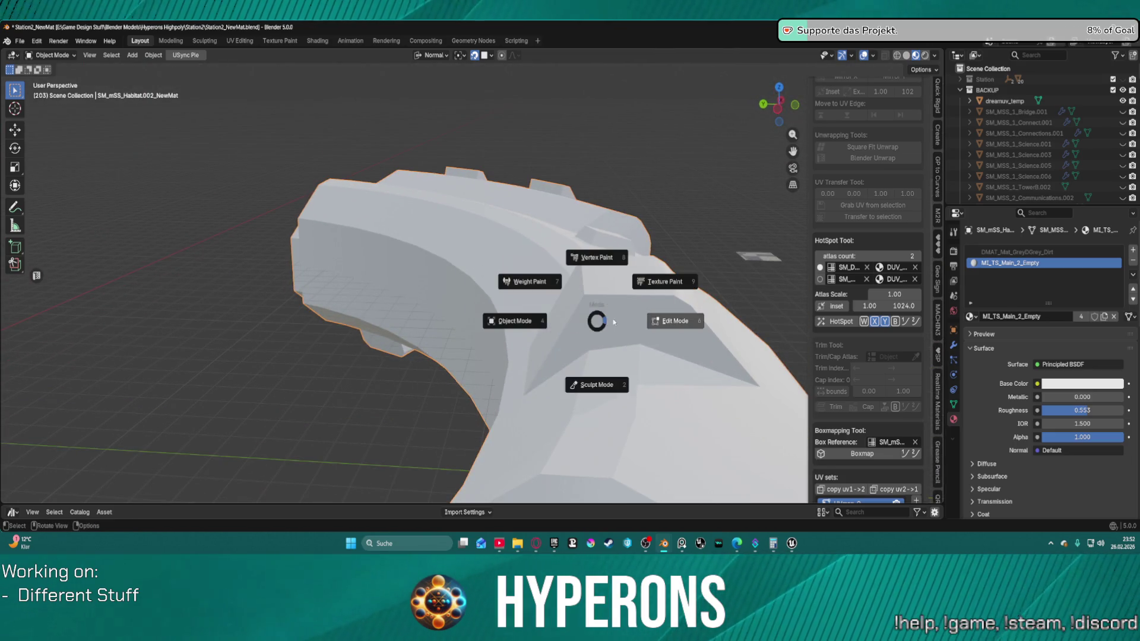
{"action": "key", "text": "ctrl+Tab"}
{"action": "left_click", "coordinate": [691, 316]}
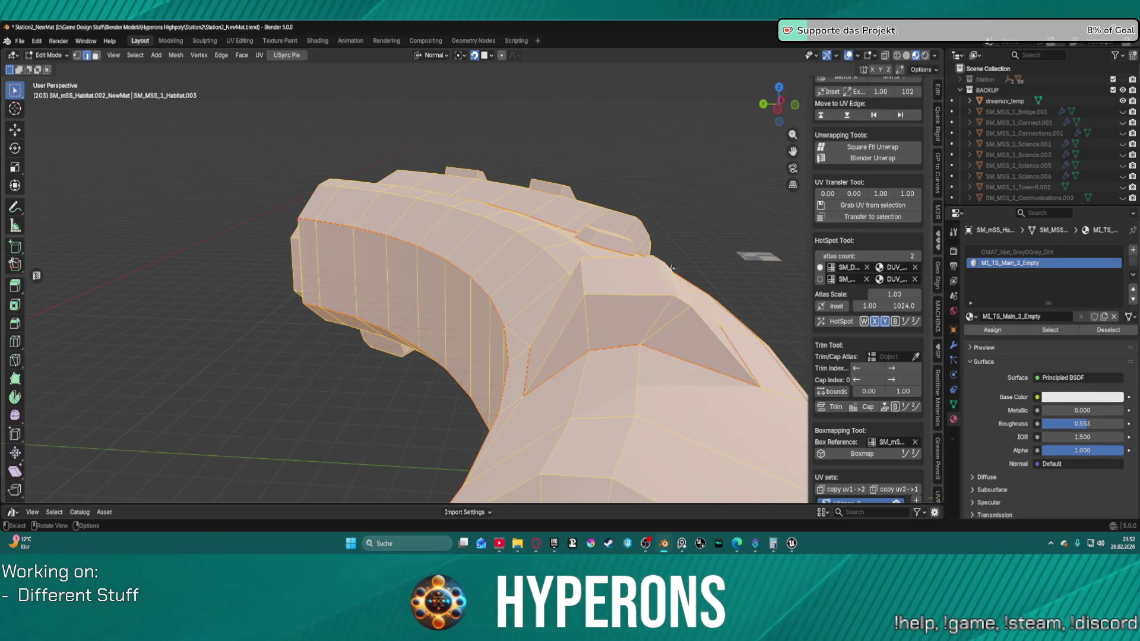
{"action": "key", "text": "alt+a"}
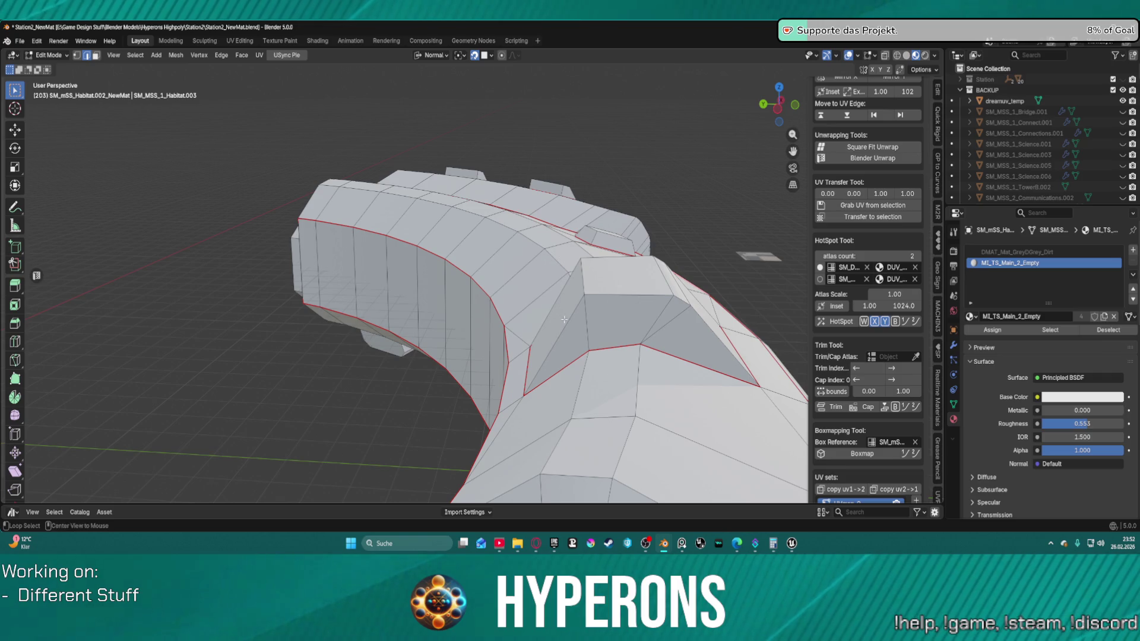
Step: Select the edge loop around the top panel cut without the large top face, checking from several angles
{"action": "left_click", "coordinate": [615, 317], "text": "alt"}
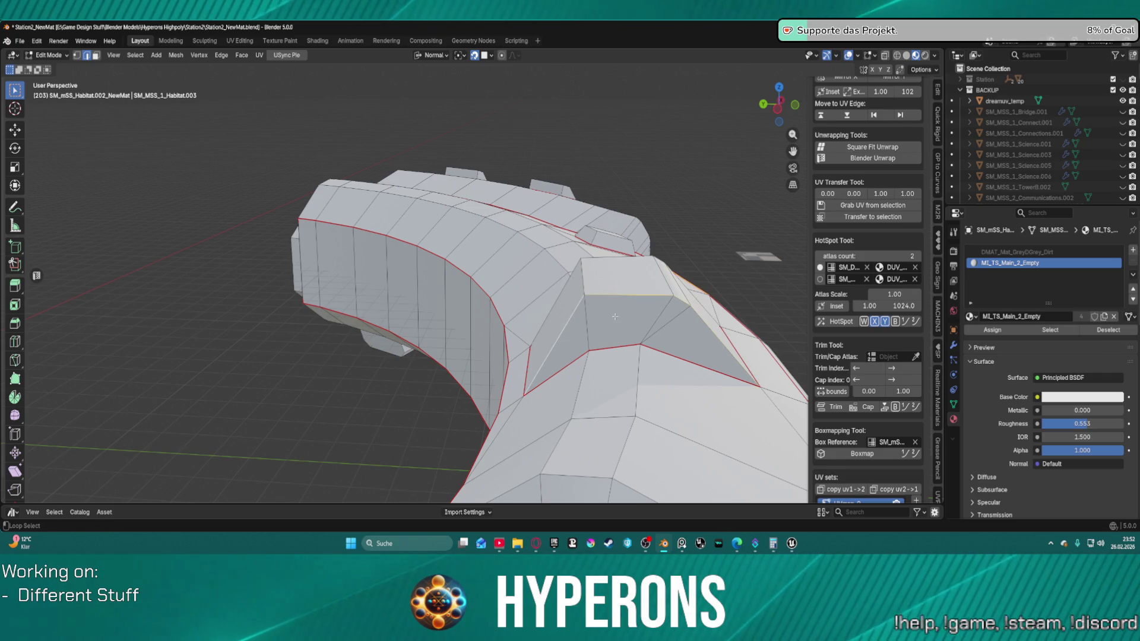
{"action": "left_click_drag", "start_coordinate": [718, 292], "coordinate": [593, 301]}
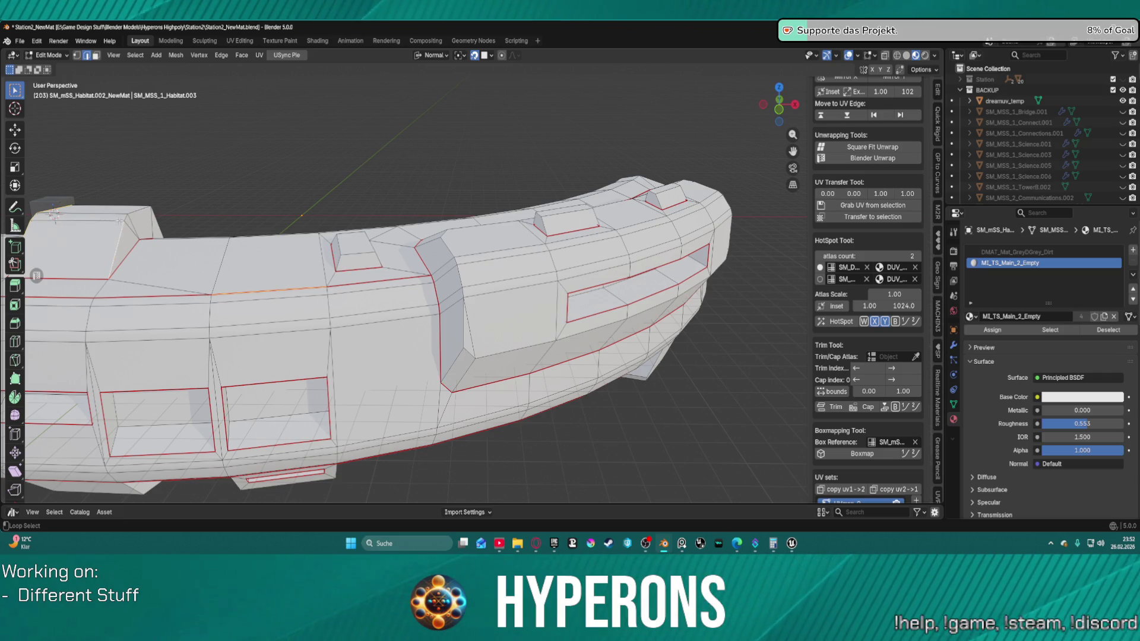
{"action": "left_click_drag", "start_coordinate": [54, 214], "coordinate": [521, 189]}
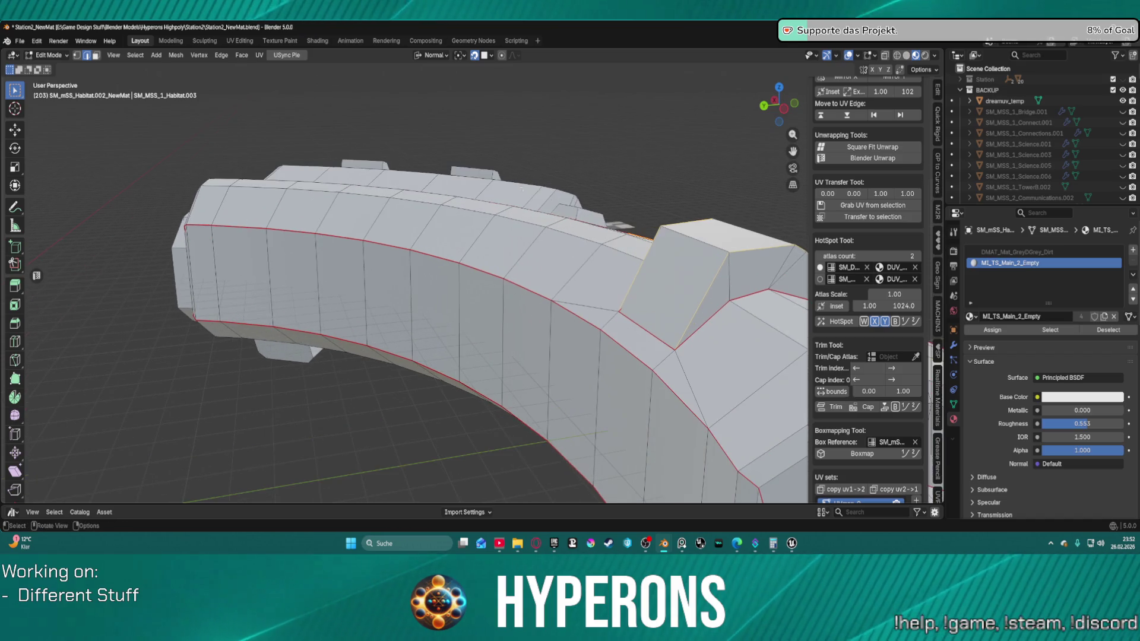
{"action": "left_click_drag", "start_coordinate": [597, 204], "coordinate": [567, 224]}
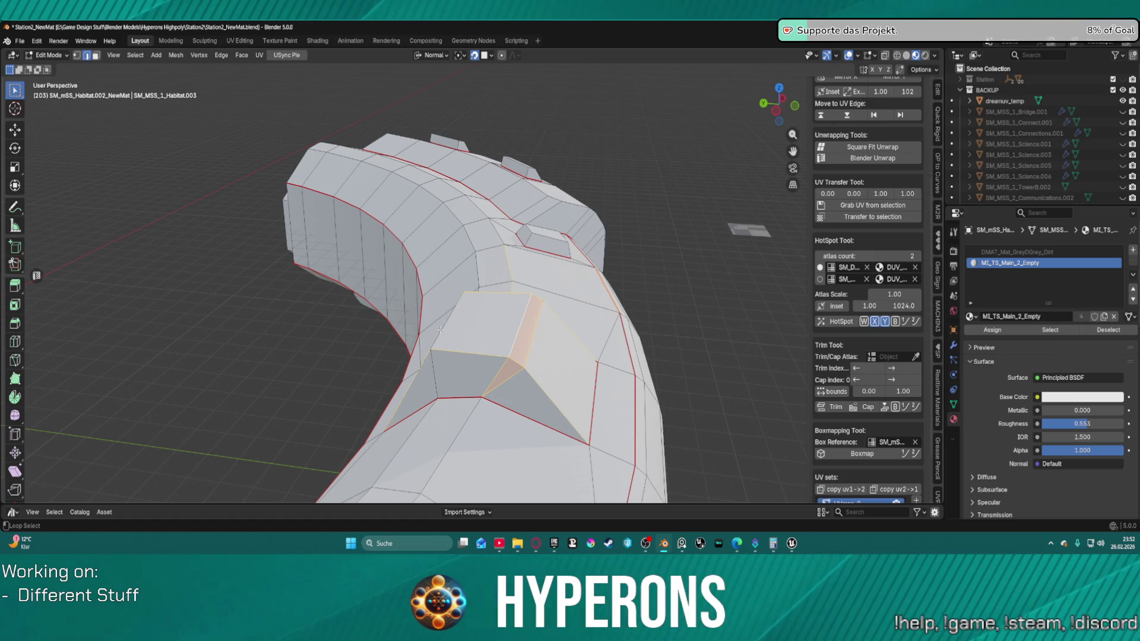
{"action": "mouse_move", "coordinate": [440, 330]}
{"action": "left_mouse_down"}
{"action": "mouse_move", "coordinate": [463, 250]}
{"action": "mouse_move", "coordinate": [473, 324]}
{"action": "left_mouse_up"}
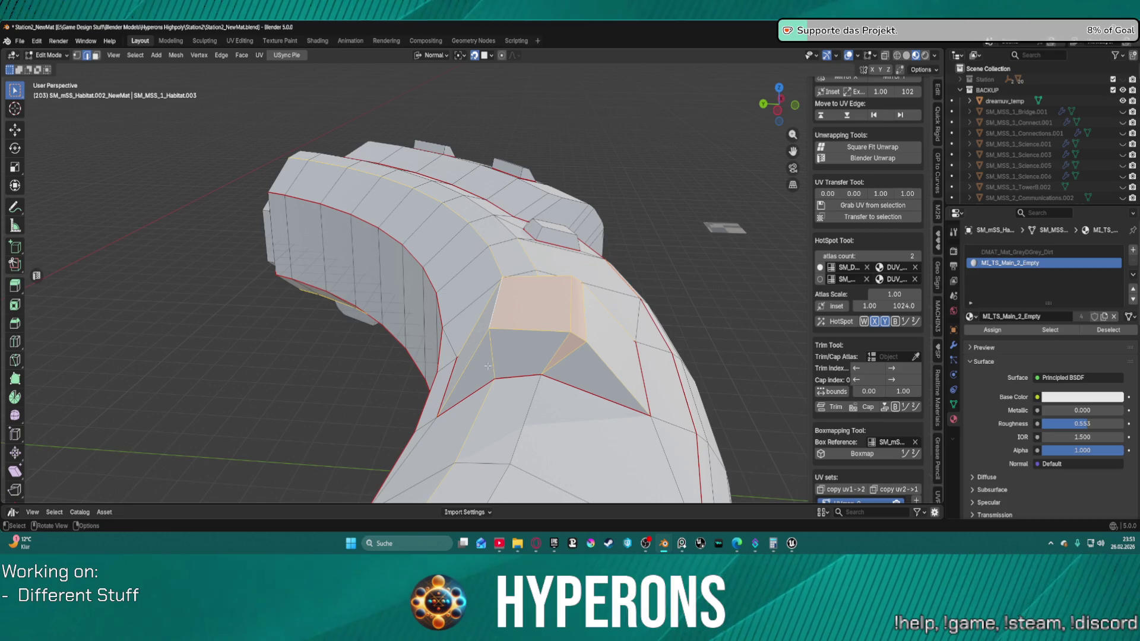
{"action": "key", "text": "ctrl+z"}
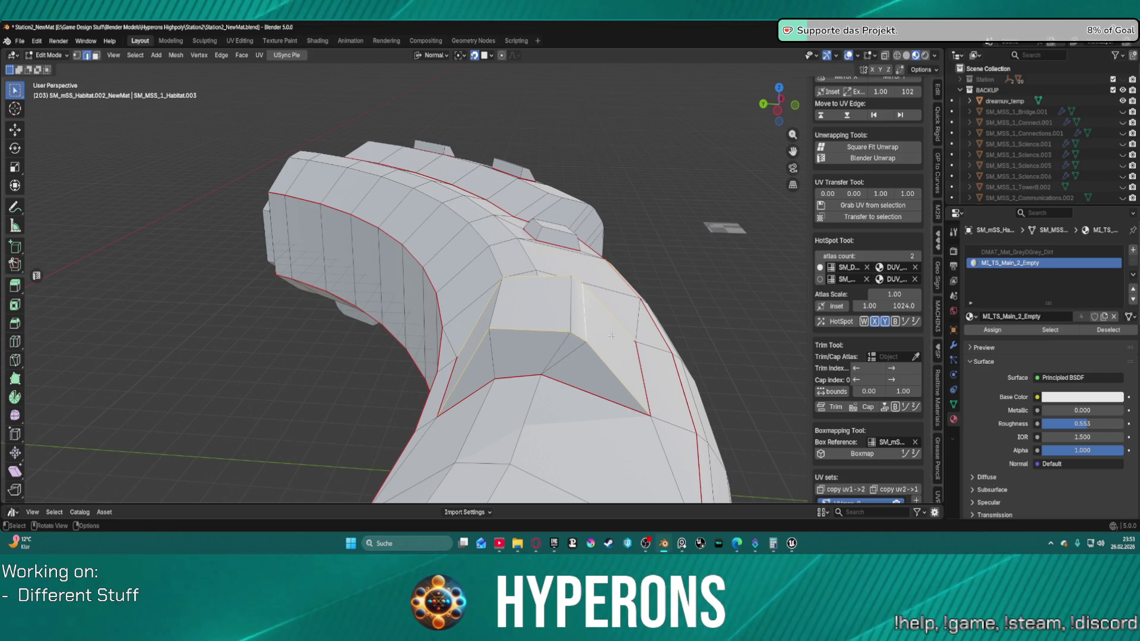
{"action": "left_click_drag", "start_coordinate": [607, 315], "coordinate": [534, 321]}
{"action": "scroll", "coordinate": [484, 315], "scroll_direction": "up", "scroll_amount": 4}
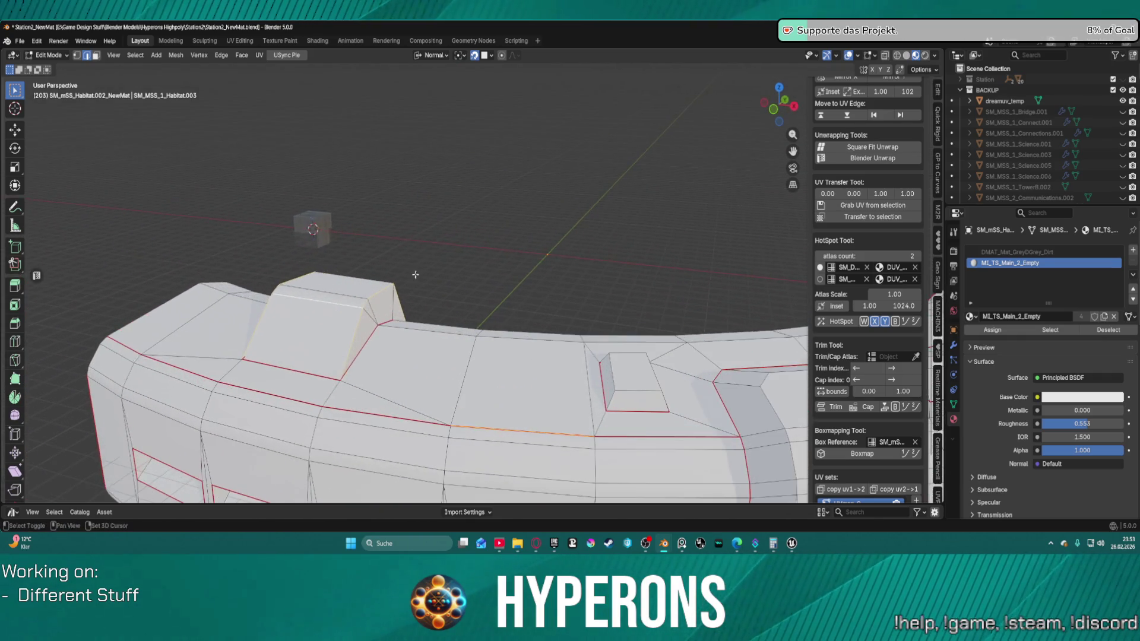
Step: Bevel the selected panel edges, deselect them, and orbit around the bevelled block
{"action": "key", "text": "ctrl+b"}
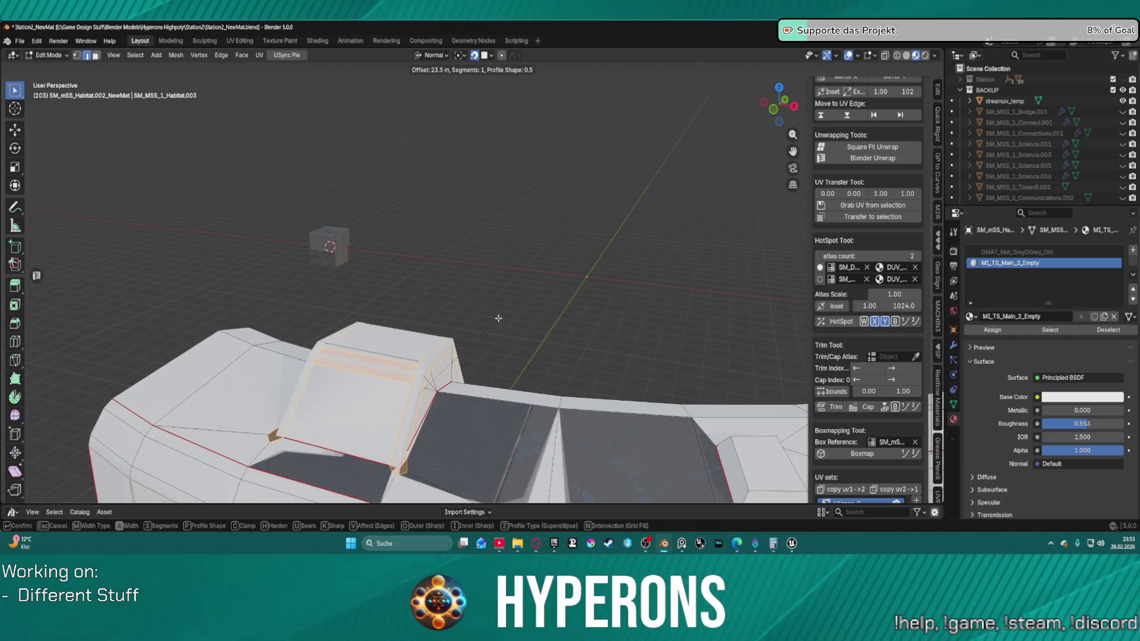
{"action": "left_click", "coordinate": [494, 318]}
{"action": "left_click", "coordinate": [512, 366]}
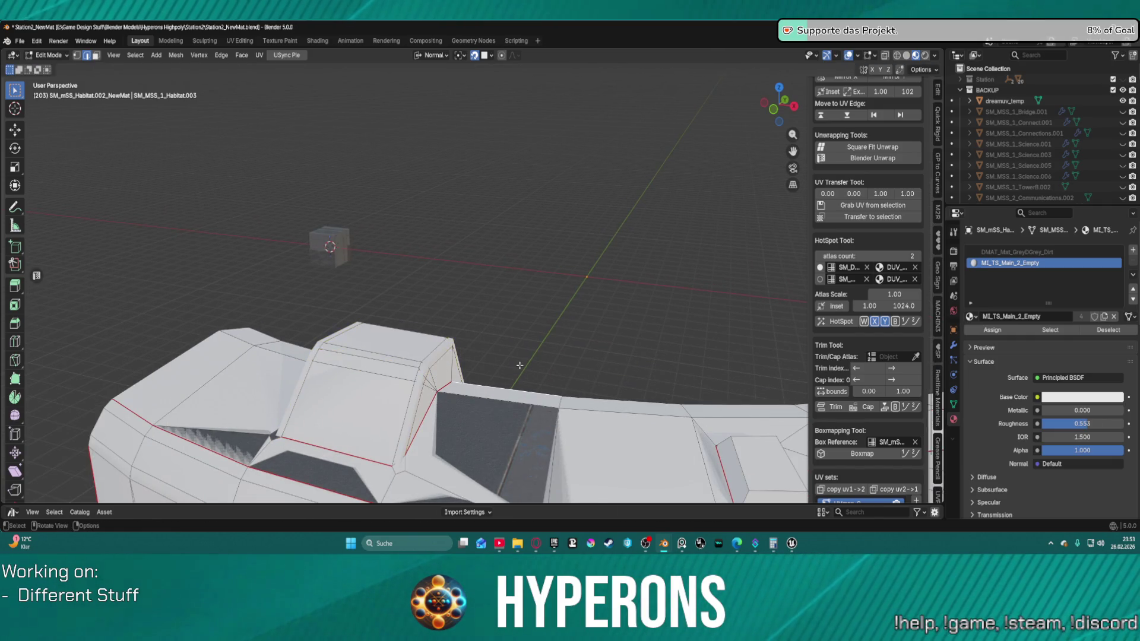
{"action": "scroll", "coordinate": [496, 374], "scroll_direction": "up", "scroll_amount": 2}
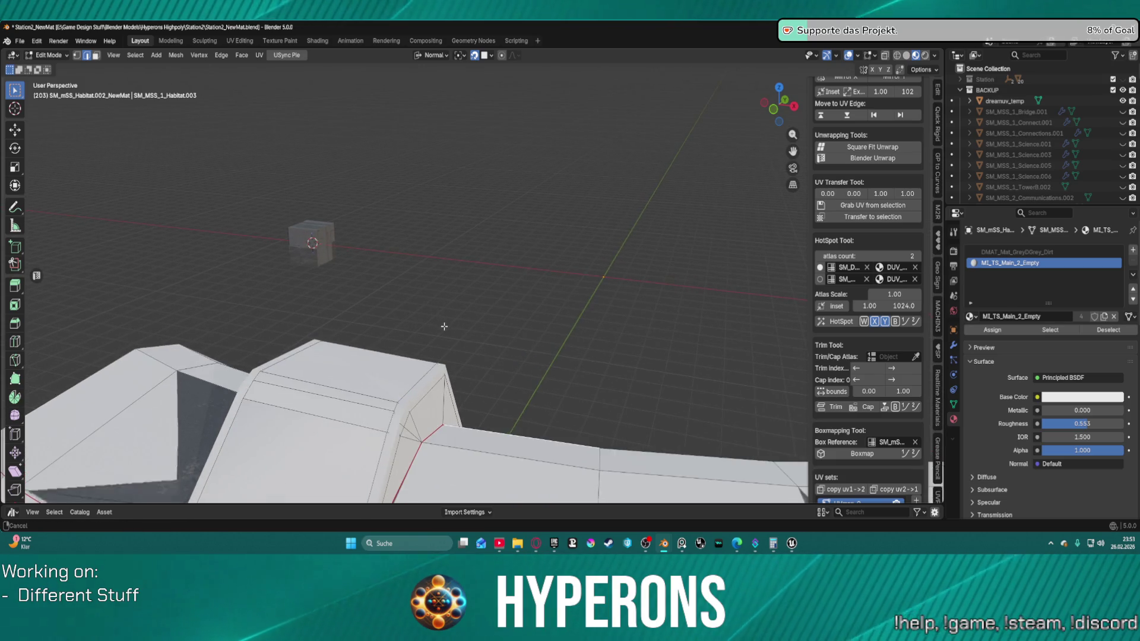
{"action": "scroll", "coordinate": [440, 326], "scroll_direction": "up", "scroll_amount": 4}
{"action": "mouse_move", "coordinate": [510, 150]}
{"action": "left_mouse_down"}
{"action": "mouse_move", "coordinate": [542, 171]}
{"action": "mouse_move", "coordinate": [552, 196]}
{"action": "mouse_move", "coordinate": [483, 171]}
{"action": "mouse_move", "coordinate": [520, 180]}
{"action": "left_mouse_up"}
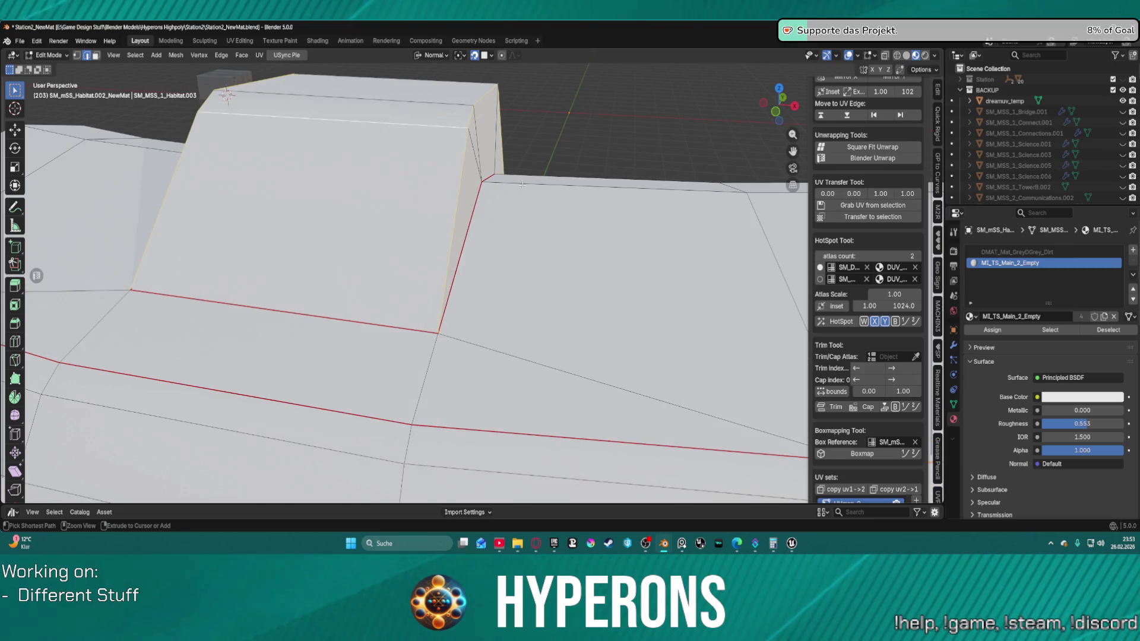
{"action": "scroll", "coordinate": [522, 185], "scroll_direction": "down", "scroll_amount": 4}
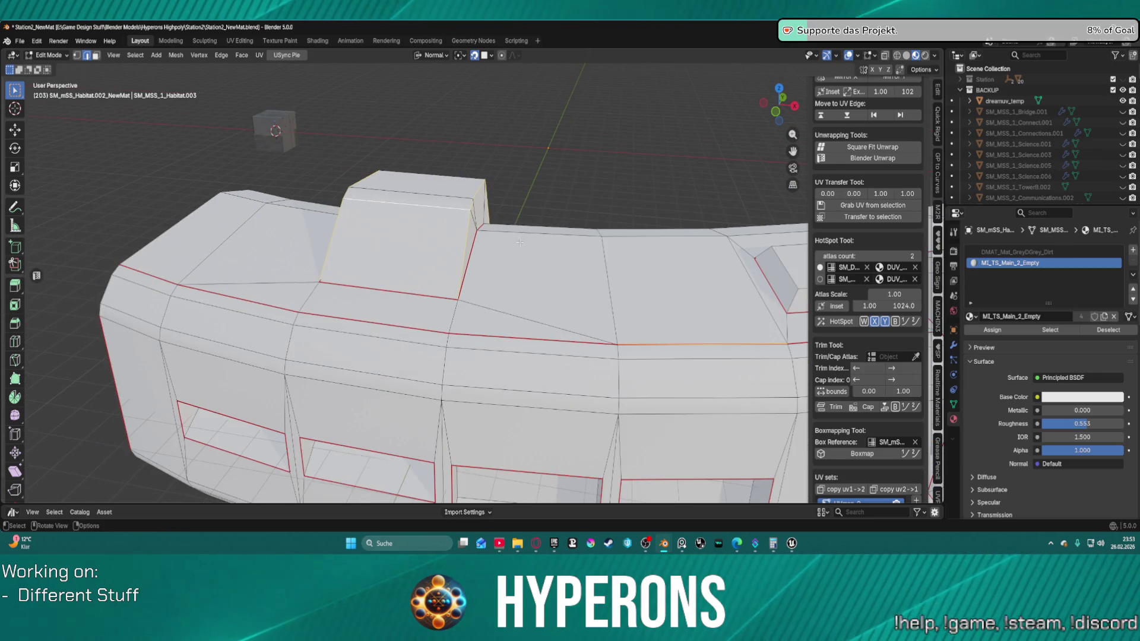
{"action": "scroll", "coordinate": [520, 243], "scroll_direction": "down", "scroll_amount": 2}
{"action": "scroll", "coordinate": [519, 242], "scroll_direction": "up", "scroll_amount": 1}
Step: Delete the dreamuv_temp helper cube from the Outliner
{"action": "left_click", "coordinate": [1012, 101]}
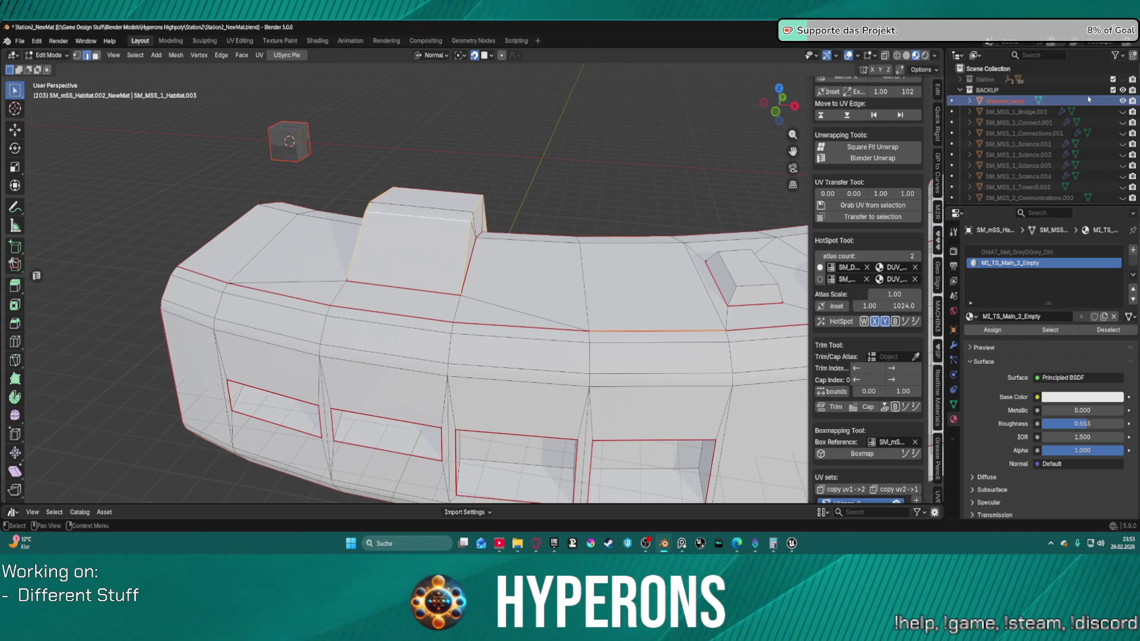
{"action": "key", "text": "Delete"}
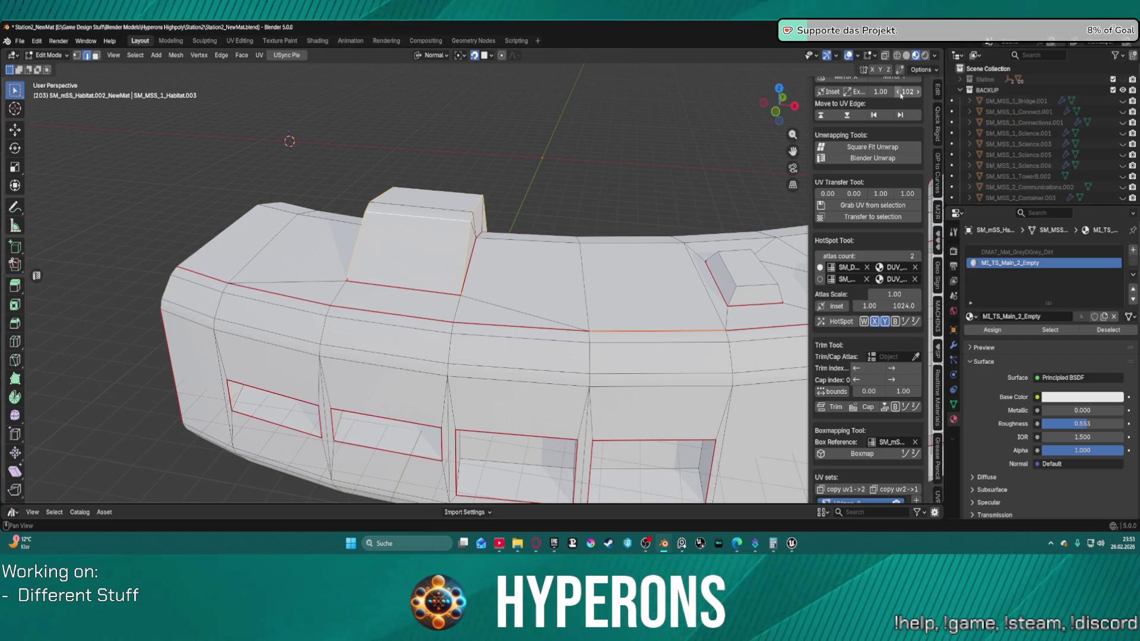
{"action": "scroll", "coordinate": [1068, 124], "scroll_direction": "down", "scroll_amount": 15}
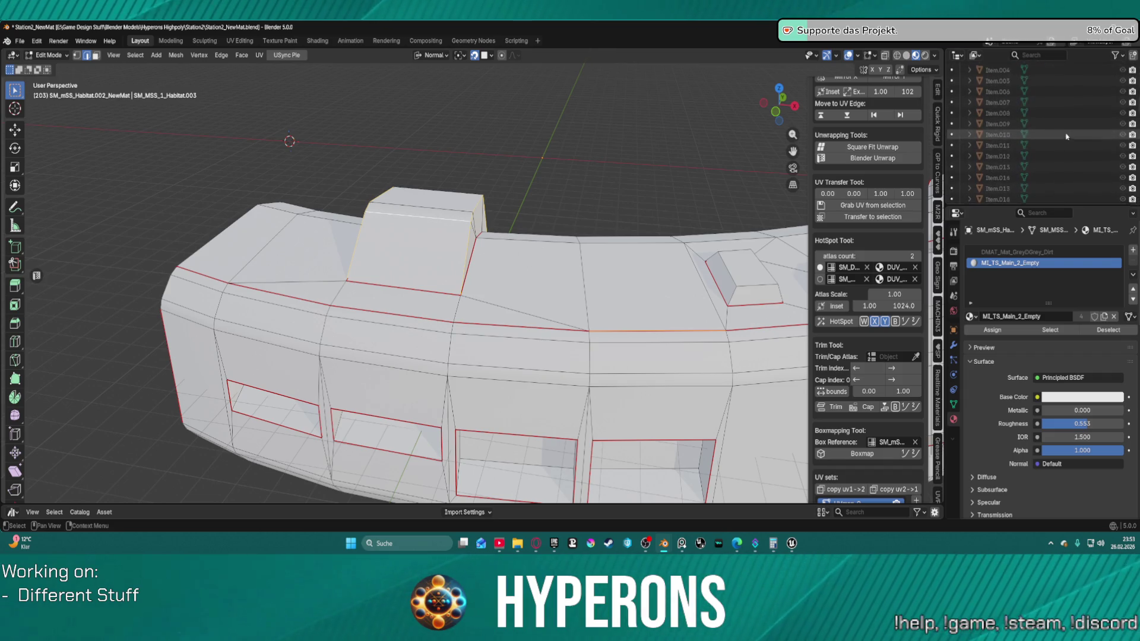
{"action": "scroll", "coordinate": [1067, 136], "scroll_direction": "down", "scroll_amount": 10}
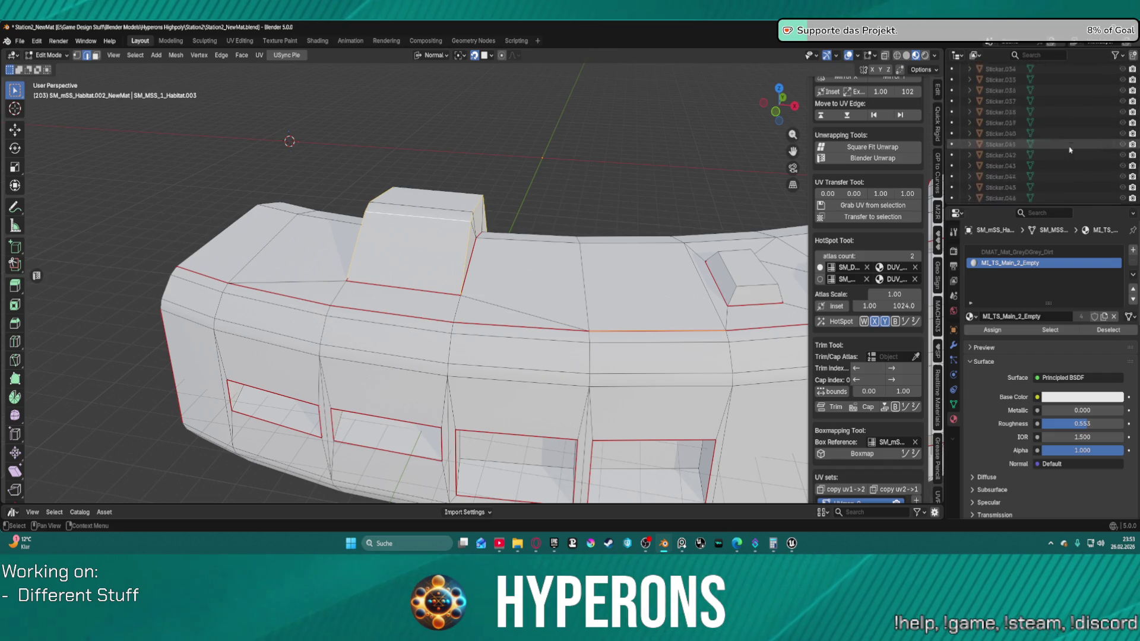
Step: Delete the SM_DreamUV_Plate object and hide the habitat mesh
{"action": "left_click", "coordinate": [1114, 184]}
{"action": "key", "text": "Delete"}
{"action": "scroll", "coordinate": [1113, 183], "scroll_direction": "up", "scroll_amount": 10}
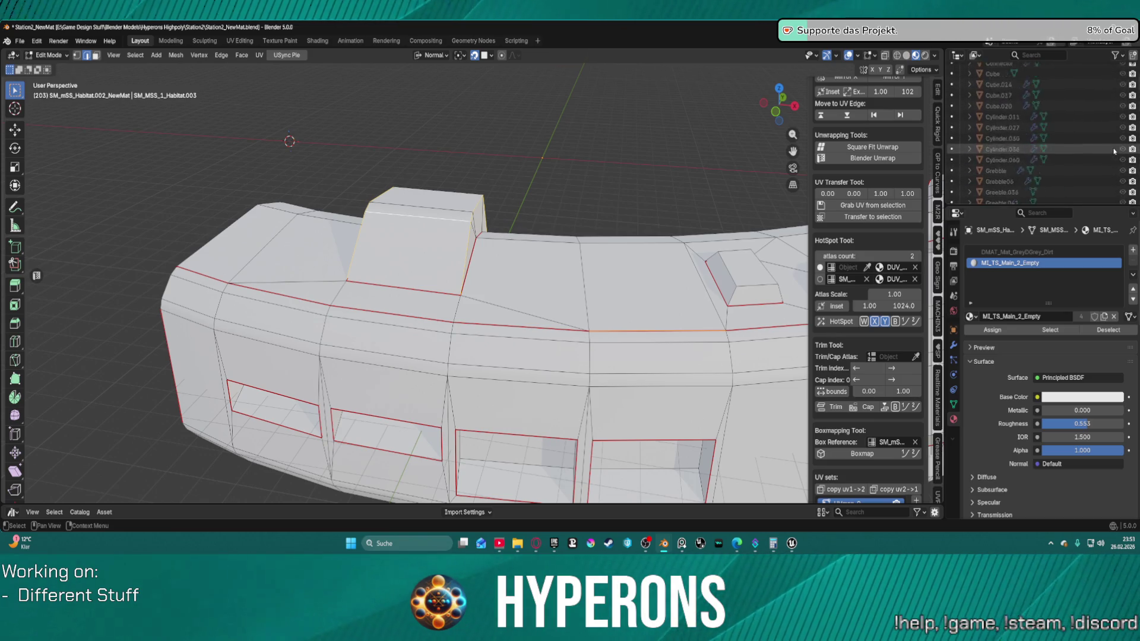
{"action": "scroll", "coordinate": [1116, 158], "scroll_direction": "down", "scroll_amount": 2}
{"action": "left_click", "coordinate": [1122, 165]}
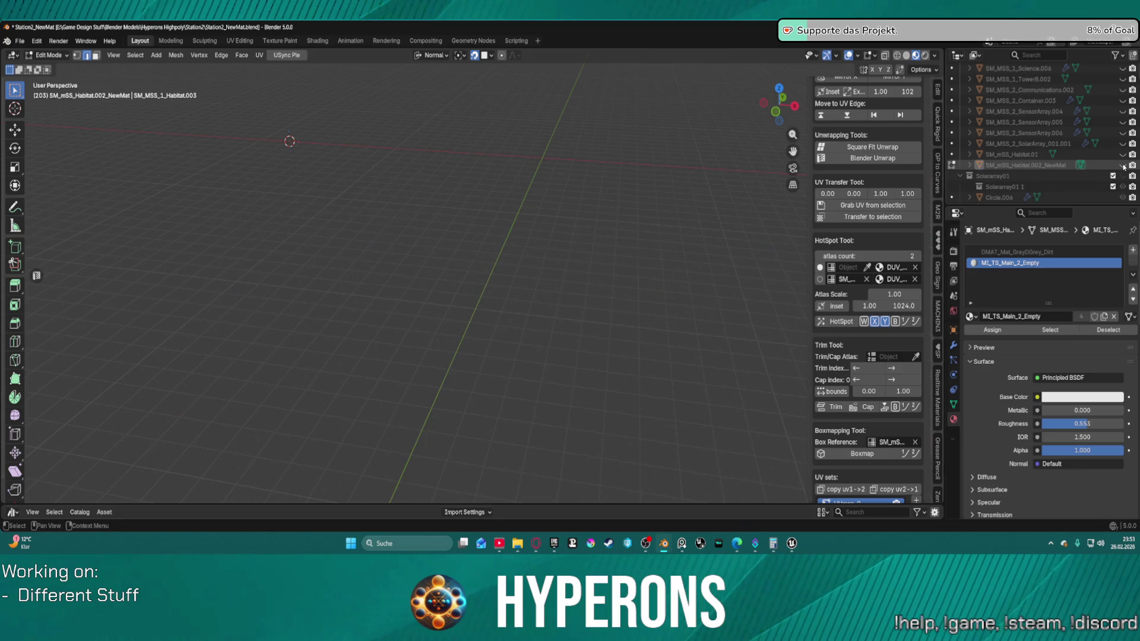
Step: Unhide the habitat and bevel the raised top block's edges at 16.3 m width with 4 segments
{"action": "left_click", "coordinate": [1122, 165]}
{"action": "key", "text": "KP_Decimal"}
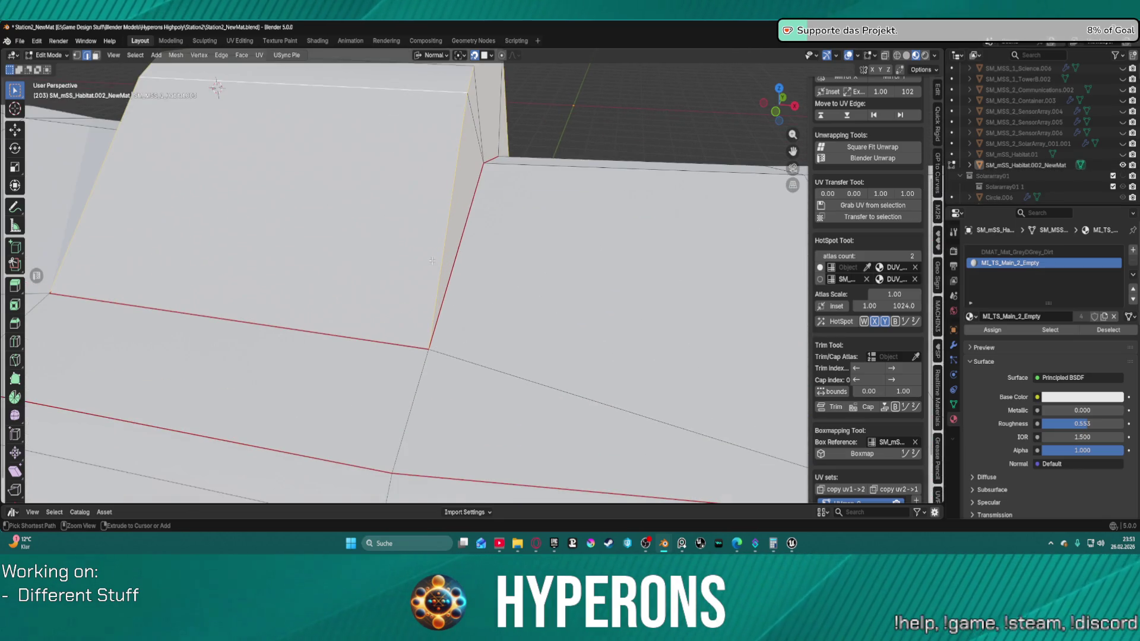
{"action": "key", "text": "ctrl+b"}
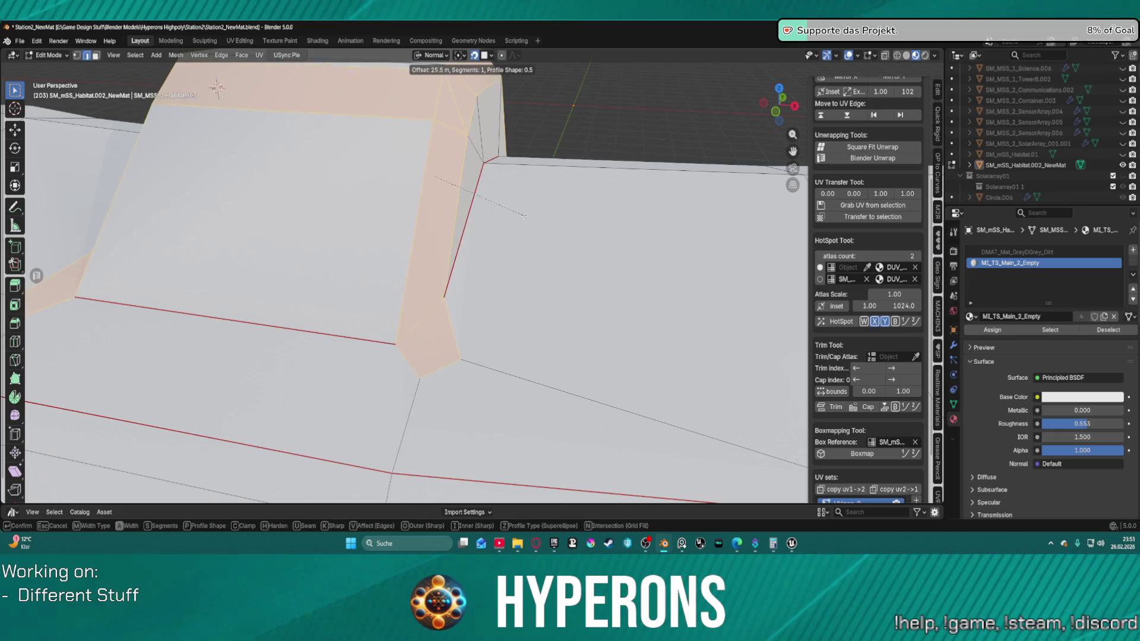
{"action": "left_click", "coordinate": [511, 221]}
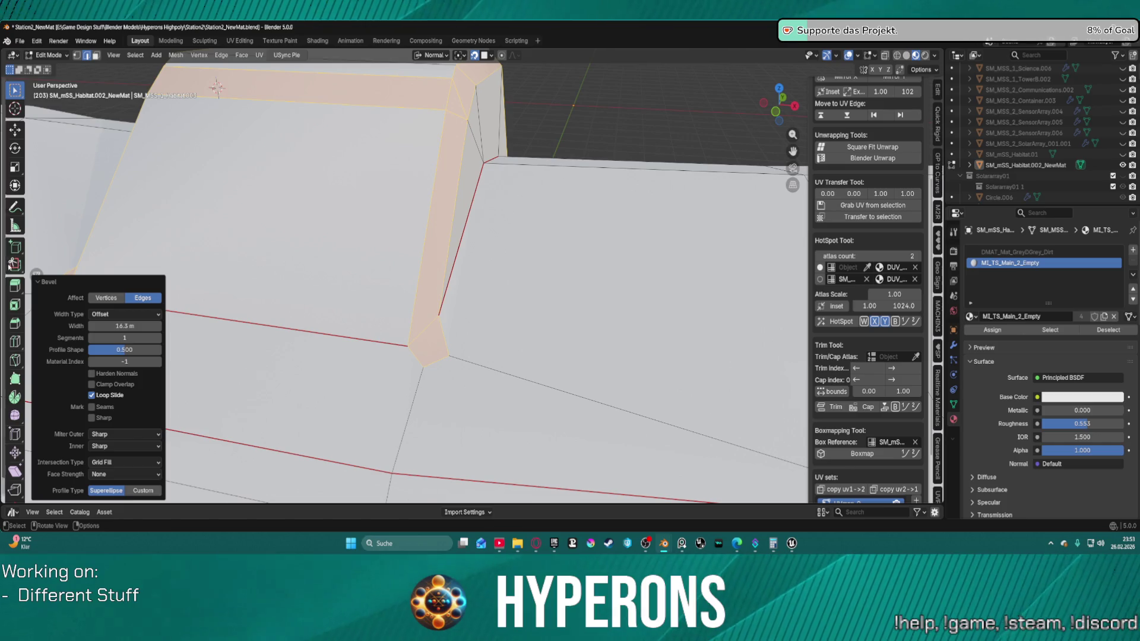
{"action": "mouse_move", "coordinate": [124, 338]}
{"action": "left_mouse_down"}
{"action": "mouse_move", "coordinate": [148, 337]}
{"action": "mouse_move", "coordinate": [113, 338]}
{"action": "mouse_move", "coordinate": [125, 338]}
{"action": "left_mouse_up"}
{"action": "scroll", "coordinate": [382, 197], "scroll_direction": "down", "scroll_amount": 4}
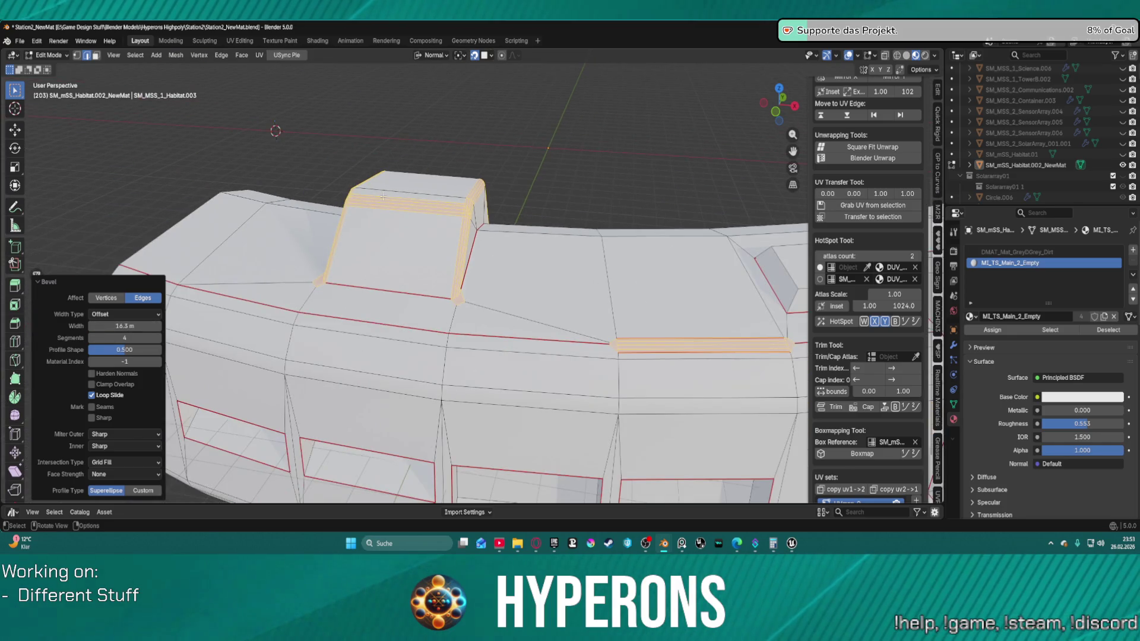
{"action": "mouse_move", "coordinate": [427, 252]}
{"action": "left_mouse_down"}
{"action": "mouse_move", "coordinate": [661, 231]}
{"action": "mouse_move", "coordinate": [642, 246]}
{"action": "left_mouse_up"}
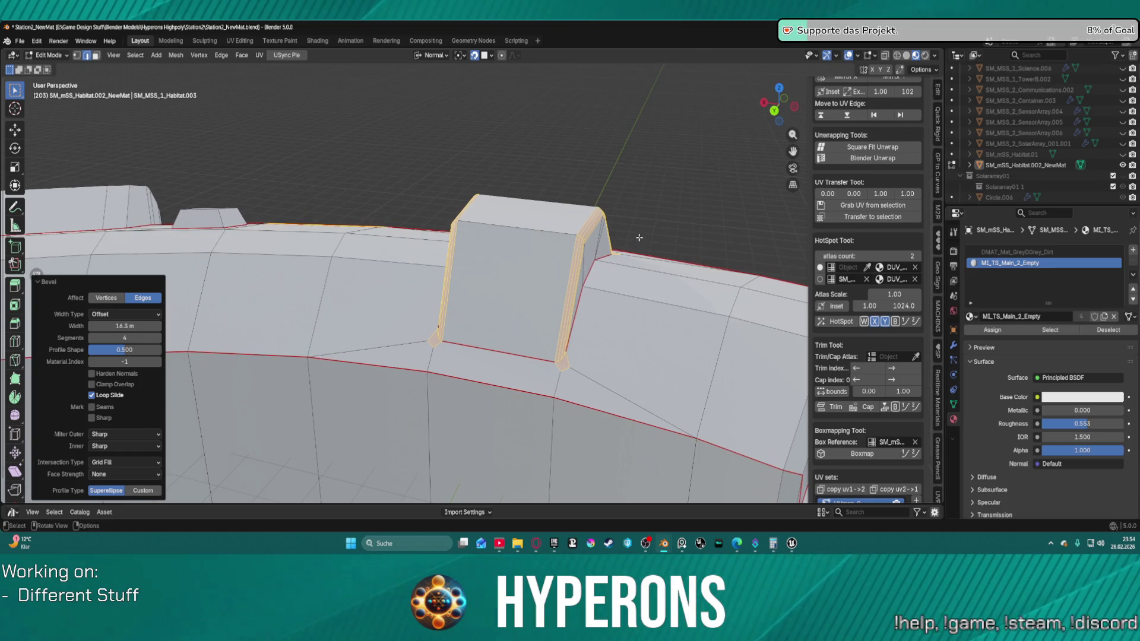
{"action": "scroll", "coordinate": [636, 228], "scroll_direction": "down", "scroll_amount": 5}
{"action": "mouse_move", "coordinate": [590, 223]}
{"action": "left_mouse_down"}
{"action": "mouse_move", "coordinate": [615, 255]}
{"action": "mouse_move", "coordinate": [688, 278]}
{"action": "mouse_move", "coordinate": [597, 226]}
{"action": "mouse_move", "coordinate": [669, 204]}
{"action": "mouse_move", "coordinate": [575, 233]}
{"action": "mouse_move", "coordinate": [494, 240]}
{"action": "mouse_move", "coordinate": [380, 231]}
{"action": "mouse_move", "coordinate": [264, 203]}
{"action": "mouse_move", "coordinate": [455, 236]}
{"action": "left_mouse_up"}
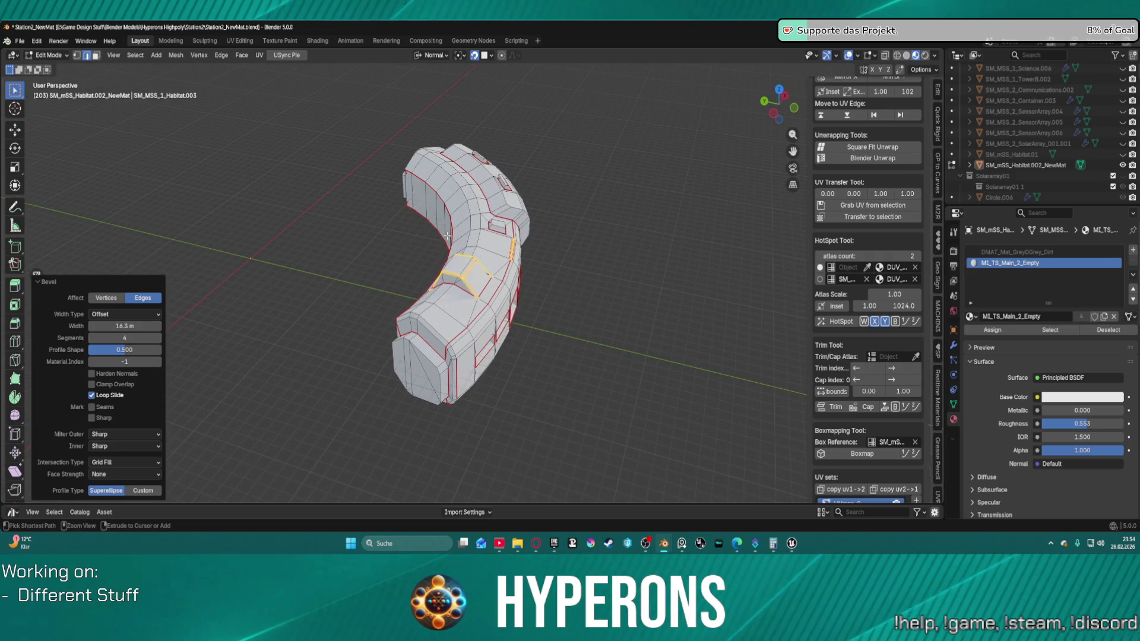
{"action": "key", "text": "ctrl+z"}
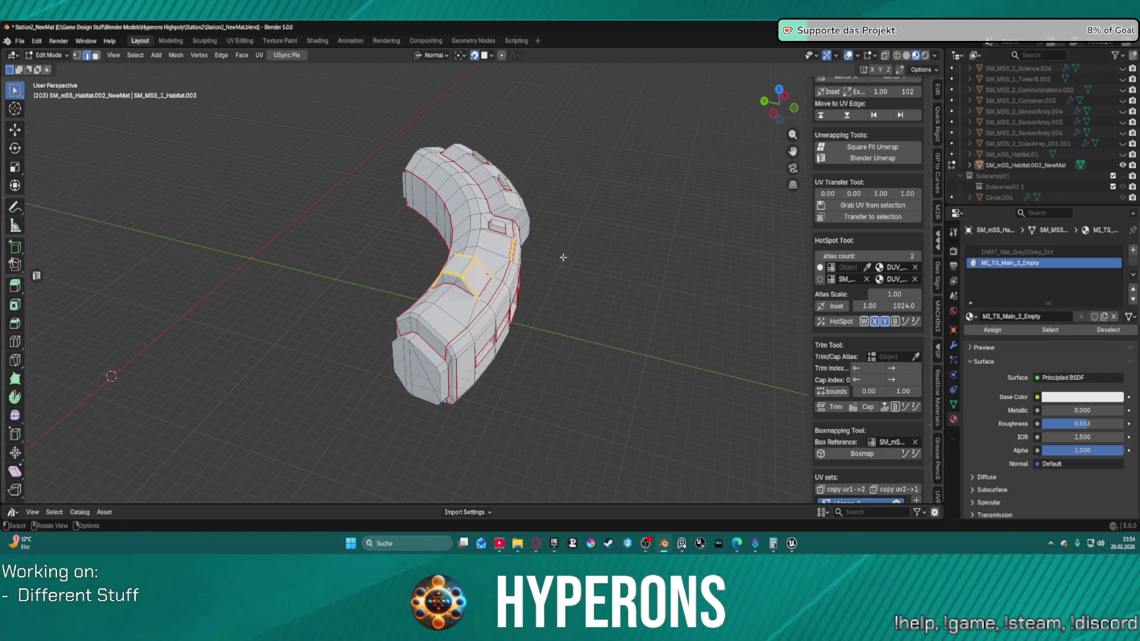
{"action": "key", "text": "ctrl+z"}
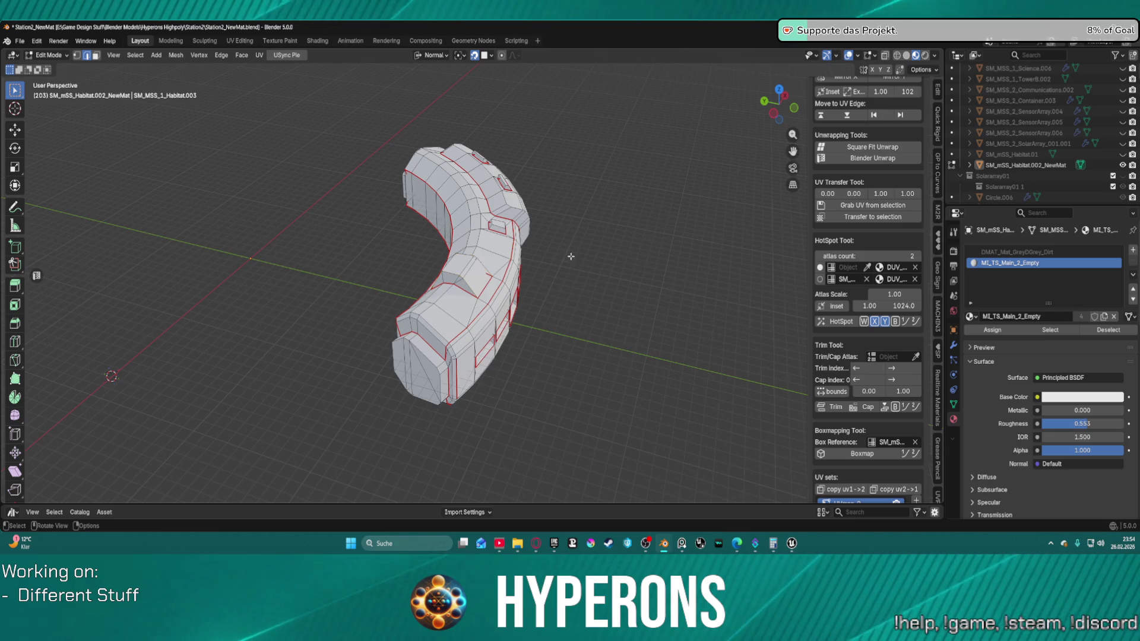
{"action": "mouse_move", "coordinate": [606, 271]}
{"action": "left_mouse_down"}
{"action": "mouse_move", "coordinate": [475, 238]}
{"action": "mouse_move", "coordinate": [382, 196]}
{"action": "mouse_move", "coordinate": [534, 231]}
{"action": "left_mouse_up"}
{"action": "scroll", "coordinate": [451, 236], "scroll_direction": "up", "scroll_amount": 4}
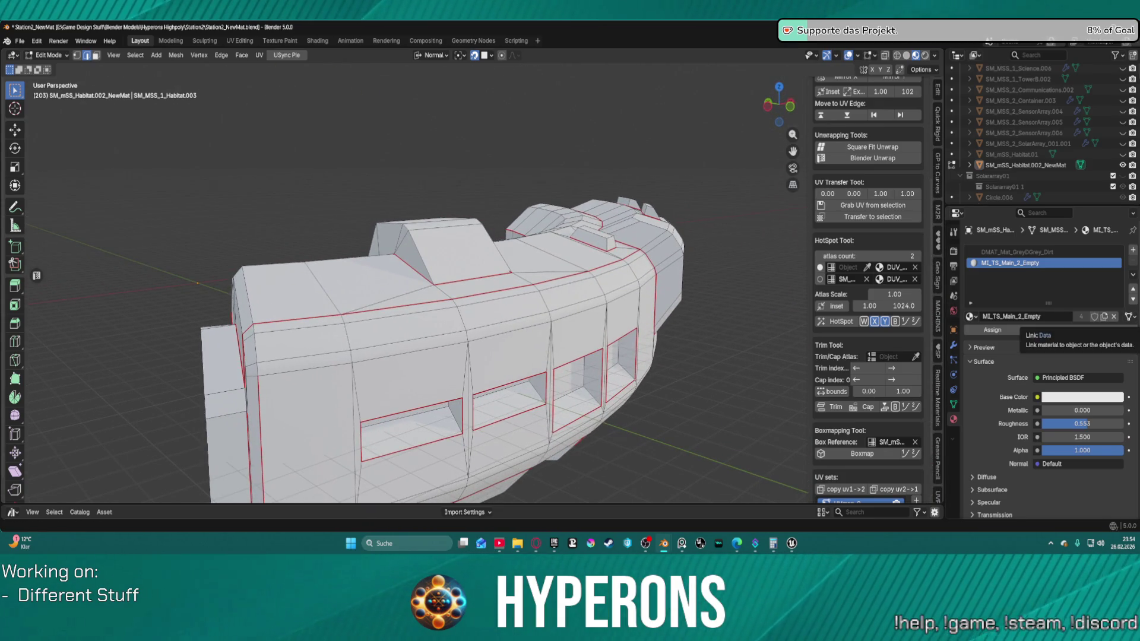
Step: Add a Bevel modifier to the habitat module
{"action": "left_click", "coordinate": [953, 345]}
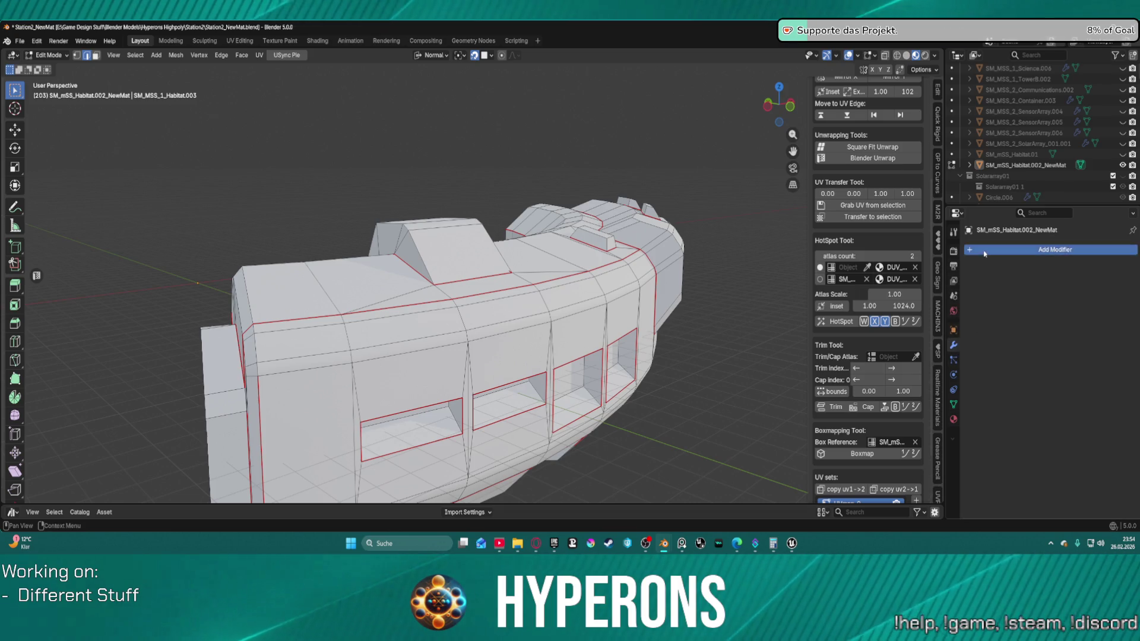
{"action": "left_click", "coordinate": [1009, 249]}
{"action": "mouse_move", "coordinate": [974, 276]}
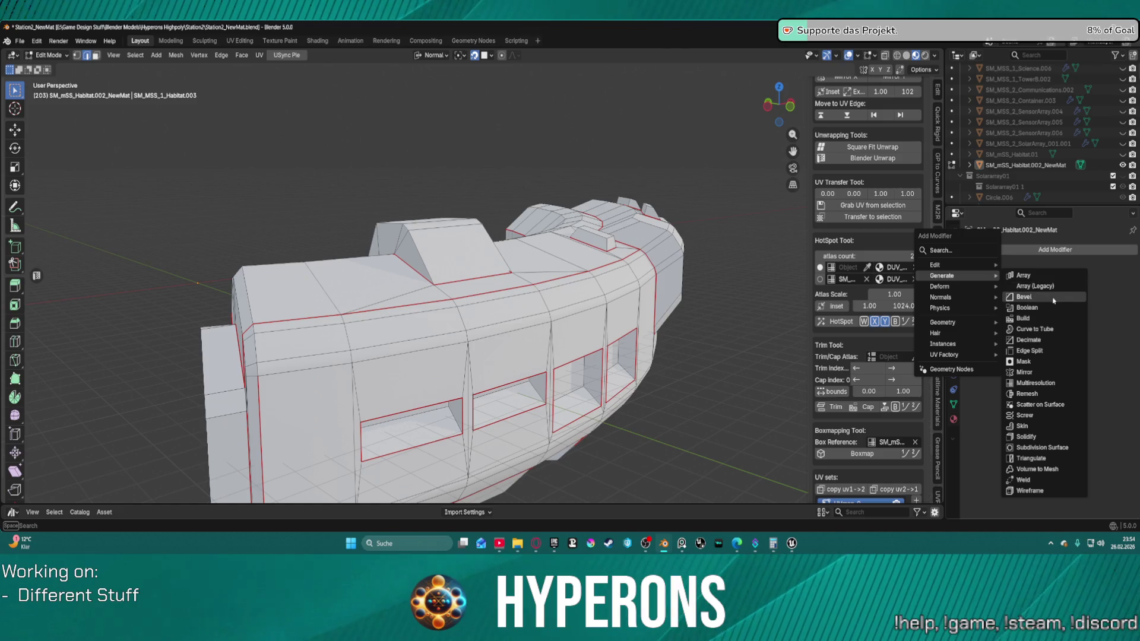
{"action": "left_click", "coordinate": [1053, 300]}
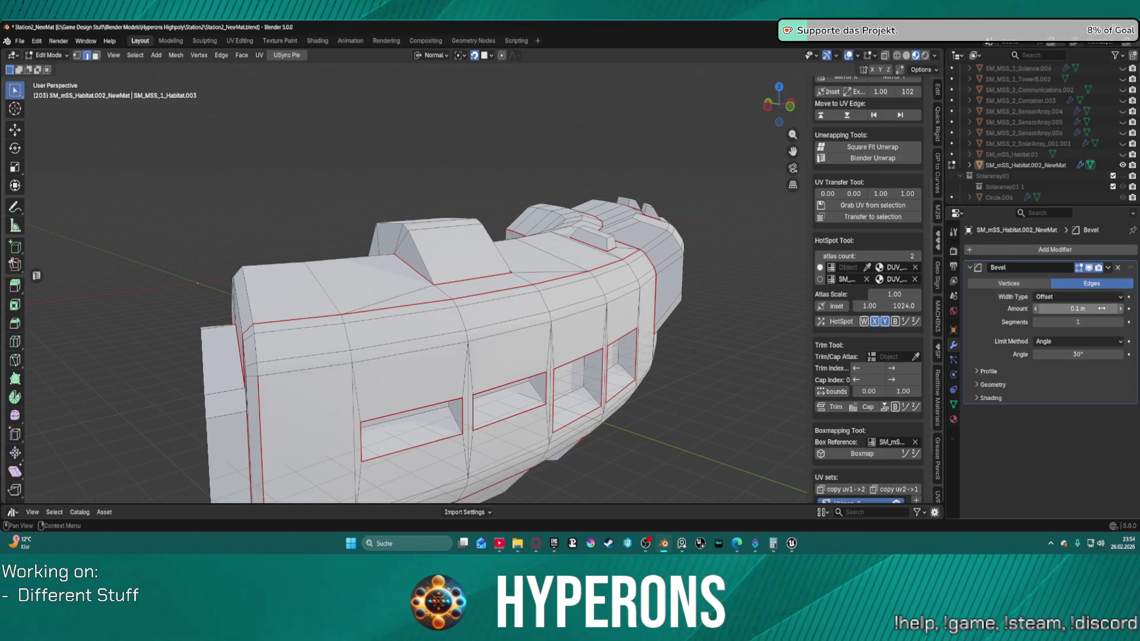
Step: Reset the bevel width to 0.1 m and try segment counts, settling on 2, with a wireframe check
{"action": "left_click_drag", "start_coordinate": [1120, 310], "coordinate": [1119, 309]}
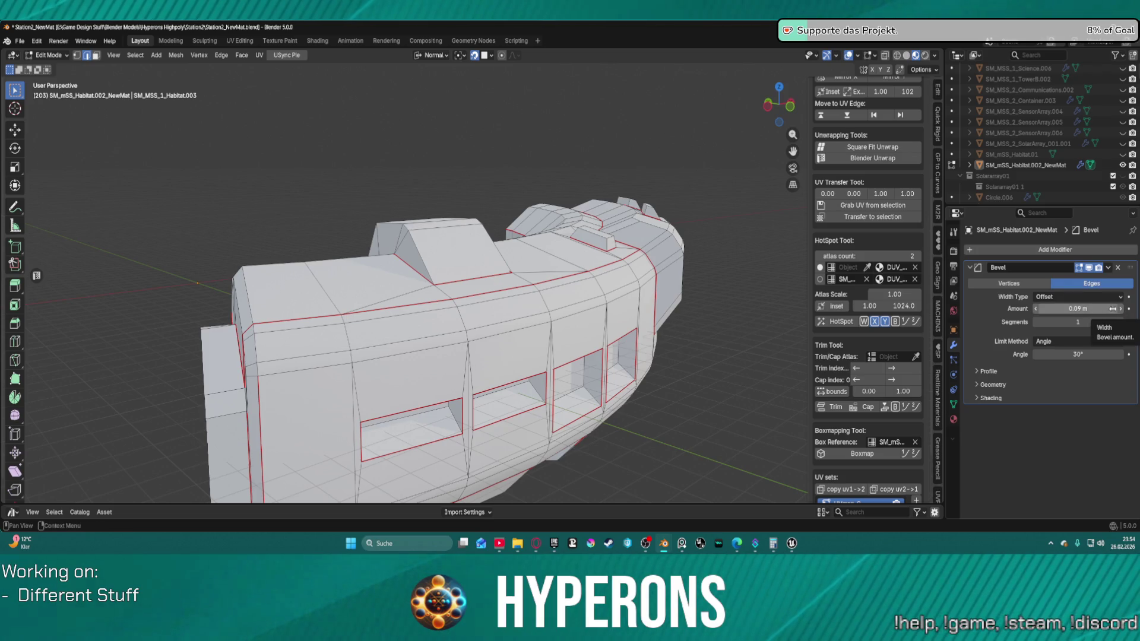
{"action": "left_click", "coordinate": [1120, 308]}
{"action": "left_click", "coordinate": [1122, 323]}
{"action": "left_click", "coordinate": [1122, 323]}
{"action": "left_click", "coordinate": [1122, 323]}
{"action": "left_click", "coordinate": [1122, 322]}
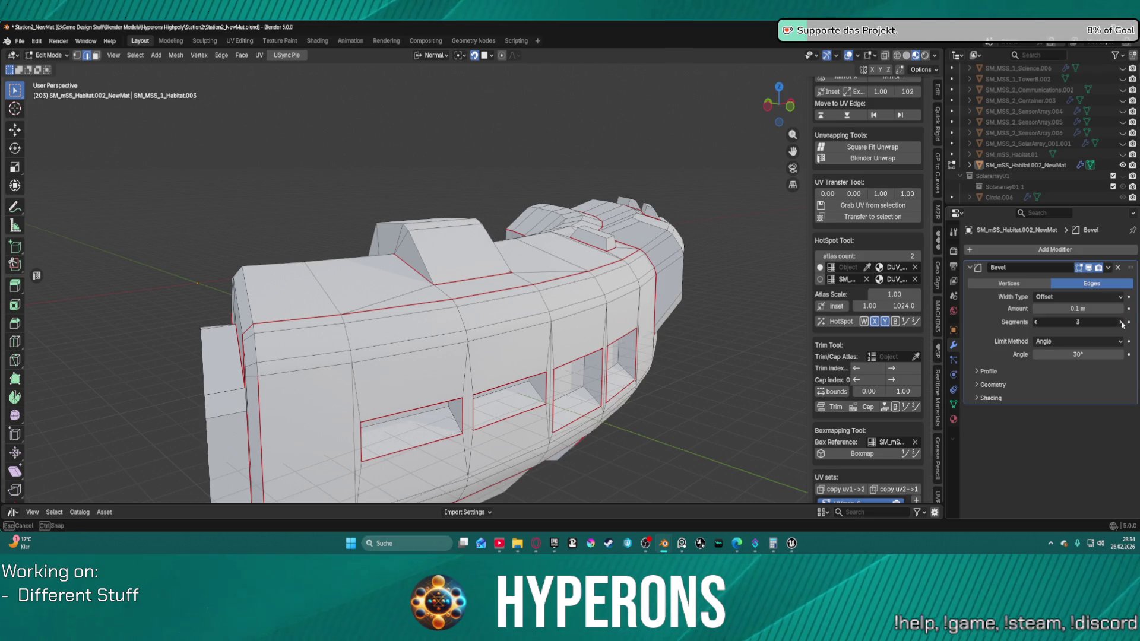
{"action": "left_click", "coordinate": [906, 55]}
{"action": "left_click", "coordinate": [898, 56]}
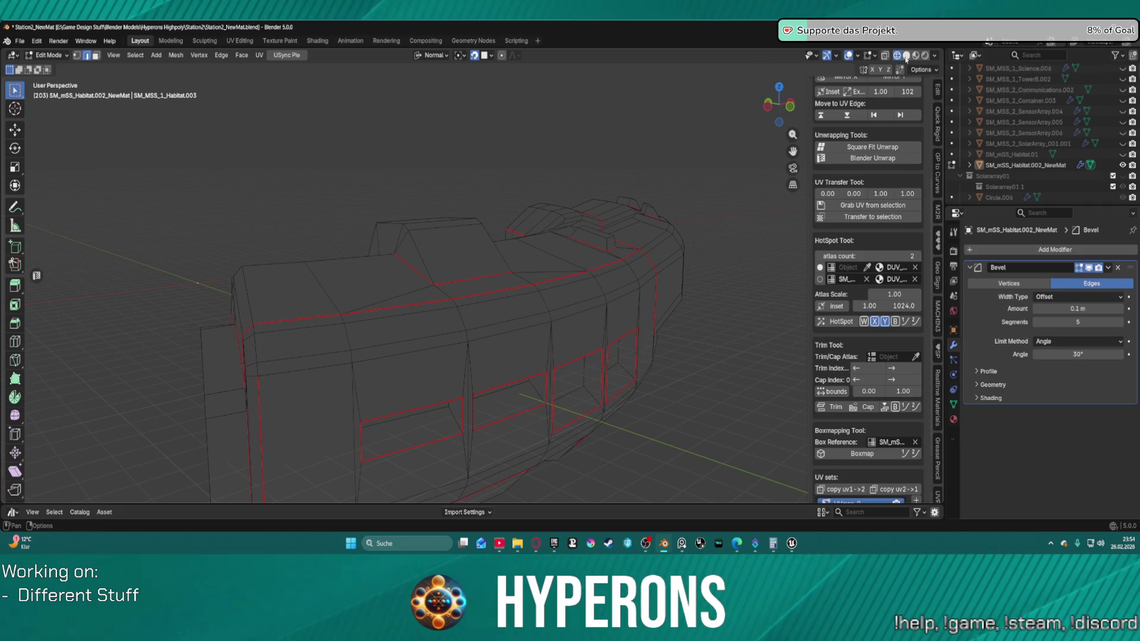
{"action": "left_click", "coordinate": [907, 55]}
{"action": "left_click_drag", "start_coordinate": [1086, 322], "coordinate": [1118, 322]}
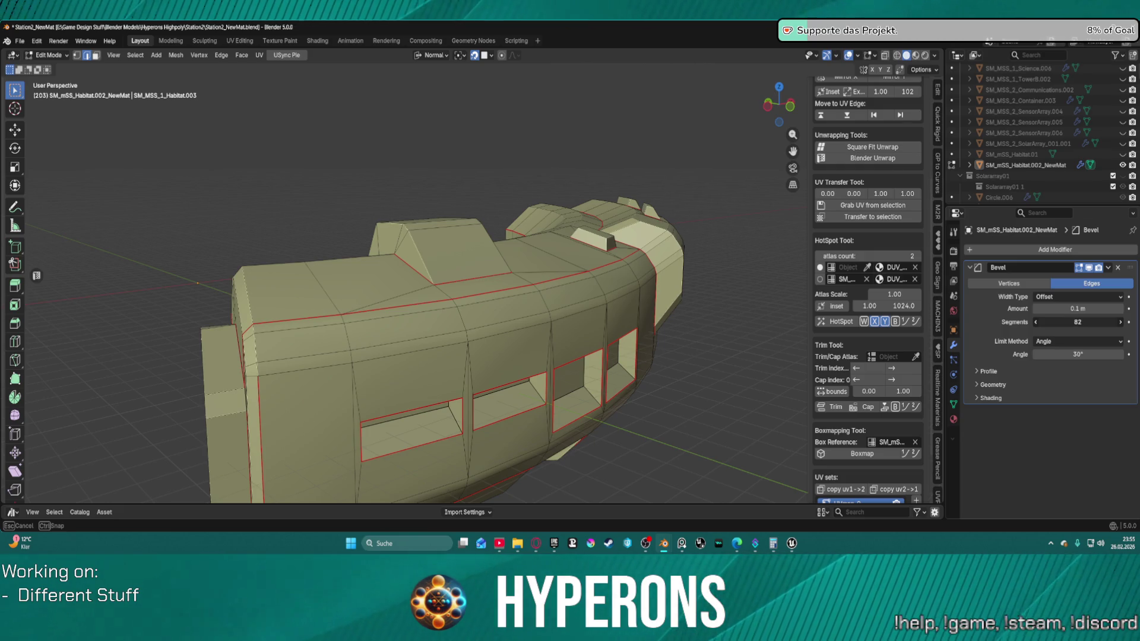
{"action": "left_click_drag", "start_coordinate": [1117, 322], "coordinate": [1044, 322]}
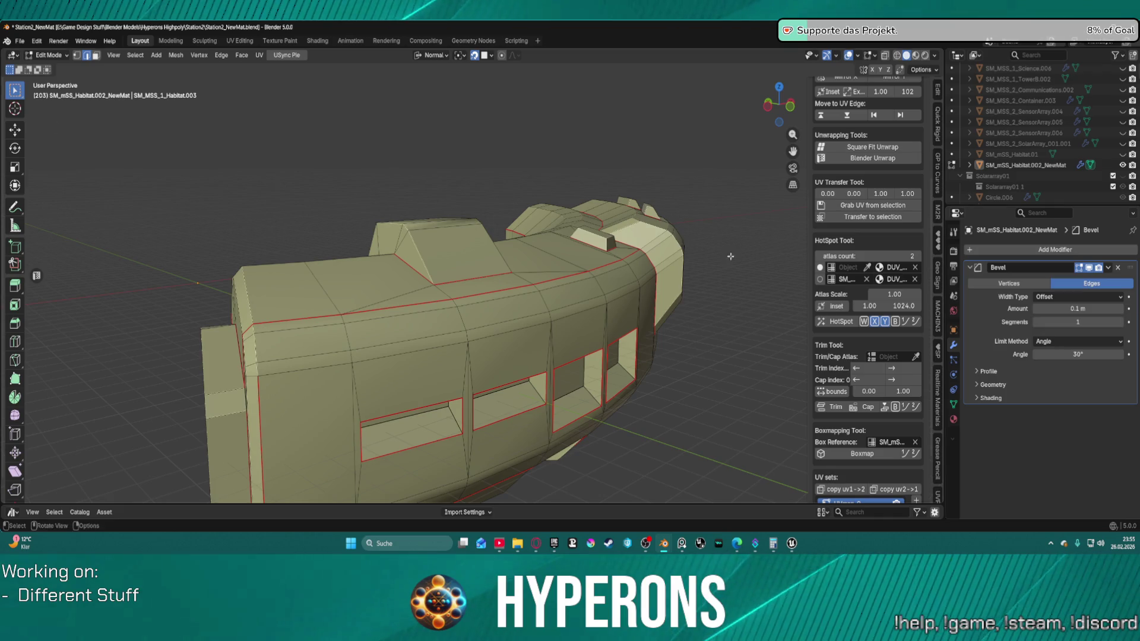
{"action": "left_click", "coordinate": [1121, 324]}
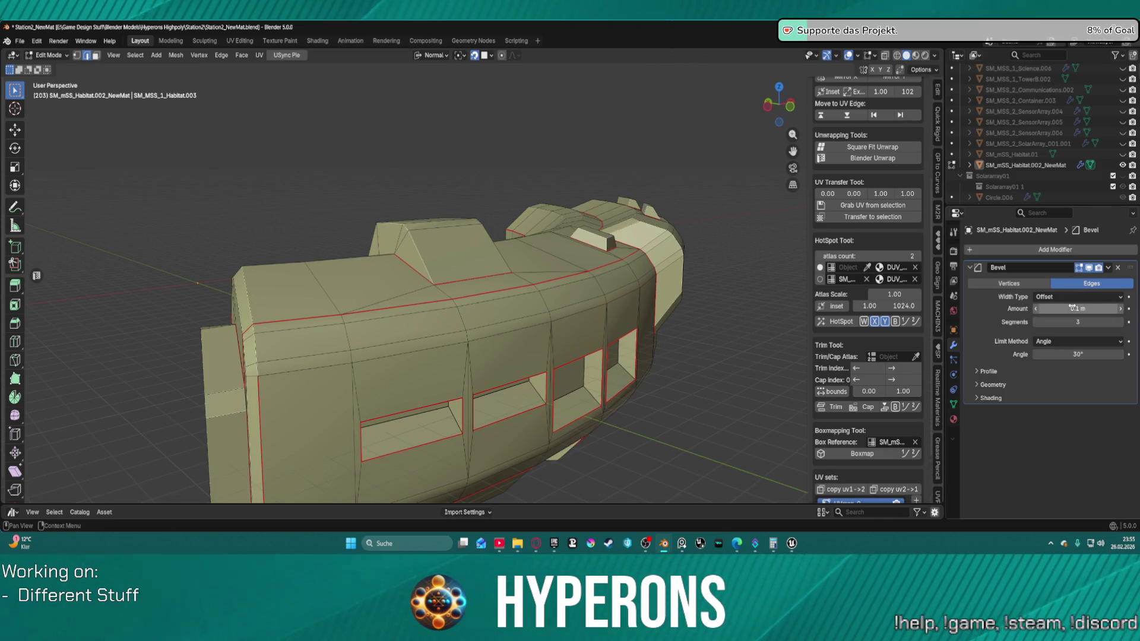
Step: Set the Bevel modifier Amount to 4.65 m and Segments to 5, keeping the 30° angle limit
{"action": "left_click_drag", "start_coordinate": [1089, 306], "coordinate": [1116, 307]}
{"action": "scroll", "coordinate": [384, 372], "scroll_direction": "up", "scroll_amount": 8}
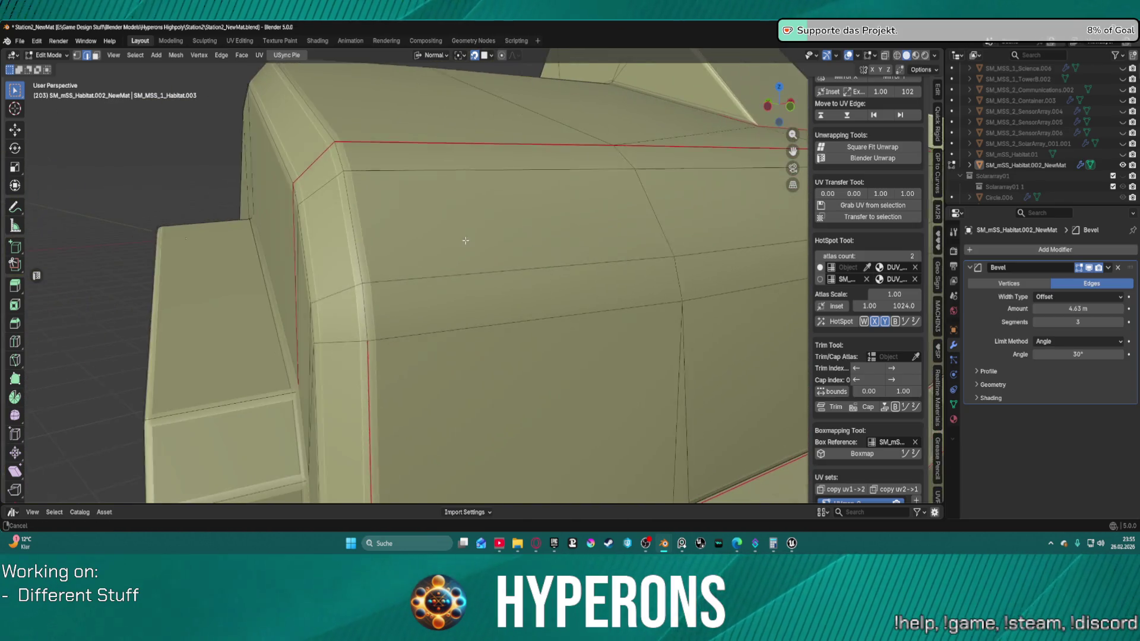
{"action": "mouse_move", "coordinate": [442, 247]}
{"action": "left_mouse_down"}
{"action": "mouse_move", "coordinate": [562, 150]}
{"action": "mouse_move", "coordinate": [504, 128]}
{"action": "mouse_move", "coordinate": [498, 166]}
{"action": "mouse_move", "coordinate": [517, 233]}
{"action": "left_mouse_up"}
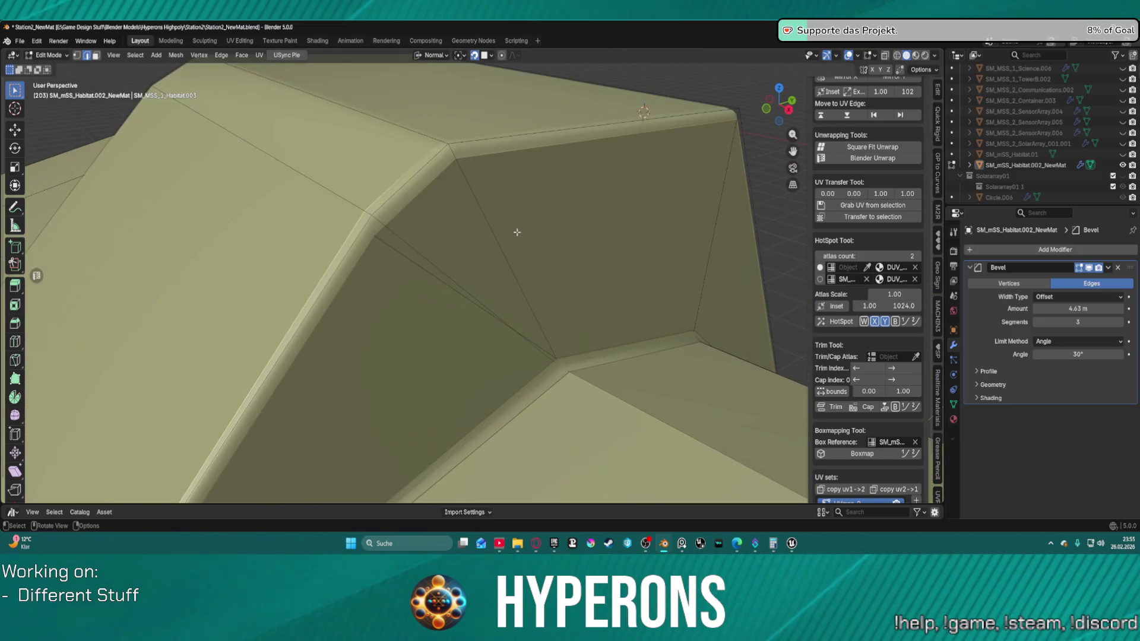
{"action": "left_click", "coordinate": [1121, 322]}
{"action": "left_click", "coordinate": [1121, 322]}
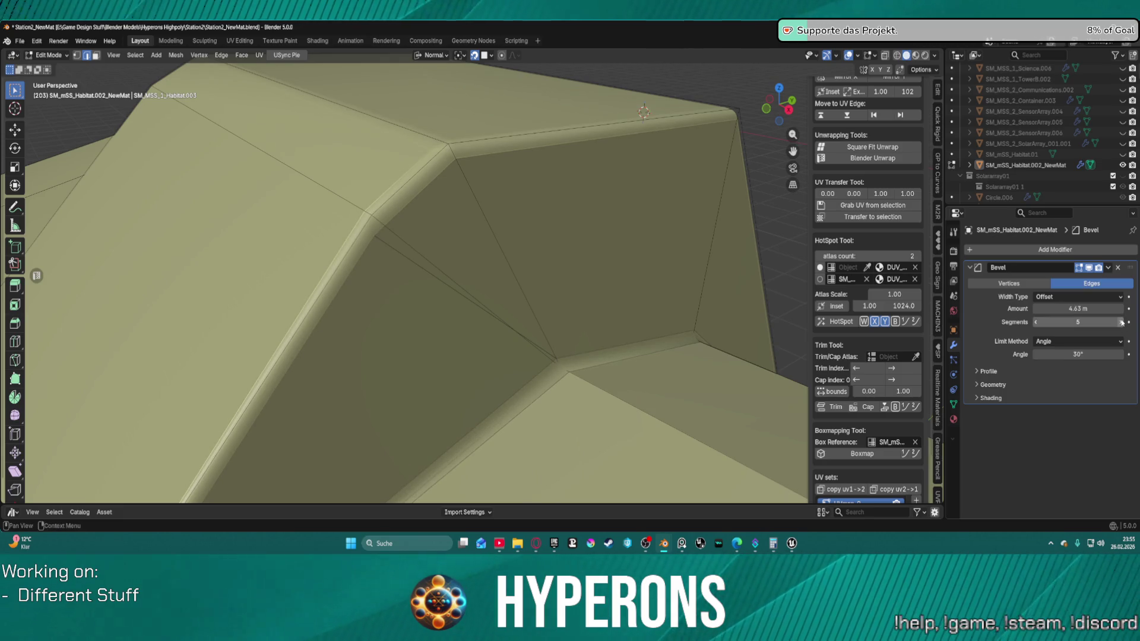
{"action": "left_click_drag", "start_coordinate": [1092, 308], "coordinate": [1119, 309]}
{"action": "key", "text": "Escape"}
{"action": "scroll", "coordinate": [619, 367], "scroll_direction": "down", "scroll_amount": 6}
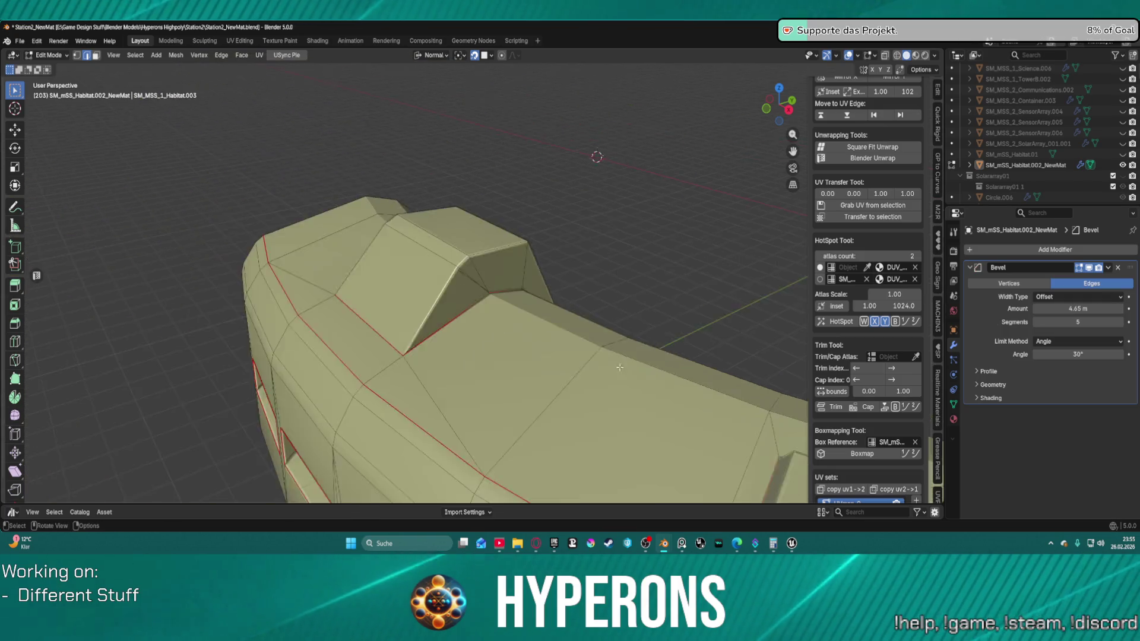
{"action": "scroll", "coordinate": [619, 367], "scroll_direction": "down", "scroll_amount": 3}
Step: Orbit and zoom around the habitat hull to inspect the bevelled edges
{"action": "mouse_move", "coordinate": [619, 367]}
{"action": "left_mouse_down"}
{"action": "mouse_move", "coordinate": [571, 307]}
{"action": "mouse_move", "coordinate": [510, 275]}
{"action": "mouse_move", "coordinate": [479, 277]}
{"action": "mouse_move", "coordinate": [478, 316]}
{"action": "left_mouse_up"}
{"action": "scroll", "coordinate": [570, 307], "scroll_direction": "up", "scroll_amount": 3}
{"action": "scroll", "coordinate": [489, 279], "scroll_direction": "down", "scroll_amount": 5}
{"action": "scroll", "coordinate": [478, 316], "scroll_direction": "up", "scroll_amount": 2}
{"action": "scroll", "coordinate": [480, 313], "scroll_direction": "up", "scroll_amount": 2}
{"action": "scroll", "coordinate": [482, 309], "scroll_direction": "down", "scroll_amount": 2}
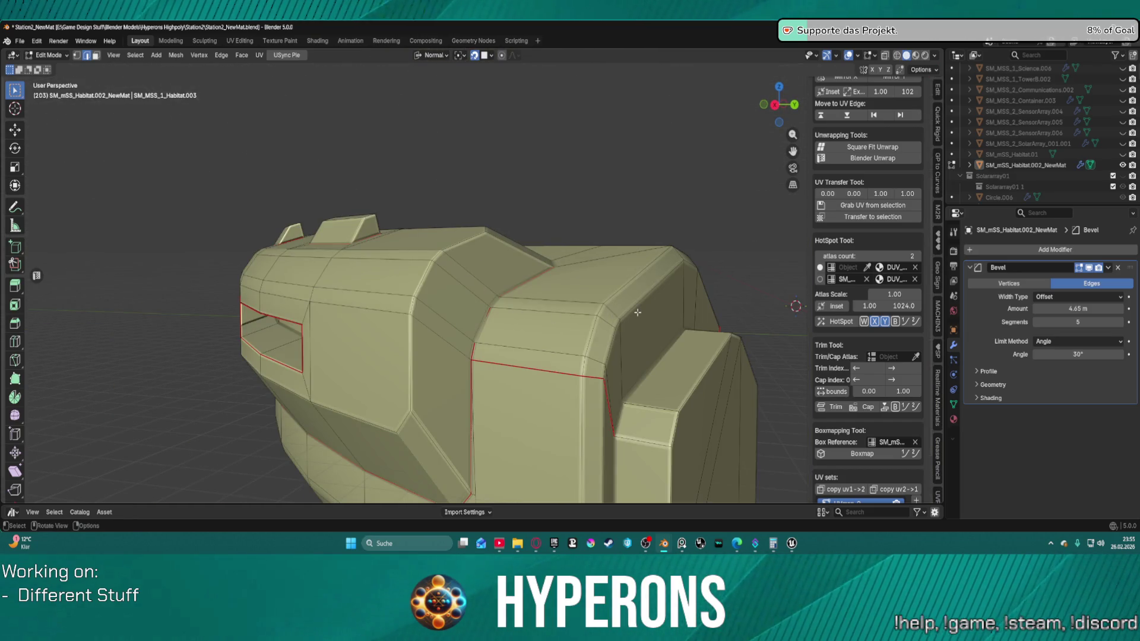
{"action": "key", "text": "ctrl+Tab"}
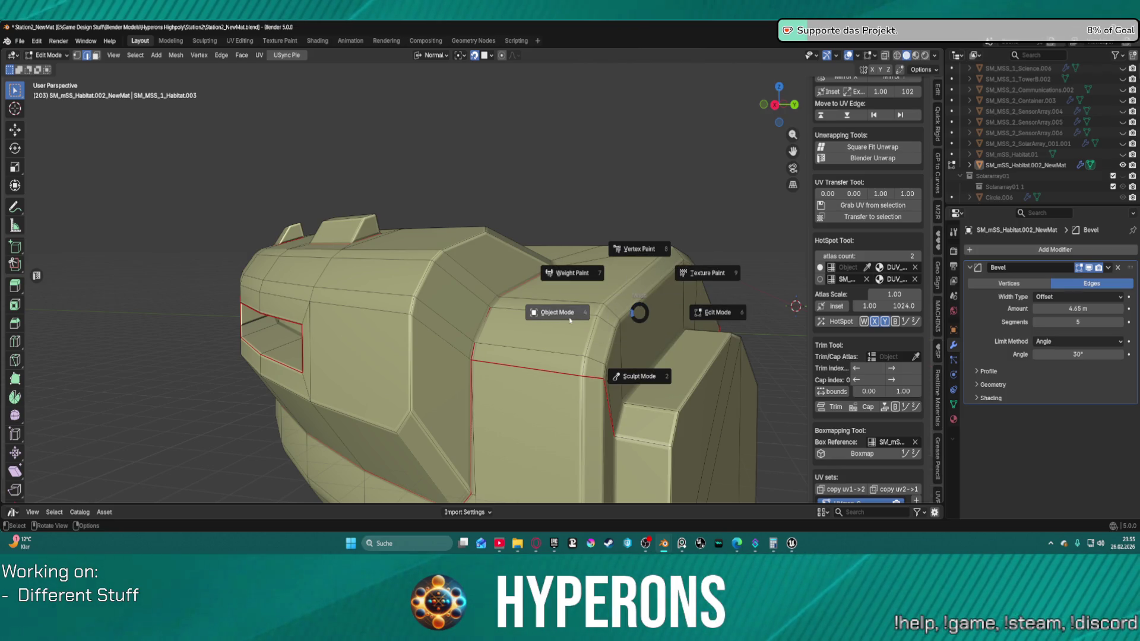
Step: Switch to Object Mode and apply Shade Auto Smooth to the habitat hull
{"action": "left_click", "coordinate": [570, 321]}
{"action": "scroll", "coordinate": [569, 321], "scroll_direction": "down", "scroll_amount": 5}
{"action": "mouse_move", "coordinate": [568, 320]}
{"action": "left_mouse_down"}
{"action": "mouse_move", "coordinate": [685, 319]}
{"action": "mouse_move", "coordinate": [631, 320]}
{"action": "mouse_move", "coordinate": [617, 296]}
{"action": "left_mouse_up"}
{"action": "scroll", "coordinate": [615, 295], "scroll_direction": "up", "scroll_amount": 4}
{"action": "left_click", "coordinate": [615, 316]}
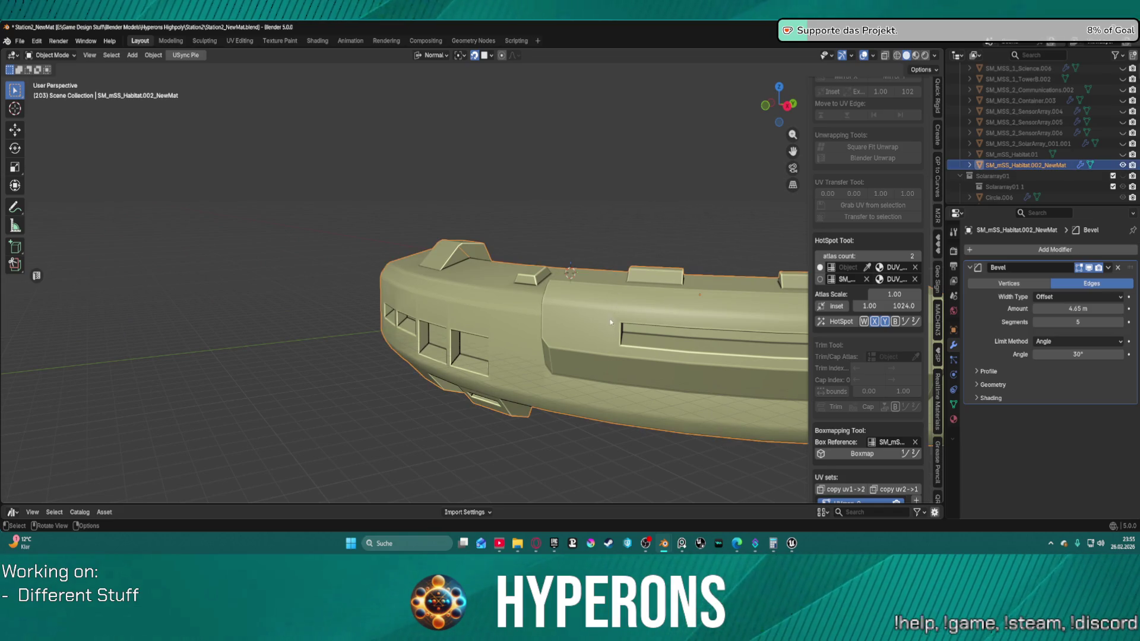
{"action": "right_click", "coordinate": [615, 317]}
{"action": "left_click", "coordinate": [585, 207]}
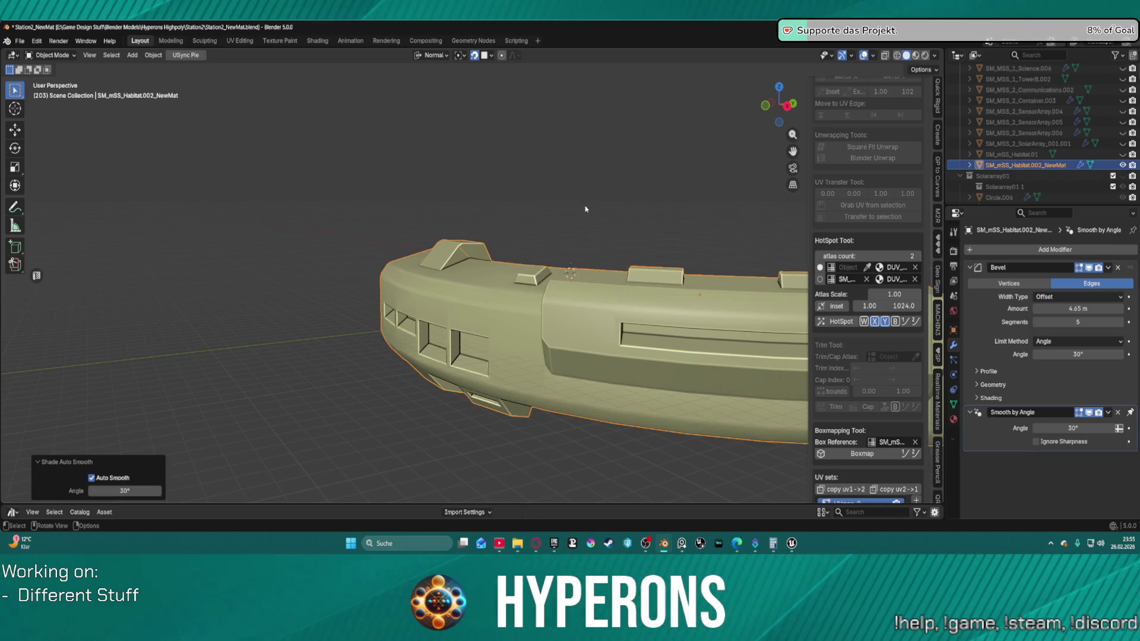
Step: Inspect the smoothed hull, then undo the auto smooth and Bevel modifier
{"action": "scroll", "coordinate": [666, 269], "scroll_direction": "down", "scroll_amount": 3}
{"action": "left_click_drag", "start_coordinate": [666, 268], "coordinate": [615, 298]}
{"action": "left_click_drag", "start_coordinate": [568, 272], "coordinate": [574, 307]}
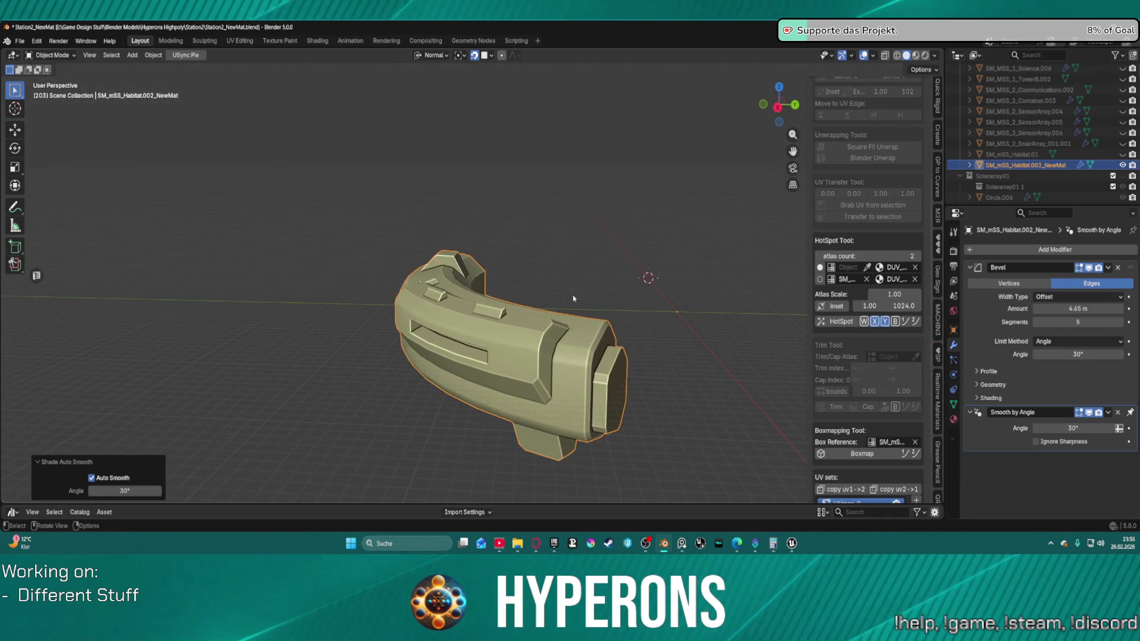
{"action": "key", "text": "ctrl"}
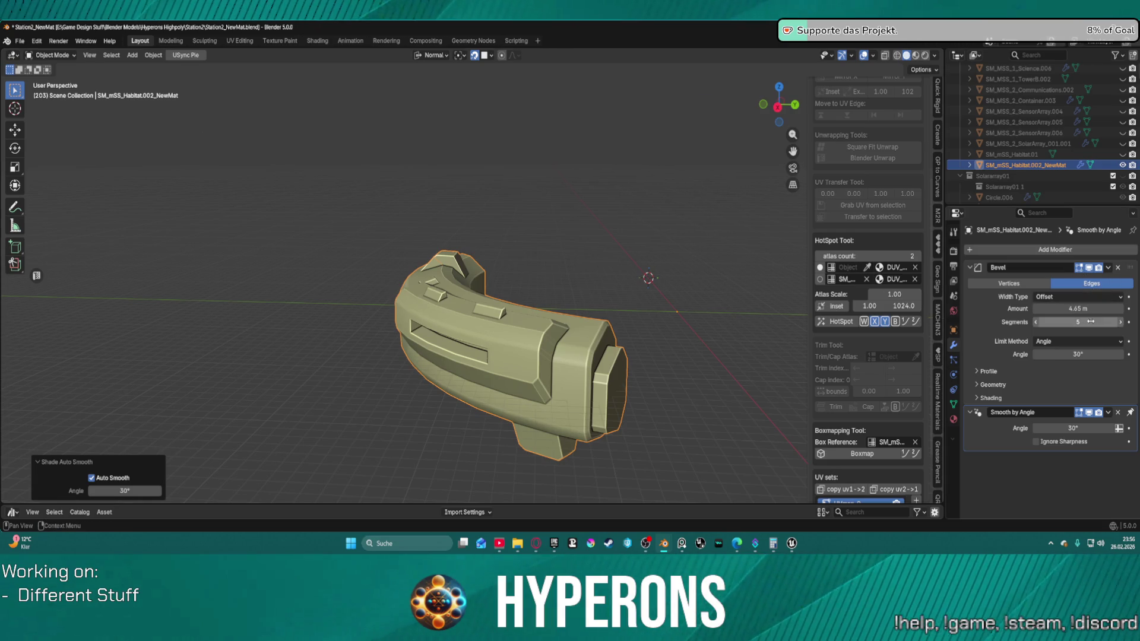
{"action": "key", "text": "ctrl+z"}
{"action": "key", "text": "ctrl+z"}
{"action": "key", "text": "ctrl+z"}
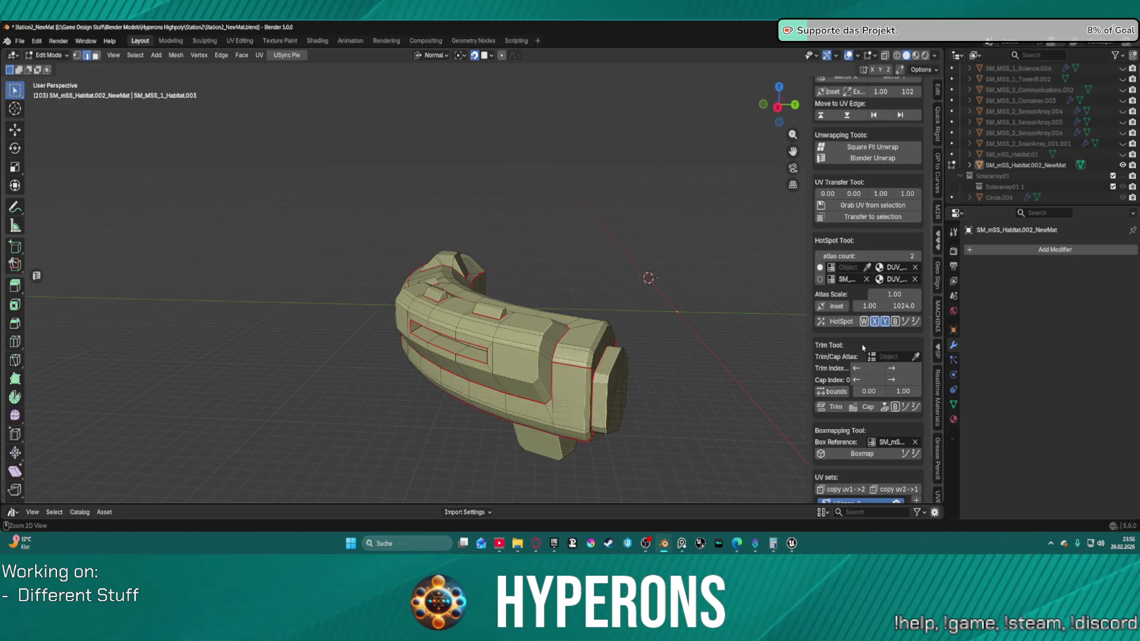
Step: Save the .blend file as Station2_NewMat, then orbit to inspect the unmodified hull
{"action": "scroll", "coordinate": [440, 247], "scroll_direction": "up", "scroll_amount": 5}
{"action": "left_click_drag", "start_coordinate": [568, 330], "coordinate": [538, 278]}
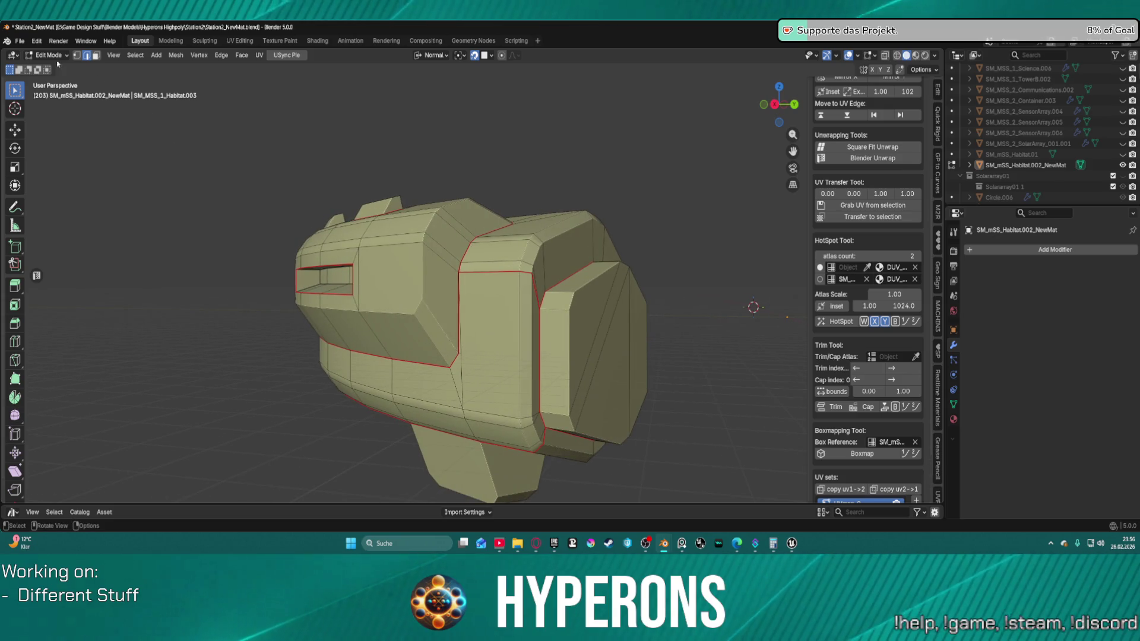
{"action": "left_click", "coordinate": [20, 41]}
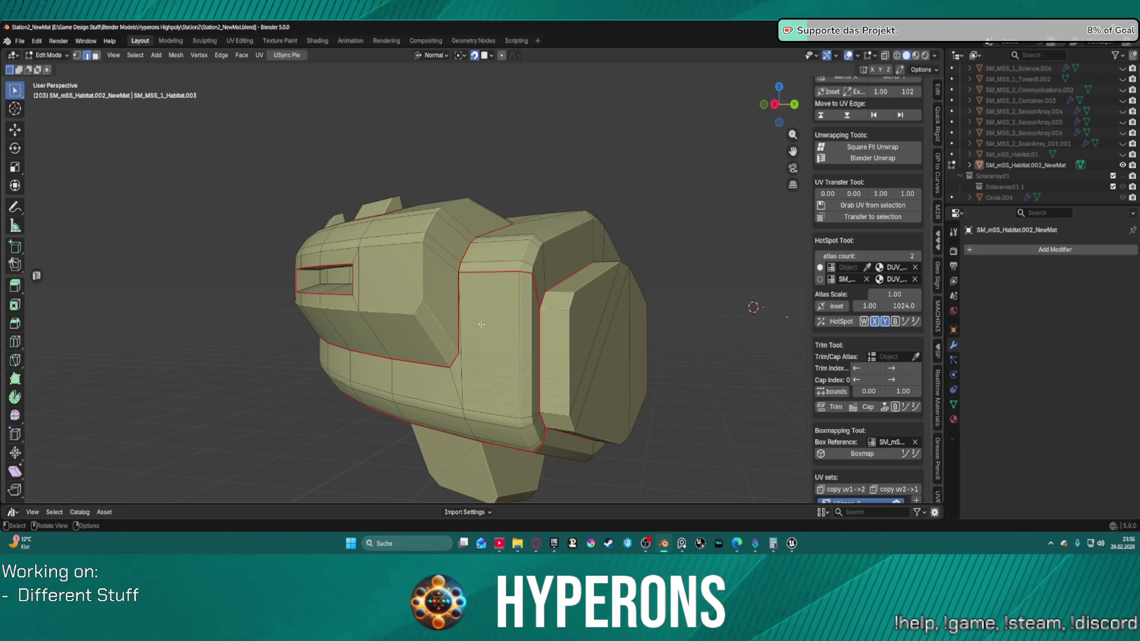
{"action": "scroll", "coordinate": [481, 324], "scroll_direction": "down", "scroll_amount": 2}
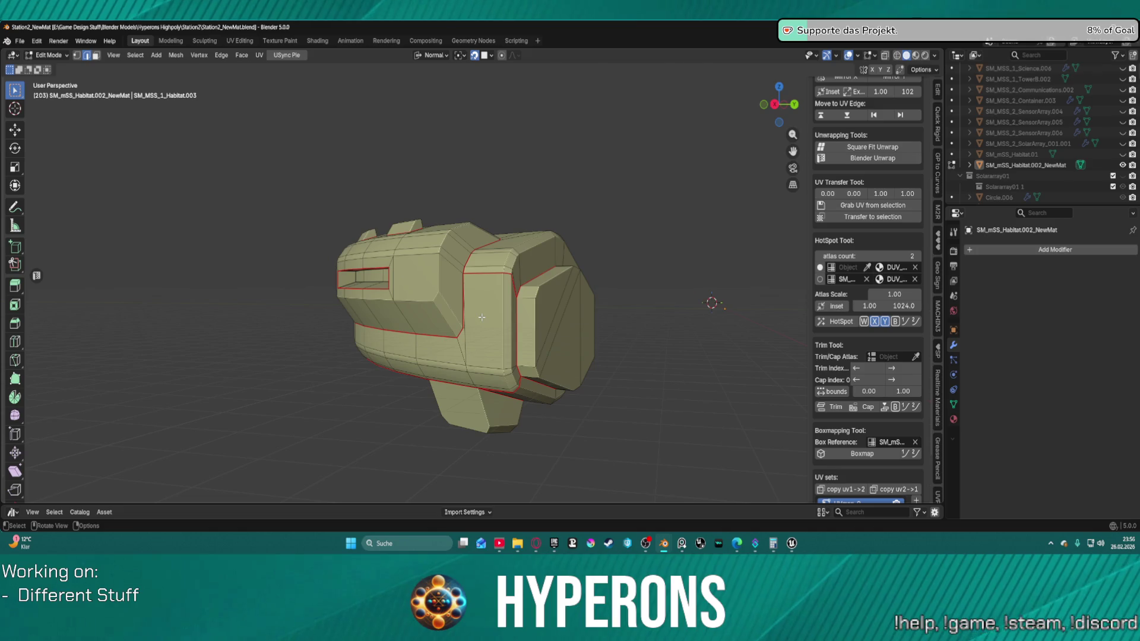
{"action": "scroll", "coordinate": [482, 317], "scroll_direction": "up", "scroll_amount": 2}
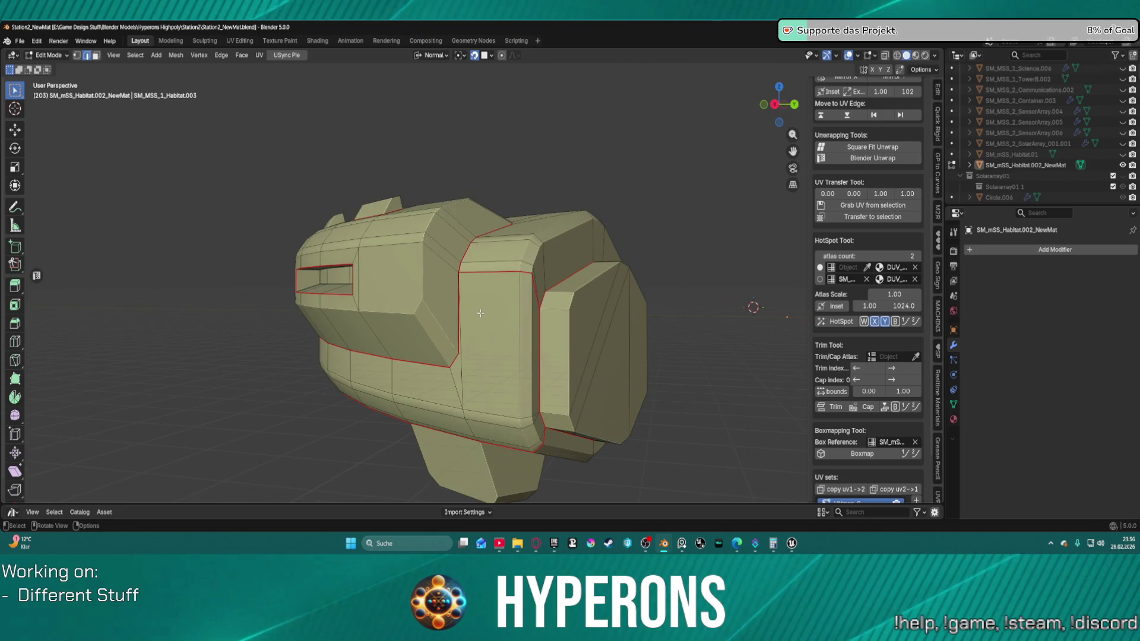
{"action": "mouse_move", "coordinate": [482, 310]}
{"action": "left_mouse_down"}
{"action": "mouse_move", "coordinate": [636, 237]}
{"action": "mouse_move", "coordinate": [682, 254]}
{"action": "mouse_move", "coordinate": [671, 294]}
{"action": "left_mouse_up"}
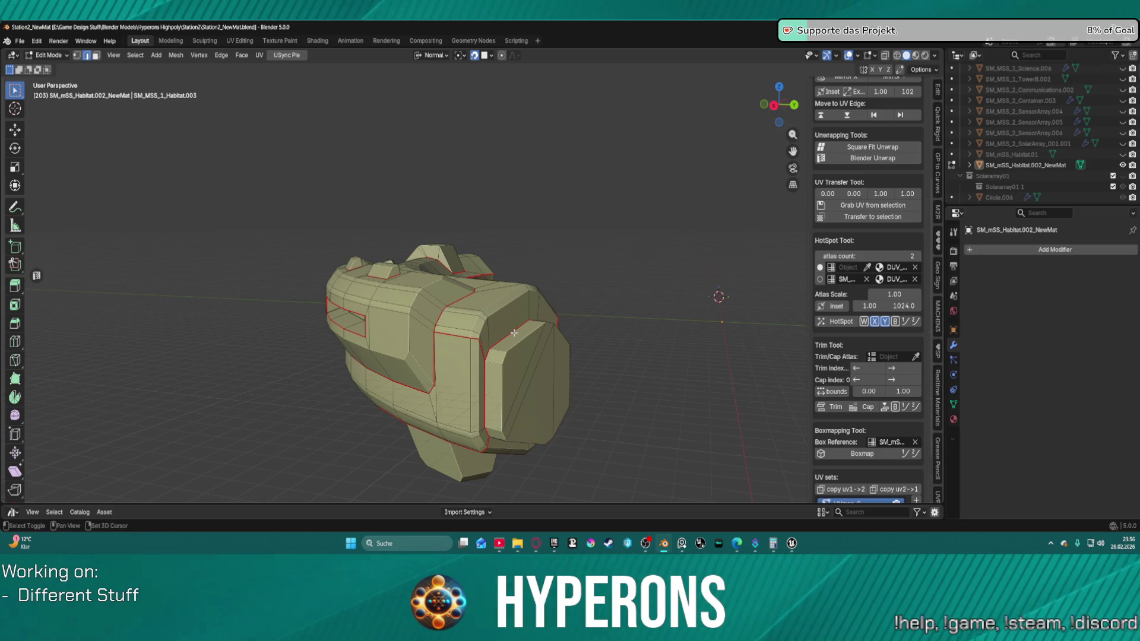
{"action": "key", "text": "shift+alt+q"}
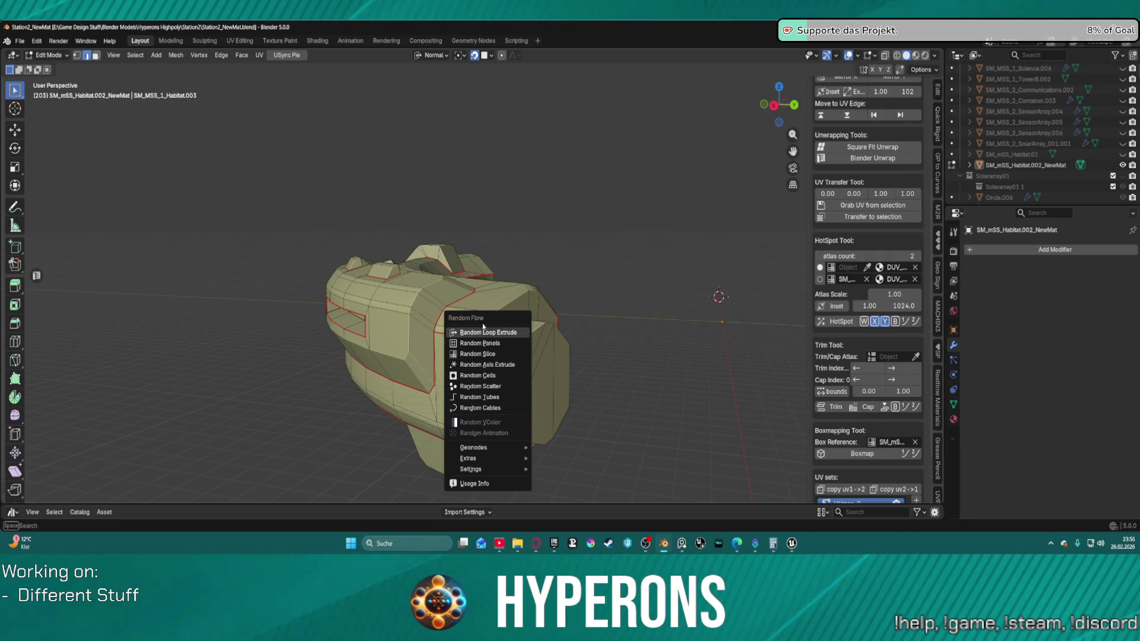
{"action": "key", "text": "Escape"}
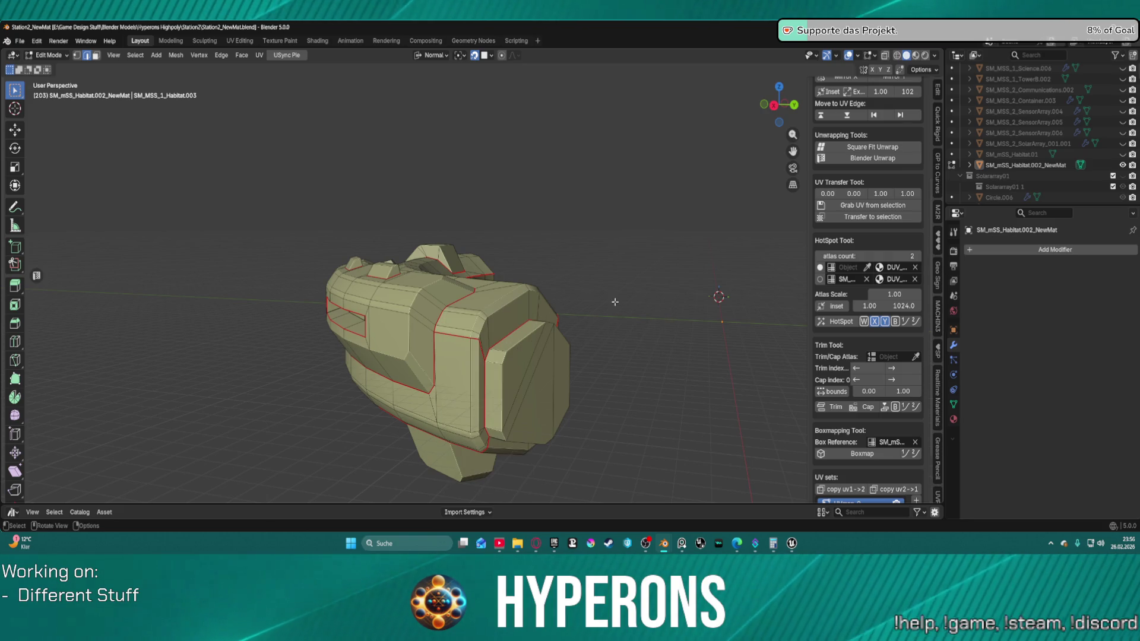
{"action": "key", "text": "a"}
{"action": "scroll", "coordinate": [460, 310], "scroll_direction": "up", "scroll_amount": 8}
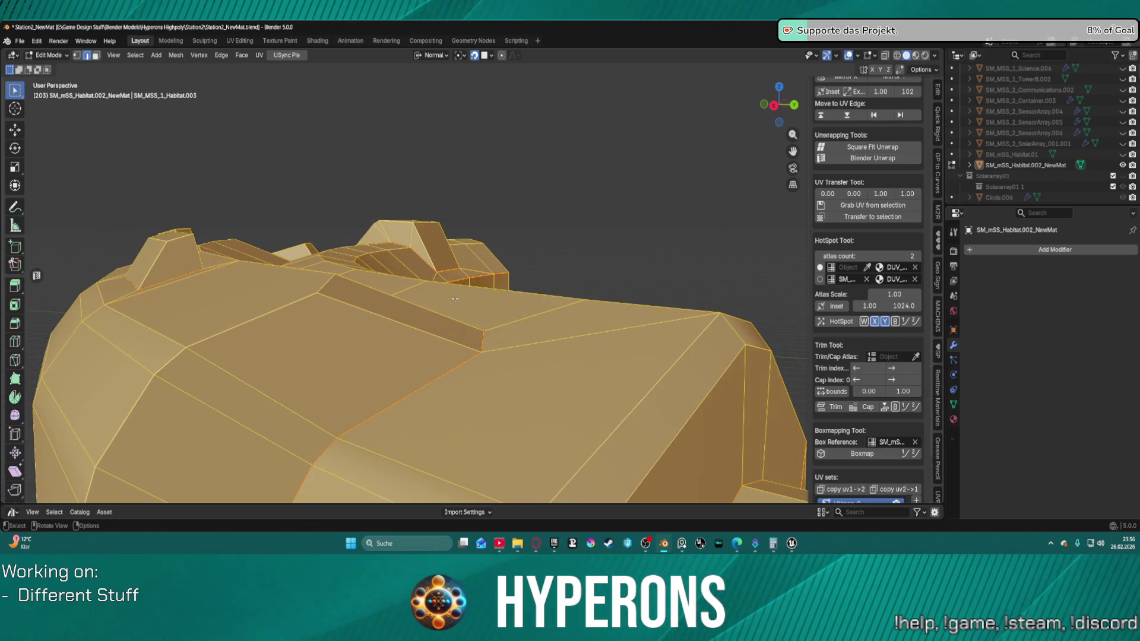
{"action": "scroll", "coordinate": [487, 193], "scroll_direction": "down", "scroll_amount": 10}
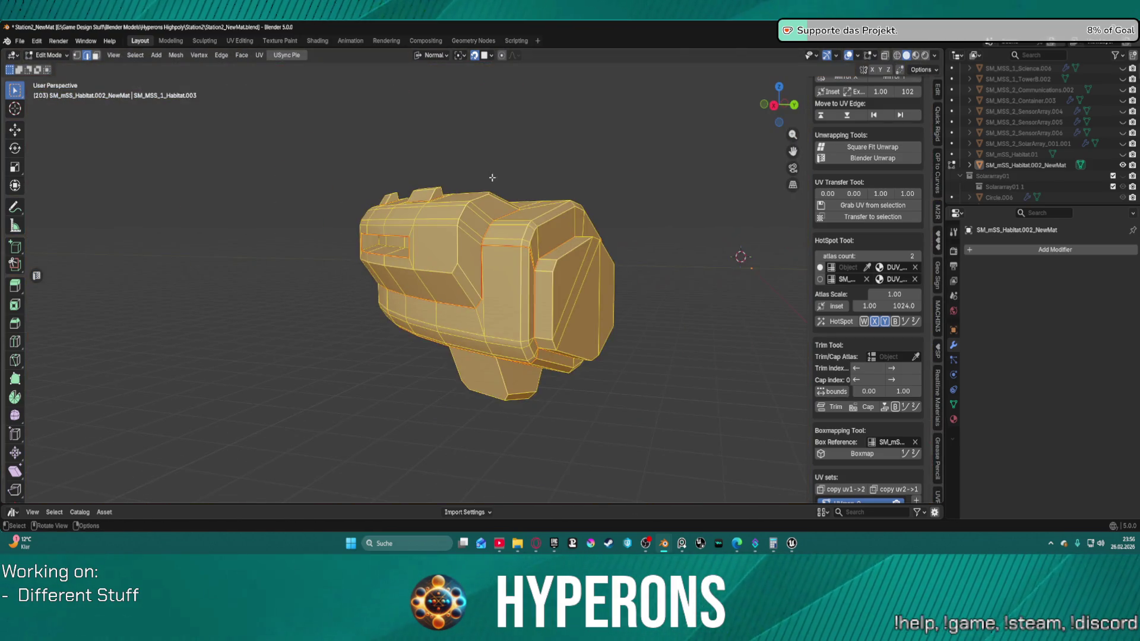
{"action": "left_click", "coordinate": [733, 449]}
{"action": "key", "text": "l"}
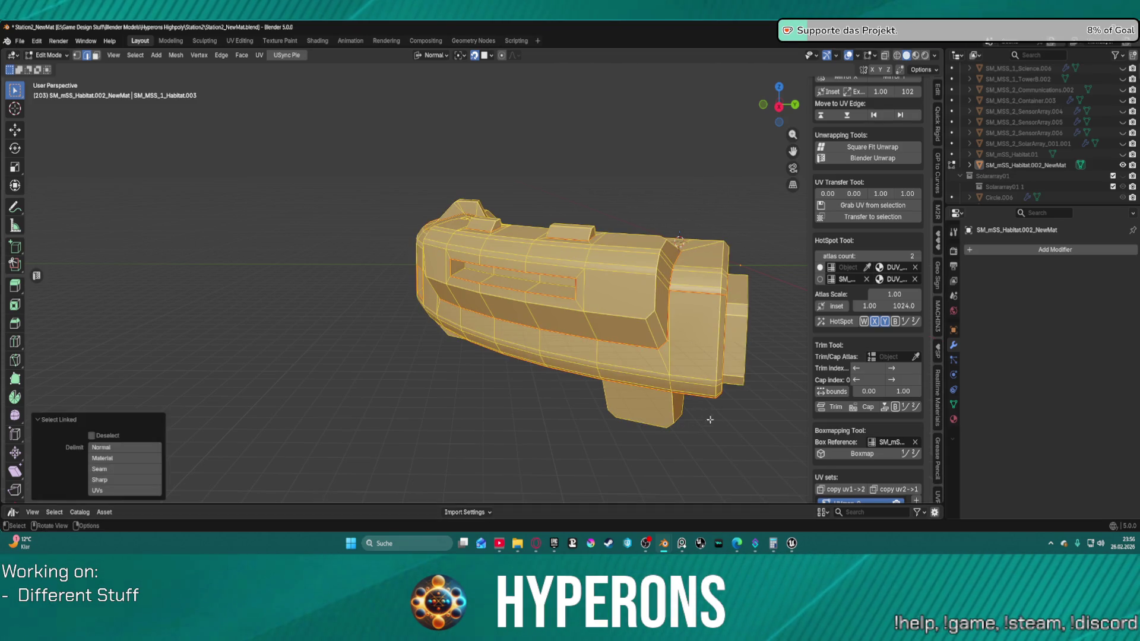
{"action": "left_click", "coordinate": [707, 415]}
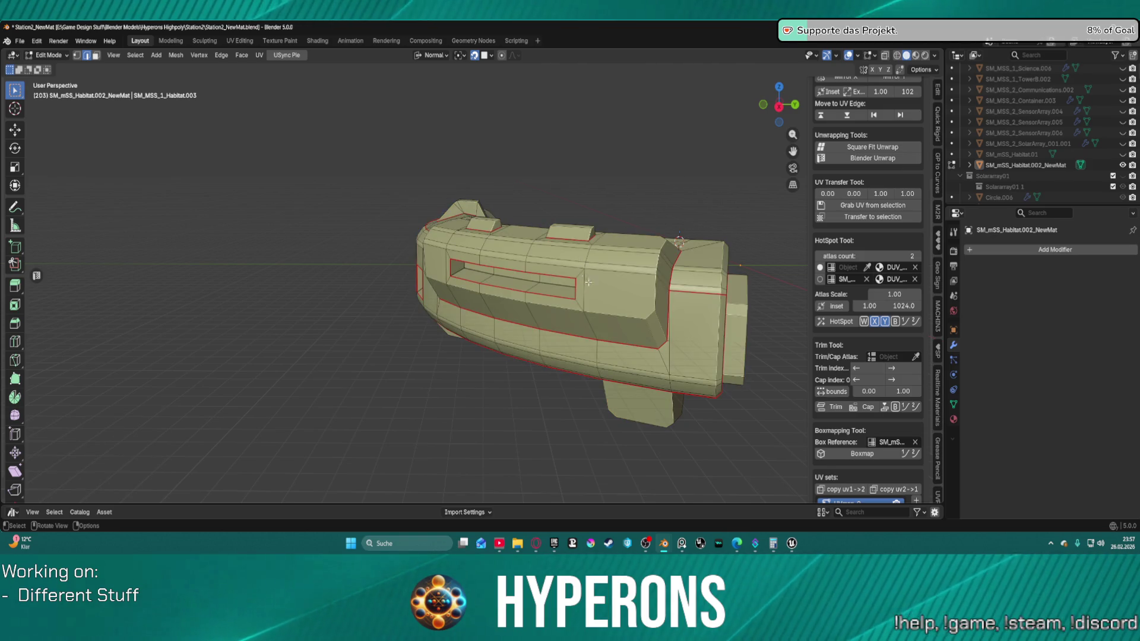
{"action": "key", "text": "l"}
{"action": "scroll", "coordinate": [594, 283], "scroll_direction": "down", "scroll_amount": 3}
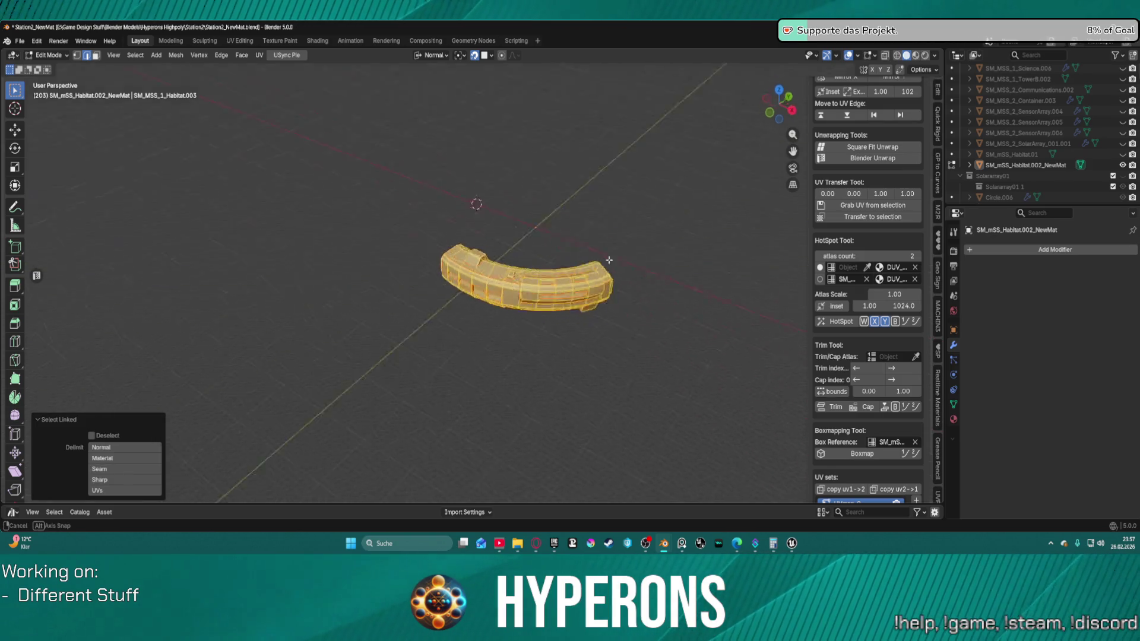
{"action": "scroll", "coordinate": [464, 228], "scroll_direction": "up", "scroll_amount": 3}
{"action": "left_click", "coordinate": [628, 276]}
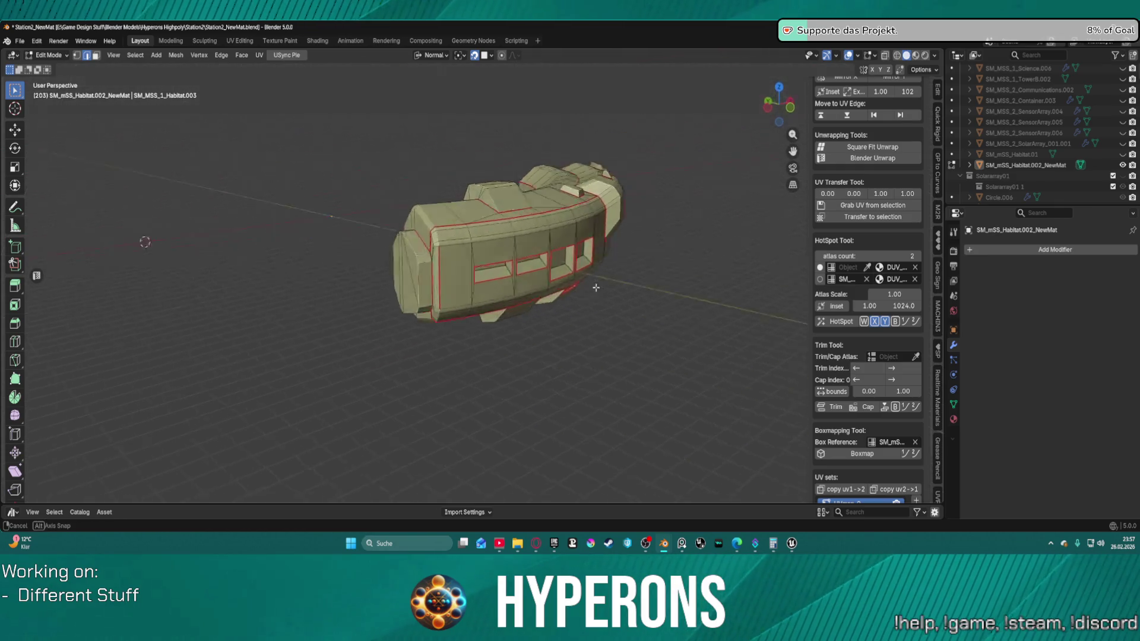
{"action": "mouse_move", "coordinate": [628, 276]}
{"action": "left_mouse_down"}
{"action": "mouse_move", "coordinate": [643, 251]}
{"action": "mouse_move", "coordinate": [593, 238]}
{"action": "left_mouse_up"}
{"action": "scroll", "coordinate": [436, 221], "scroll_direction": "up", "scroll_amount": 4}
{"action": "mouse_move", "coordinate": [435, 221]}
{"action": "left_mouse_down"}
{"action": "mouse_move", "coordinate": [581, 261]}
{"action": "mouse_move", "coordinate": [526, 250]}
{"action": "left_mouse_up"}
{"action": "key", "text": "ctrl+l"}
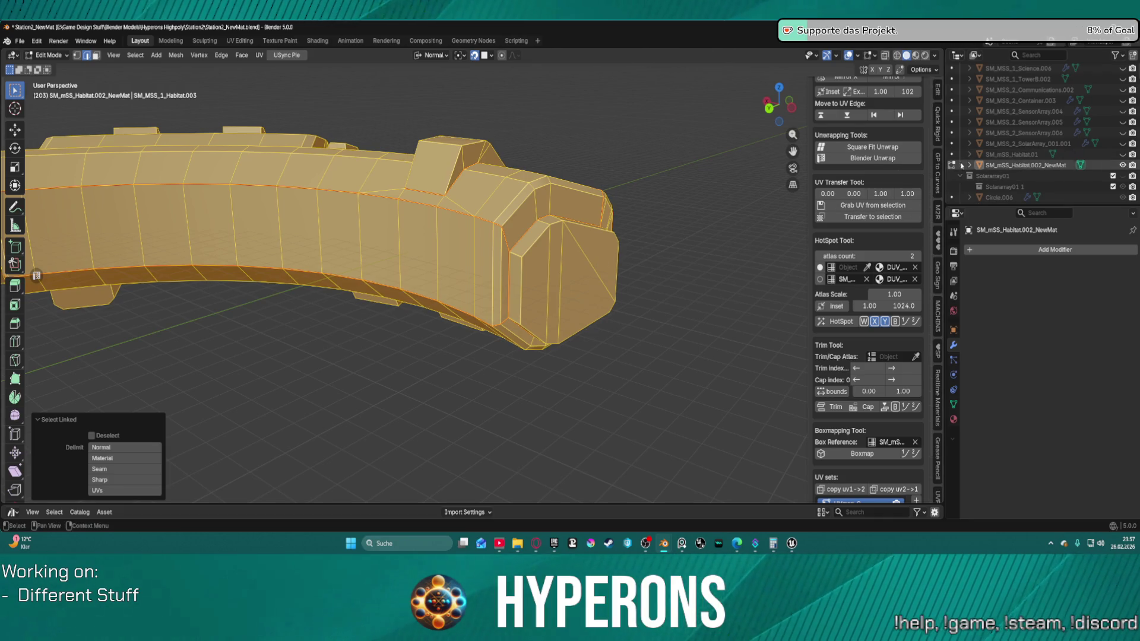
{"action": "left_click", "coordinate": [663, 258]}
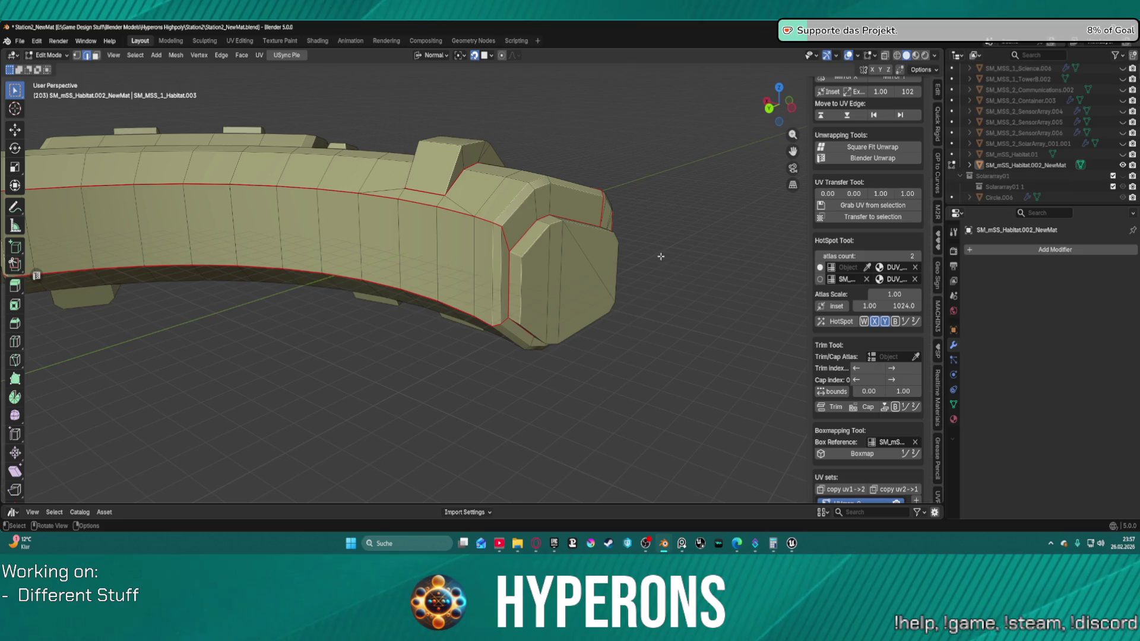
{"action": "key", "text": "ctrl+z"}
{"action": "key", "text": "ctrl+z"}
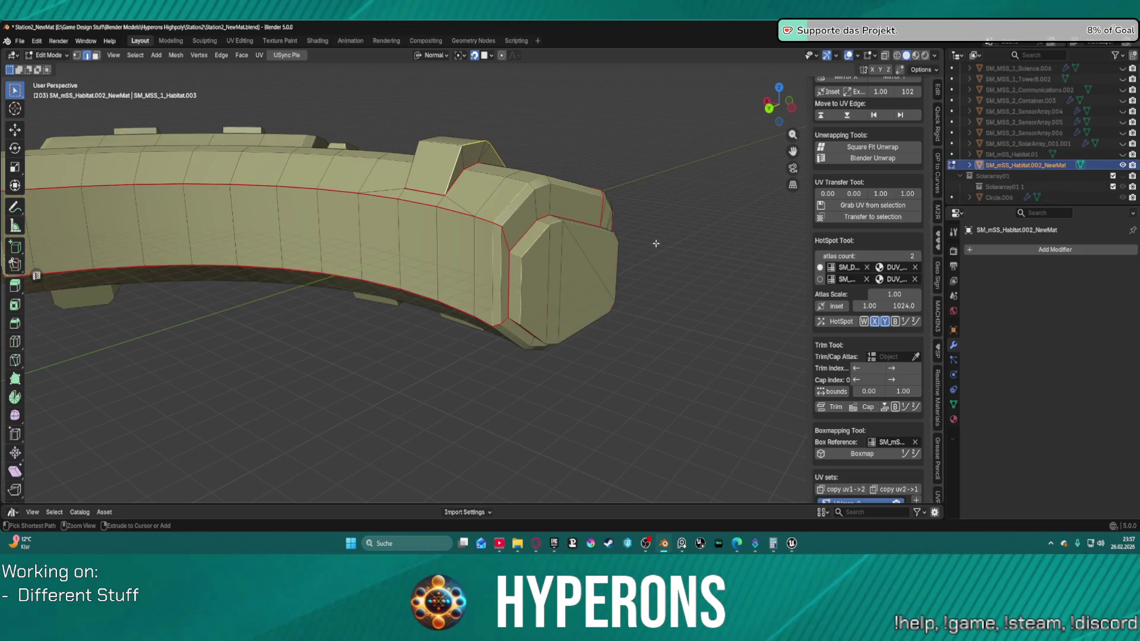
{"action": "key", "text": "ctrl+z"}
{"action": "key", "text": "ctrl+z"}
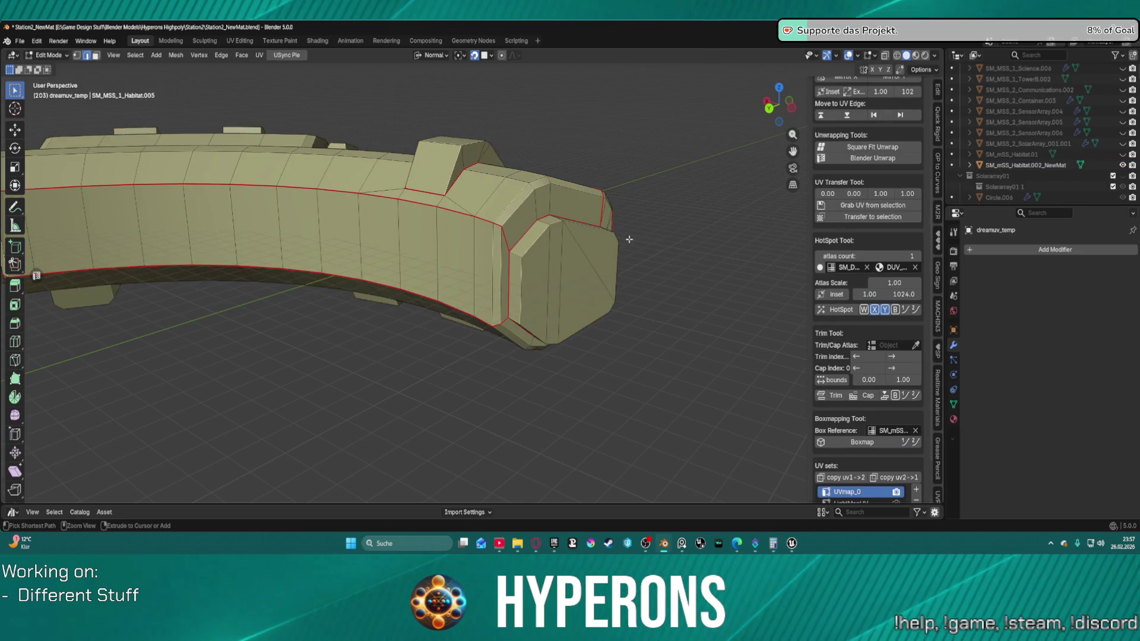
Step: Select the end-cap and side-strip islands with Select Linked, then clear the selection
{"action": "key", "text": "l"}
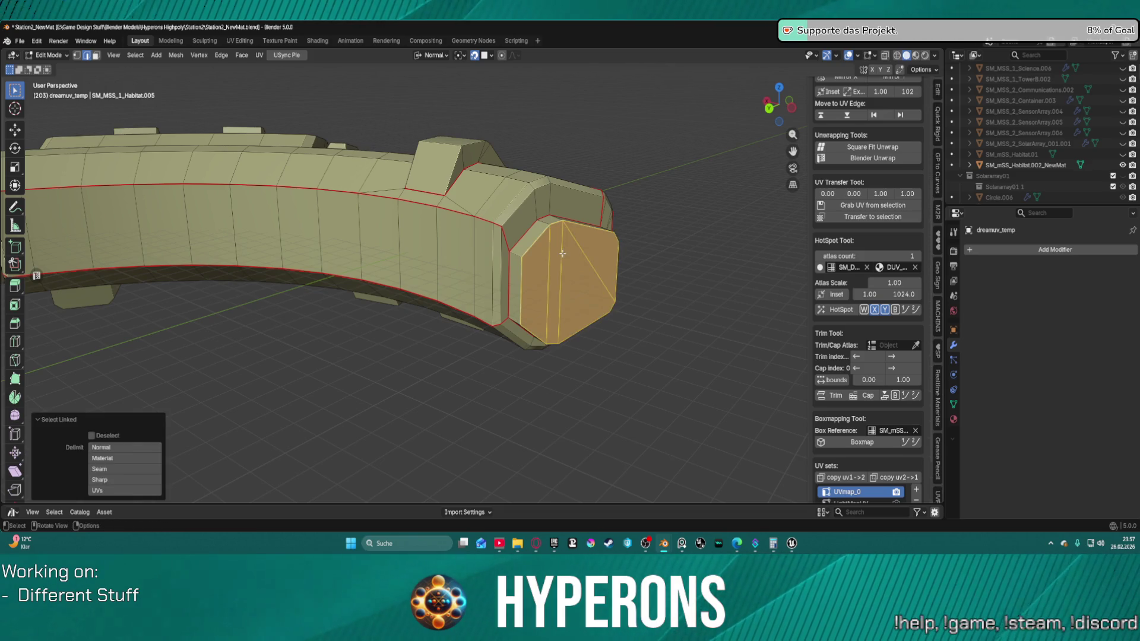
{"action": "key", "text": "l"}
{"action": "left_click", "coordinate": [645, 206]}
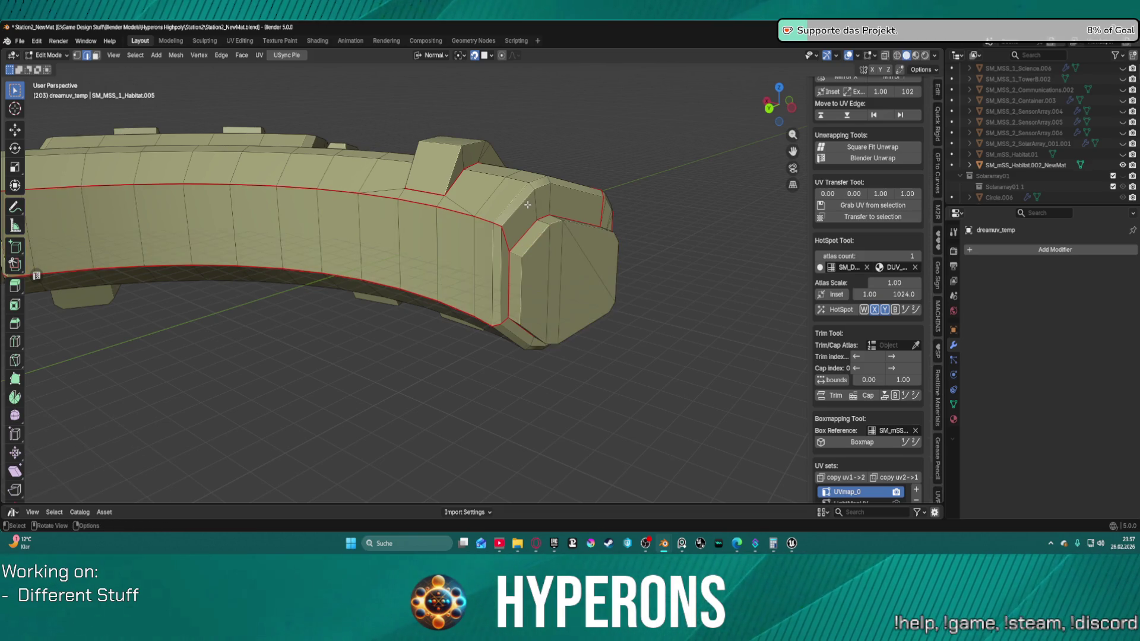
{"action": "key", "text": "l"}
{"action": "key", "text": "l"}
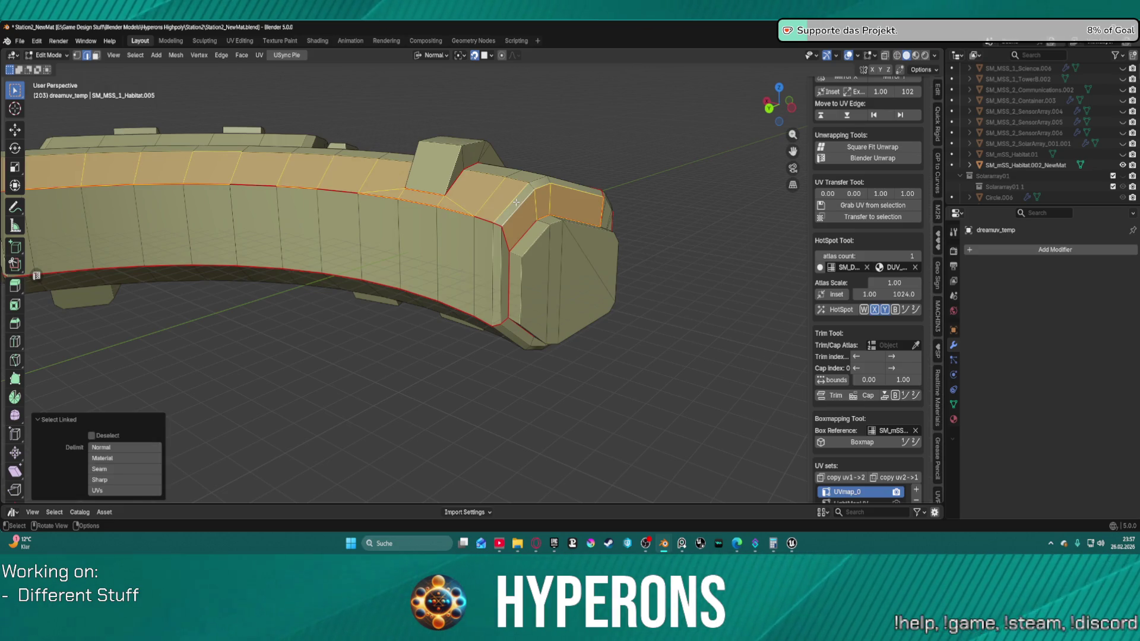
{"action": "left_click", "coordinate": [619, 184]}
{"action": "scroll", "coordinate": [650, 193], "scroll_direction": "down", "scroll_amount": 5}
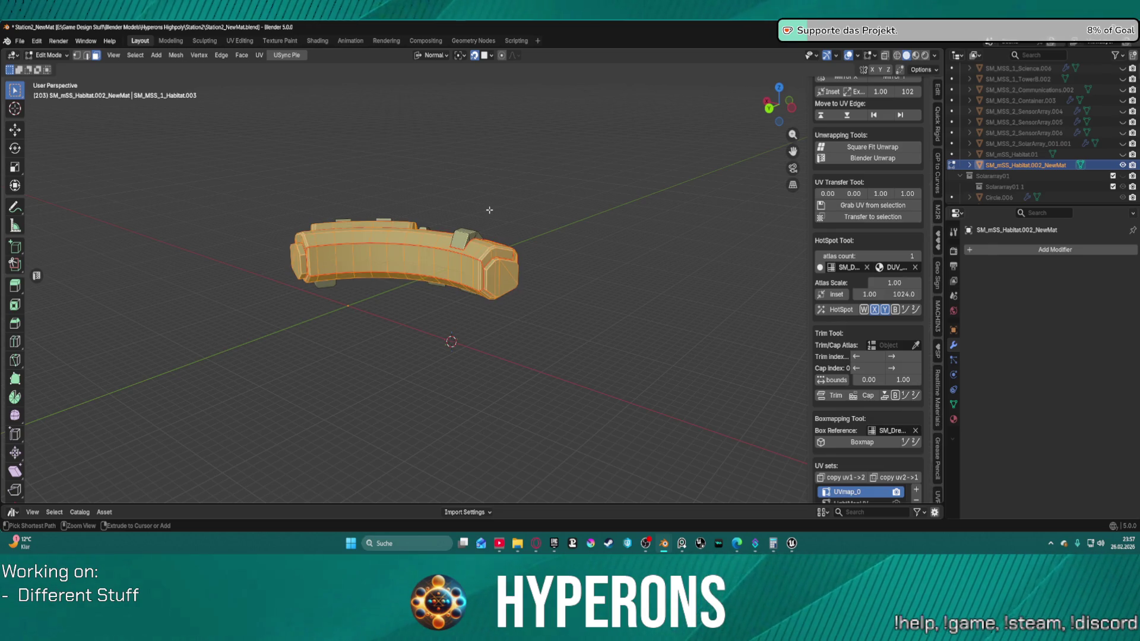
{"action": "scroll", "coordinate": [512, 239], "scroll_direction": "up", "scroll_amount": 4}
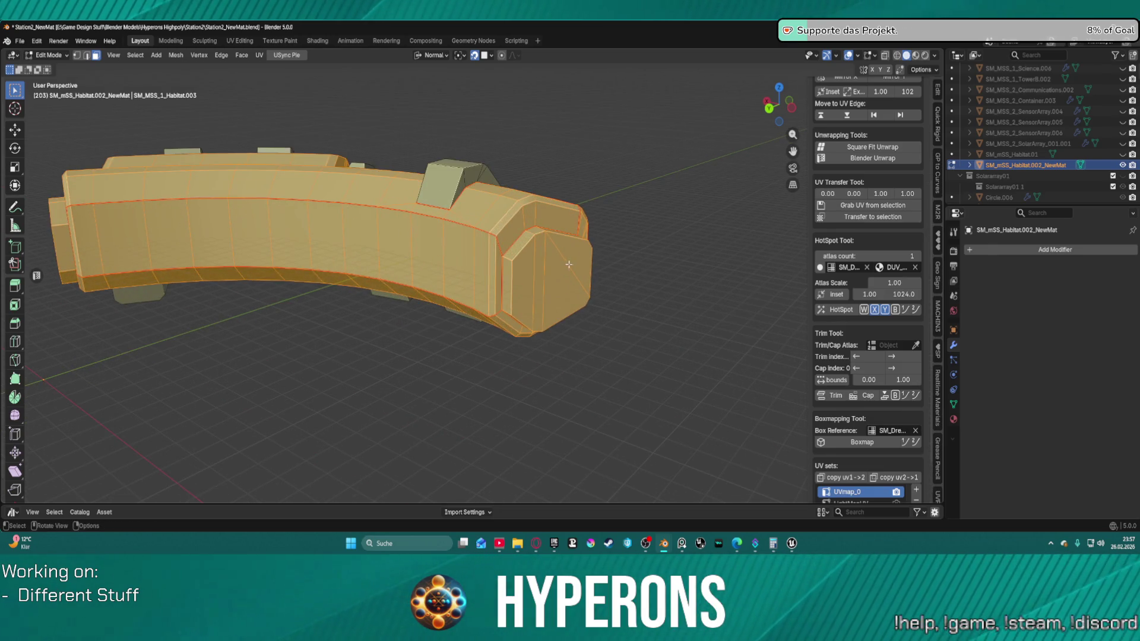
{"action": "left_click", "coordinate": [654, 287]}
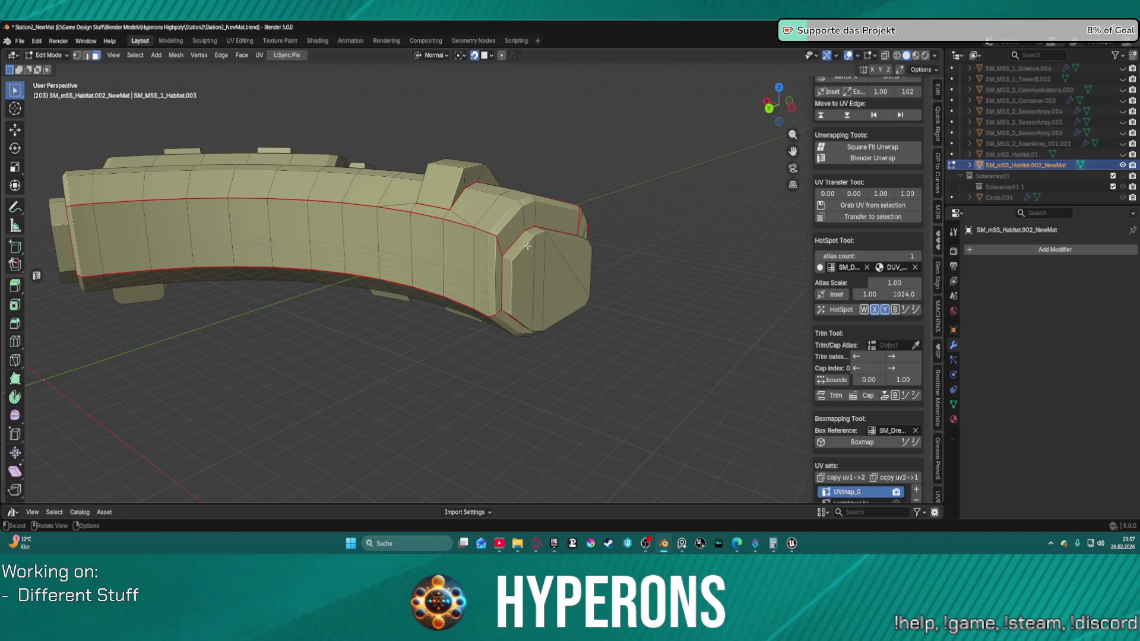
Step: Reselect the end cap and long side strip, deselect them, orbit low, and leave Edit Mode
{"action": "key", "text": "l"}
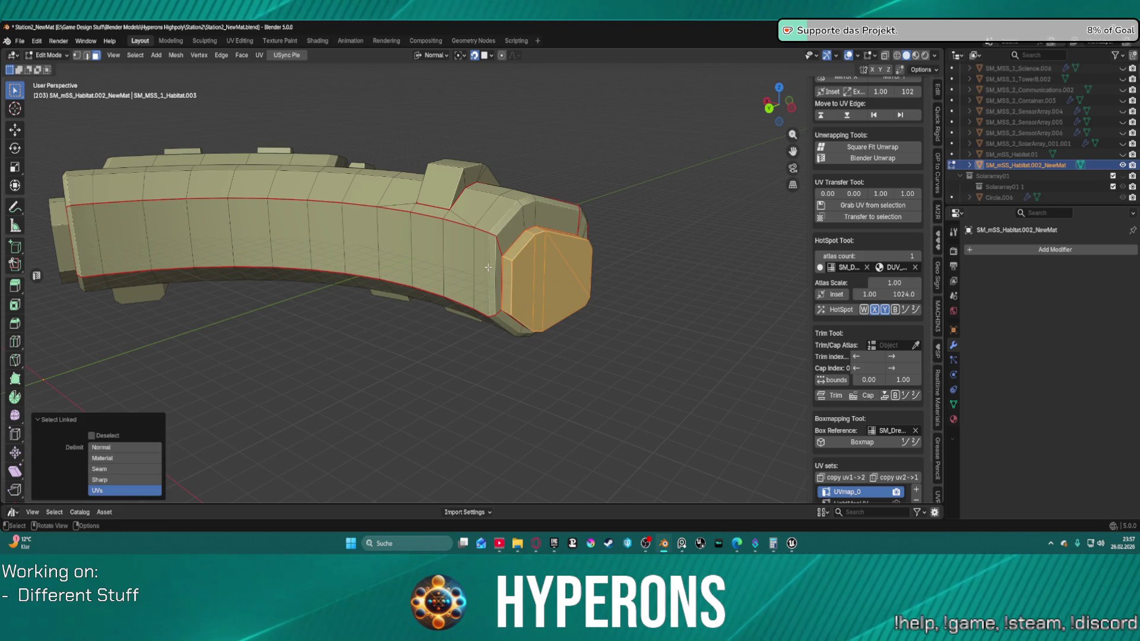
{"action": "key", "text": "l"}
{"action": "key", "text": "l"}
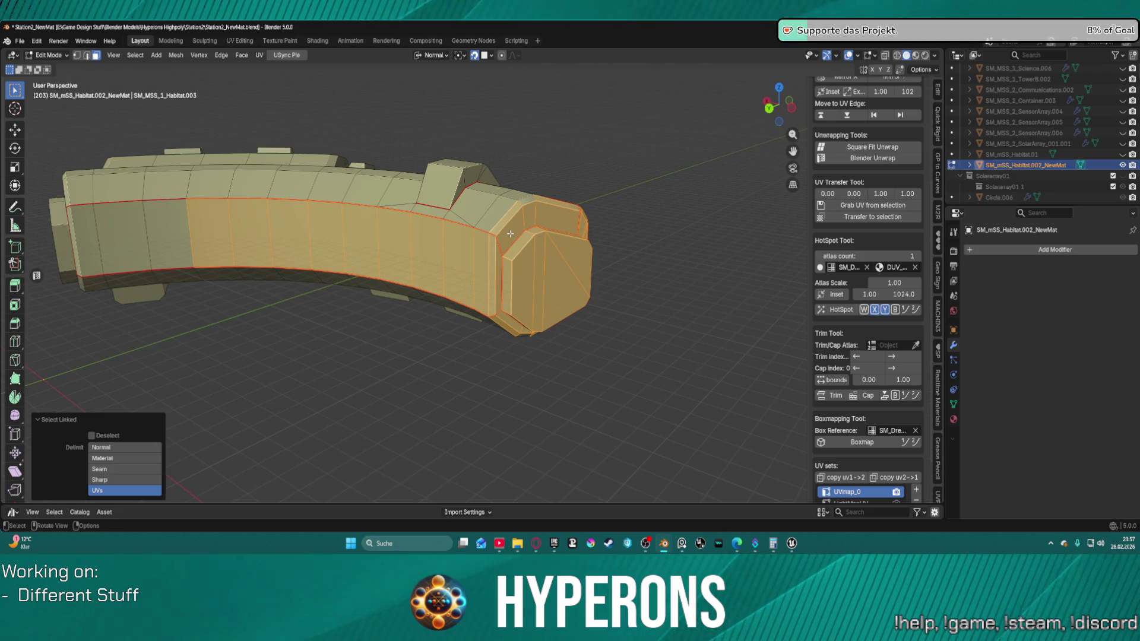
{"action": "left_click", "coordinate": [333, 380]}
{"action": "mouse_move", "coordinate": [319, 382]}
{"action": "left_mouse_down"}
{"action": "mouse_move", "coordinate": [377, 407]}
{"action": "mouse_move", "coordinate": [485, 373]}
{"action": "mouse_move", "coordinate": [430, 395]}
{"action": "left_mouse_up"}
{"action": "scroll", "coordinate": [430, 395], "scroll_direction": "down", "scroll_amount": 3}
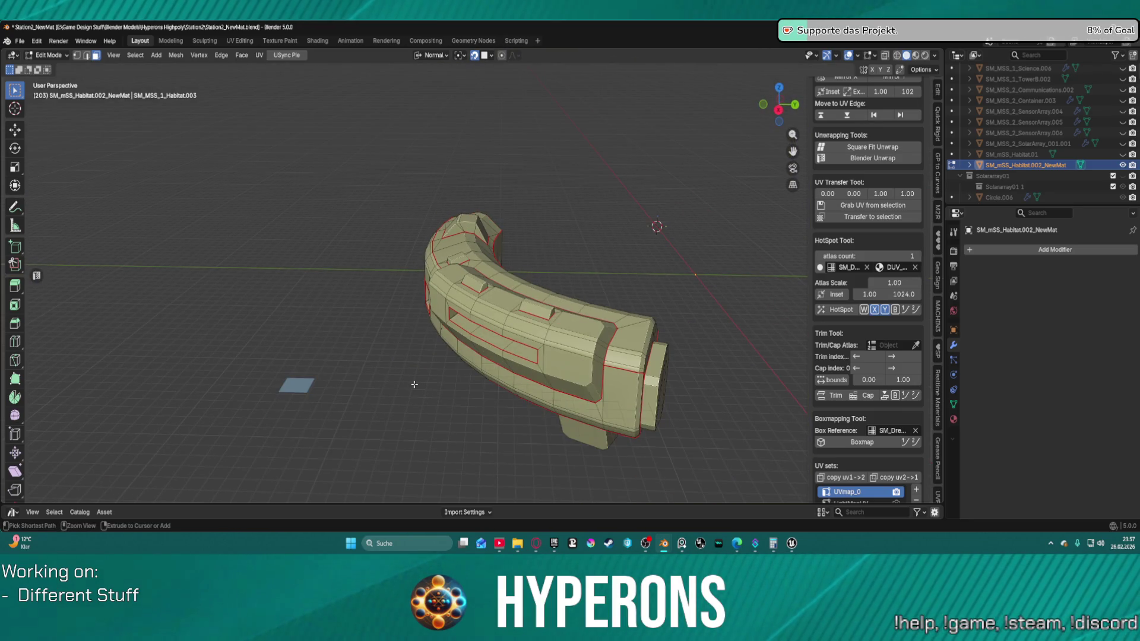
{"action": "key", "text": "Tab"}
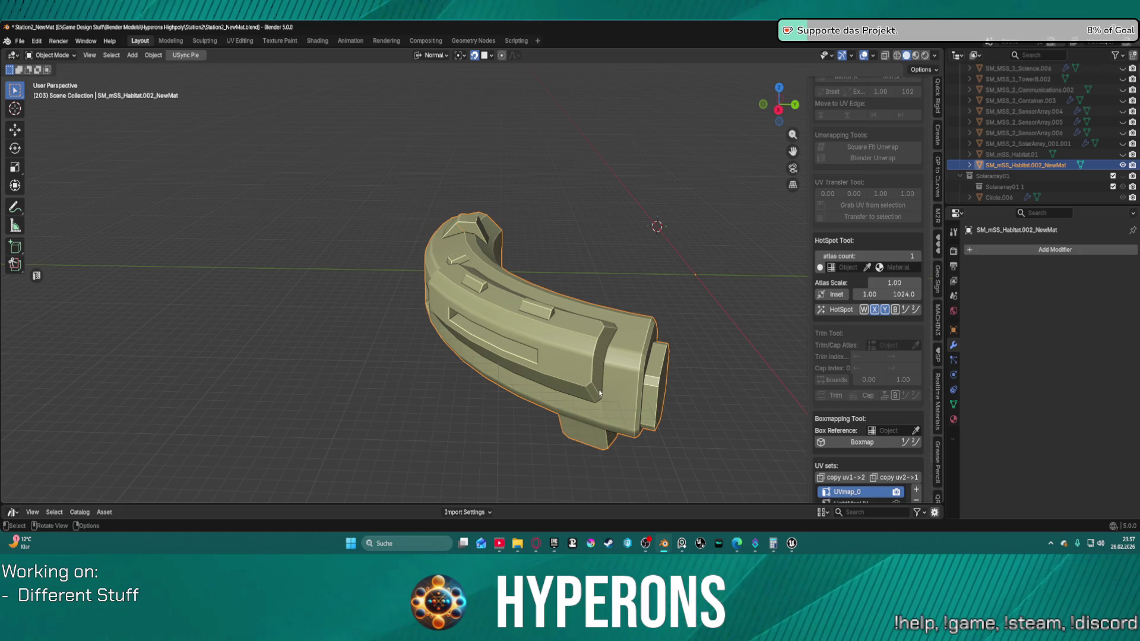
Step: Deselect the habitat object and re-enter Edit Mode on its mesh
{"action": "scroll", "coordinate": [676, 362], "scroll_direction": "up", "scroll_amount": 3}
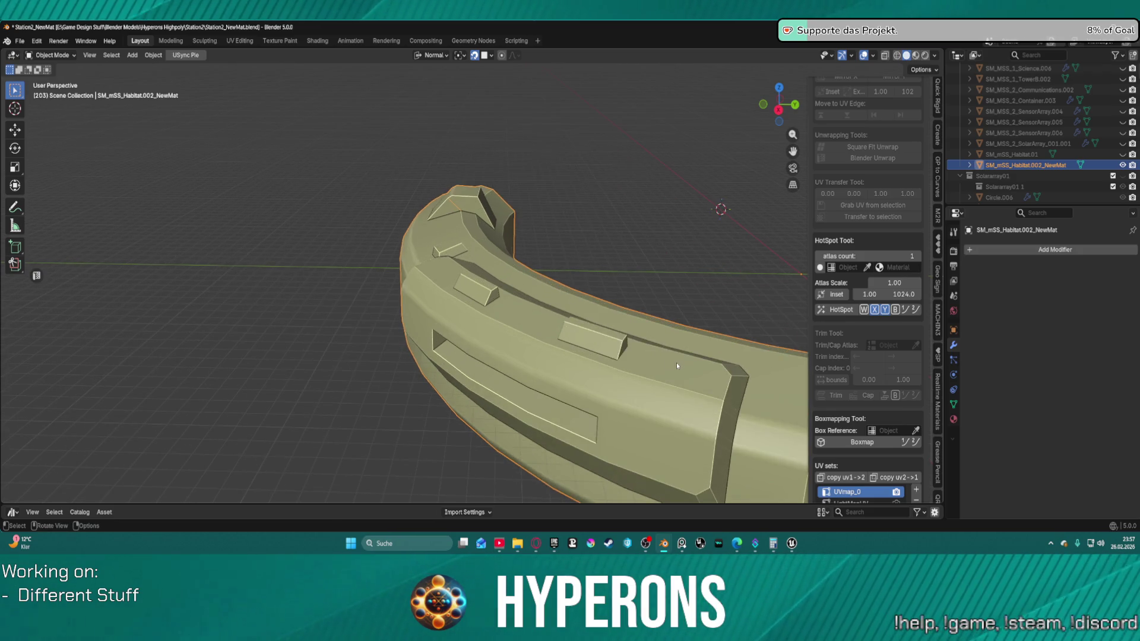
{"action": "left_click", "coordinate": [688, 229]}
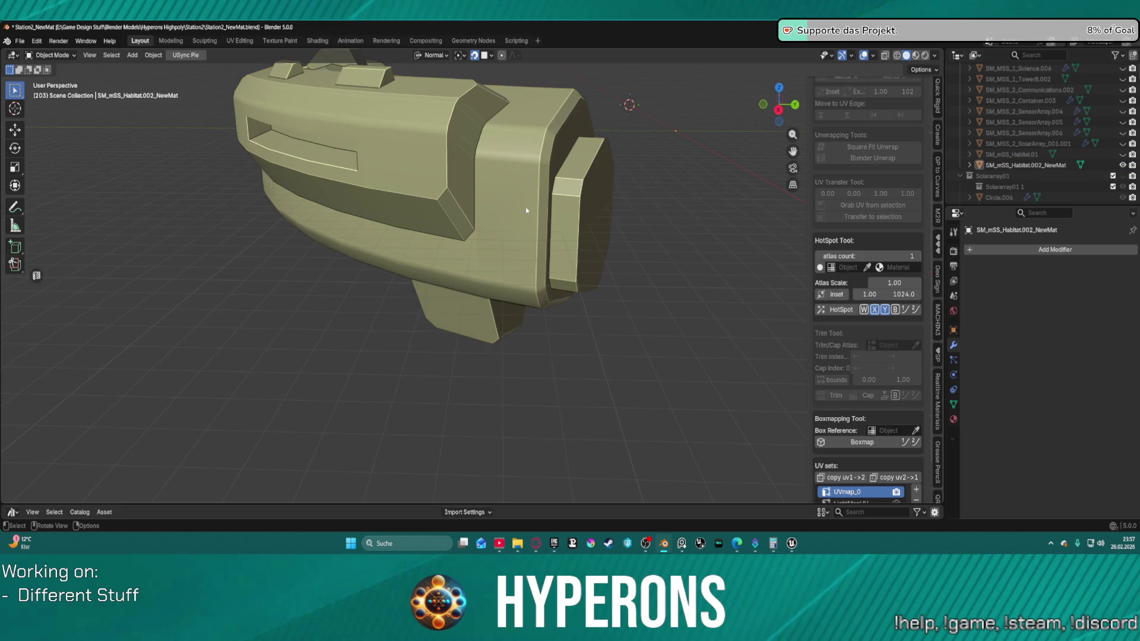
{"action": "scroll", "coordinate": [519, 178], "scroll_direction": "up", "scroll_amount": 3}
{"action": "scroll", "coordinate": [532, 184], "scroll_direction": "down", "scroll_amount": 3}
{"action": "left_click", "coordinate": [496, 207]}
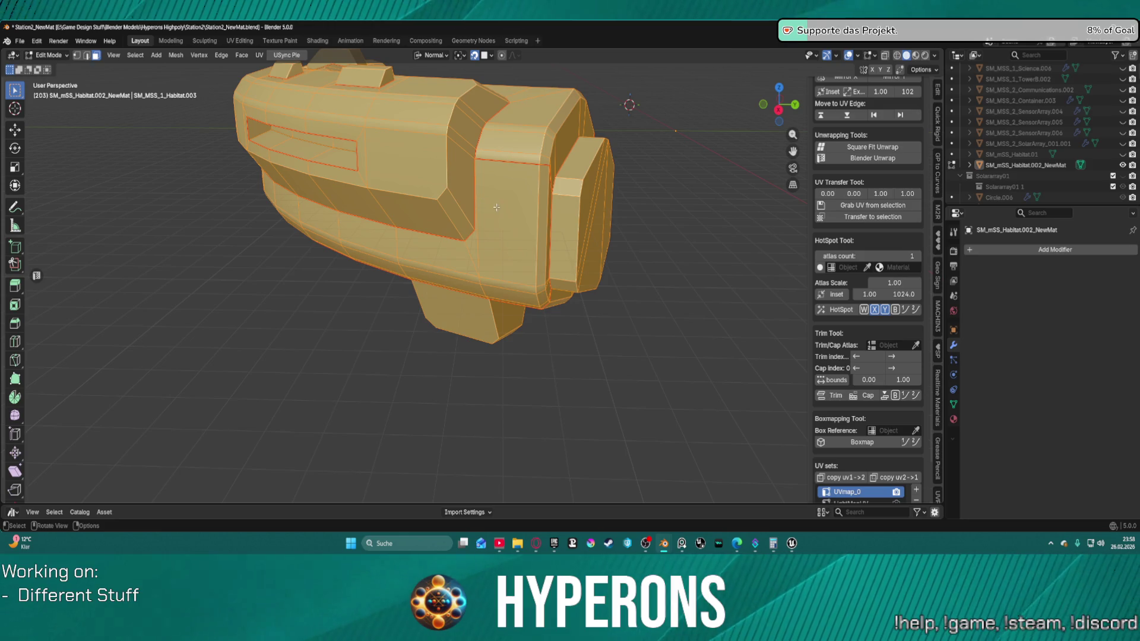
Step: Select the vertical strip, top strip, front strip and octagonal end-face islands with L, then clear them
{"action": "key", "text": "alt+a"}
{"action": "key", "text": "l"}
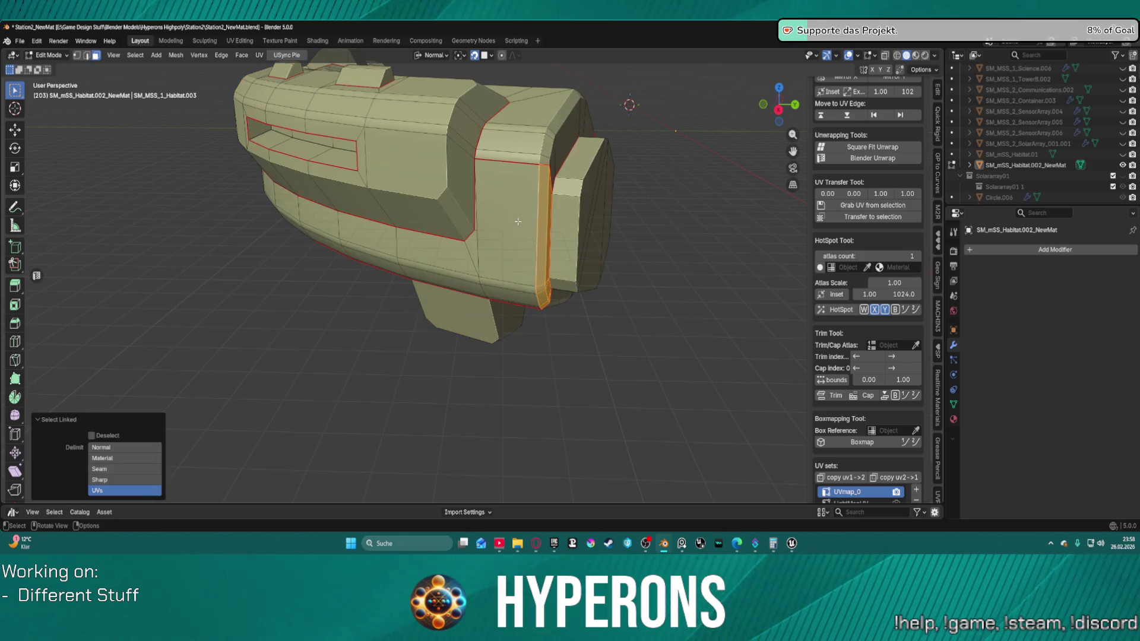
{"action": "scroll", "coordinate": [517, 222], "scroll_direction": "down", "scroll_amount": 3}
{"action": "left_click_drag", "start_coordinate": [518, 222], "coordinate": [298, 163]}
{"action": "key", "text": "l"}
{"action": "key", "text": "l"}
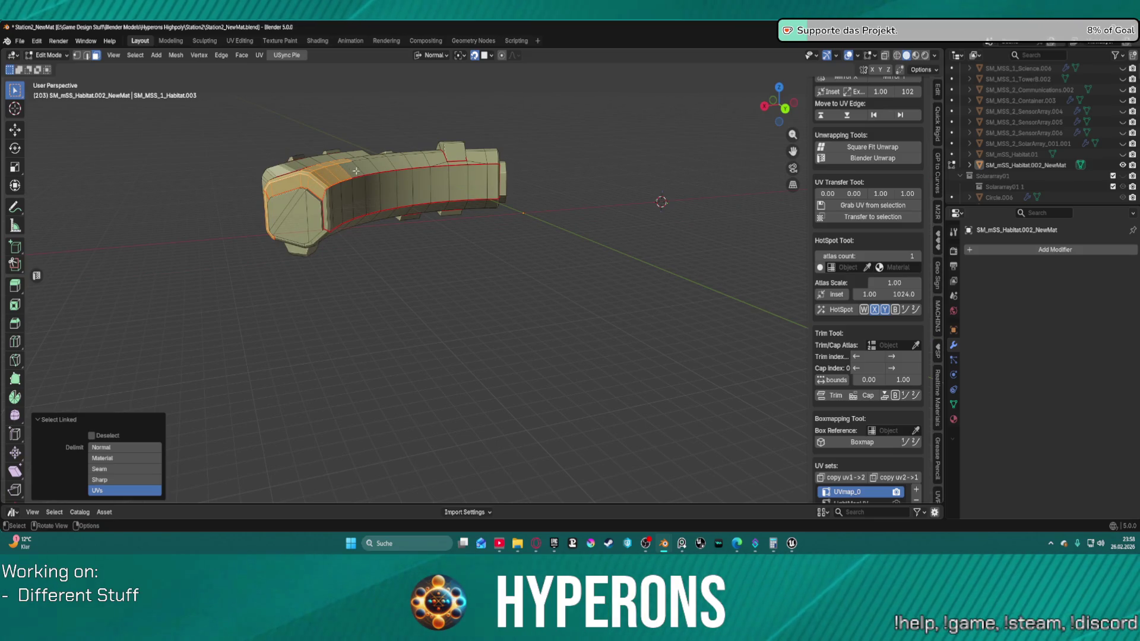
{"action": "key", "text": "l"}
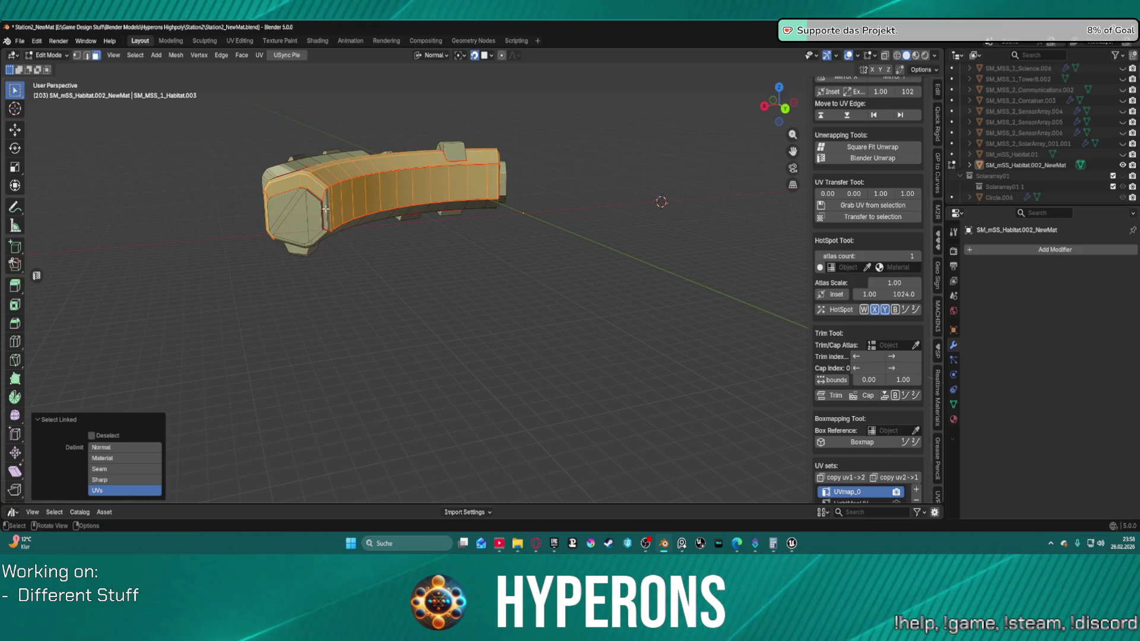
{"action": "key", "text": "l"}
{"action": "key", "text": "alt+a"}
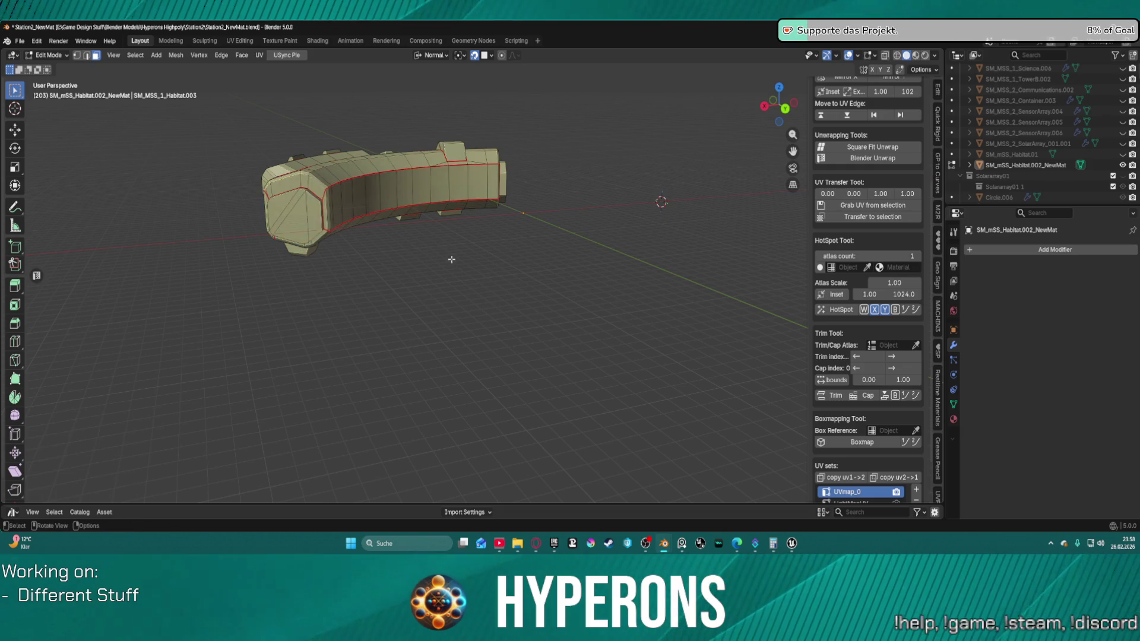
Step: Select the end chamfer strip and switch to the UV Editing workspace
{"action": "scroll", "coordinate": [288, 225], "scroll_direction": "up", "scroll_amount": 5}
{"action": "left_click_drag", "start_coordinate": [294, 186], "coordinate": [295, 186]}
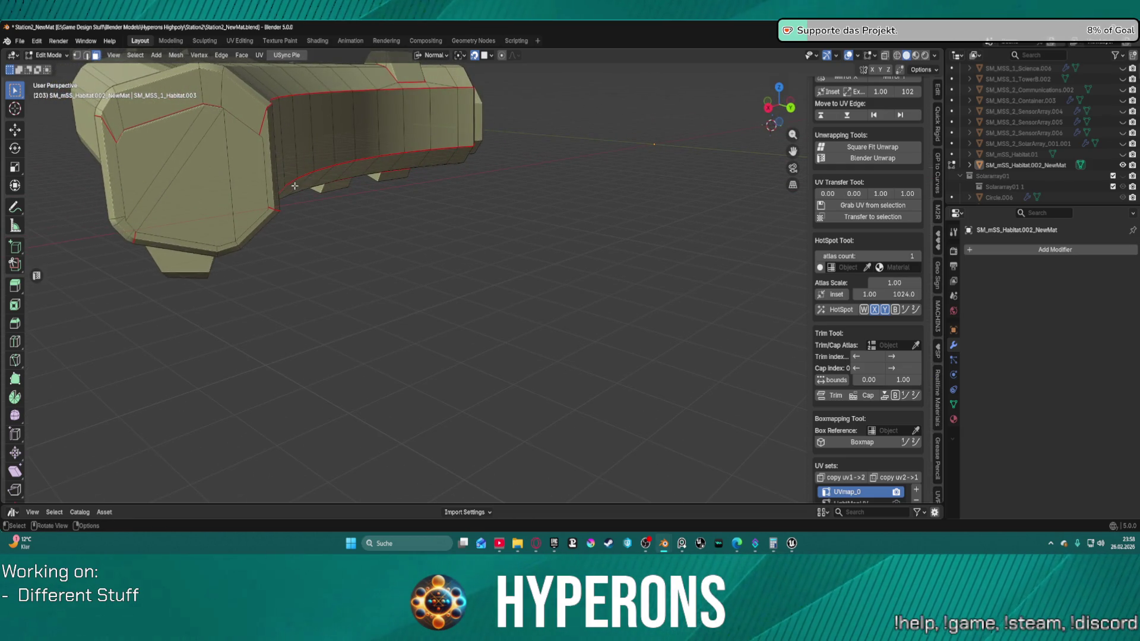
{"action": "left_click", "coordinate": [148, 104], "text": "ctrl"}
{"action": "key", "text": "ctrl+z"}
{"action": "key", "text": "ctrl+z"}
{"action": "key", "text": "ctrl+z"}
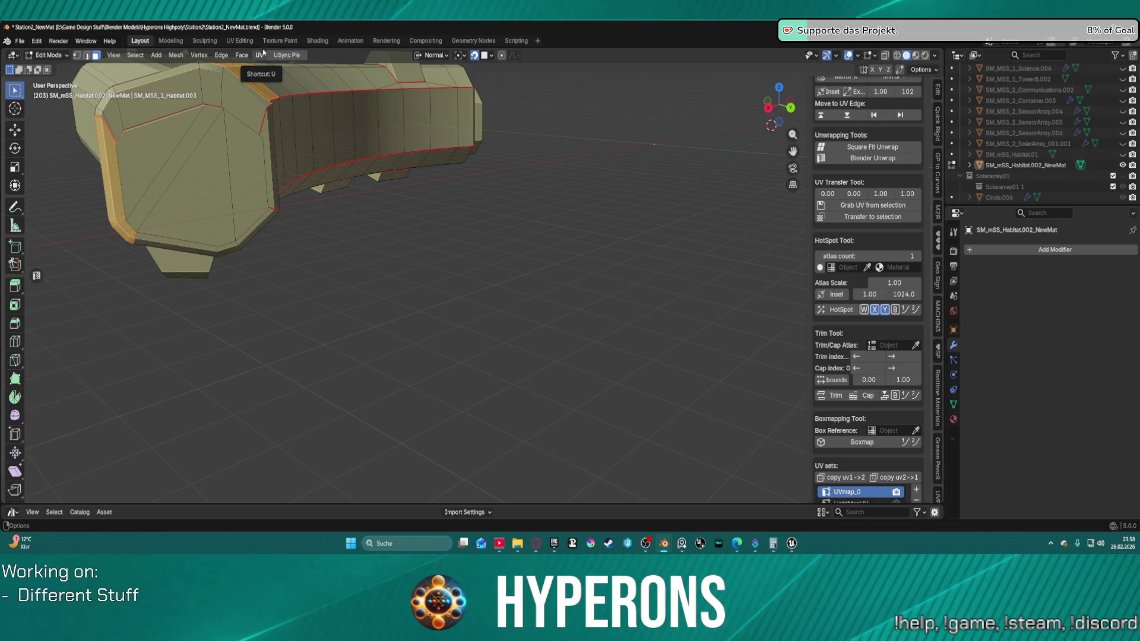
{"action": "key", "text": "ctrl+Page_Down"}
{"action": "key", "text": "ctrl+Page_Down"}
{"action": "key", "text": "ctrl+Page_Down"}
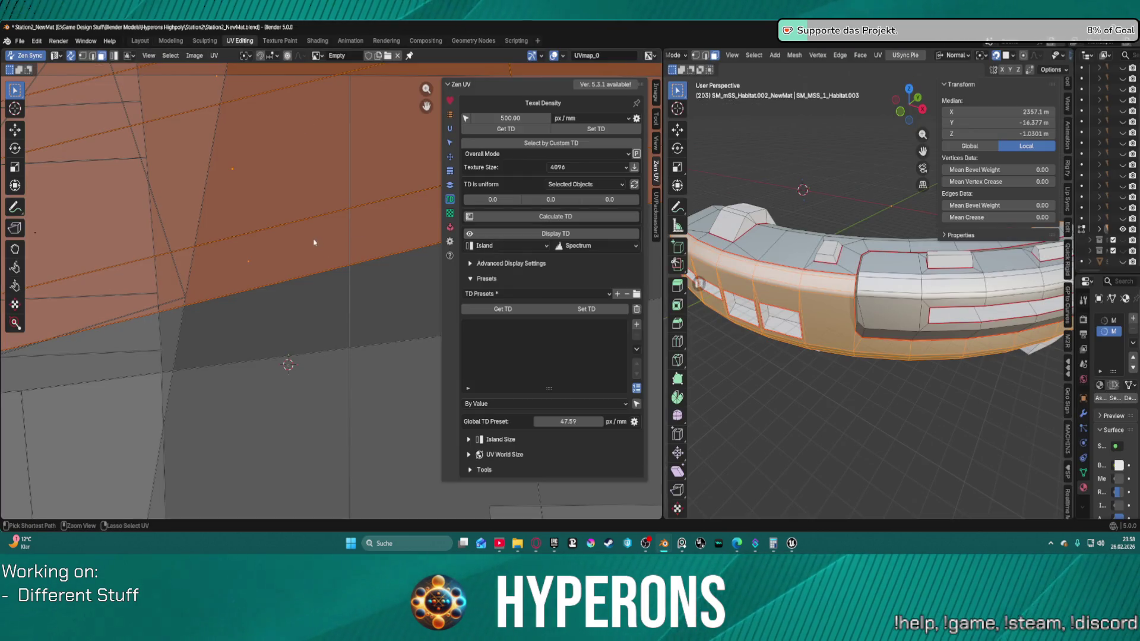
Step: Select all to display every UV island, zoom in, deselect, and return to the Layout workspace
{"action": "key", "text": "ctrl+z"}
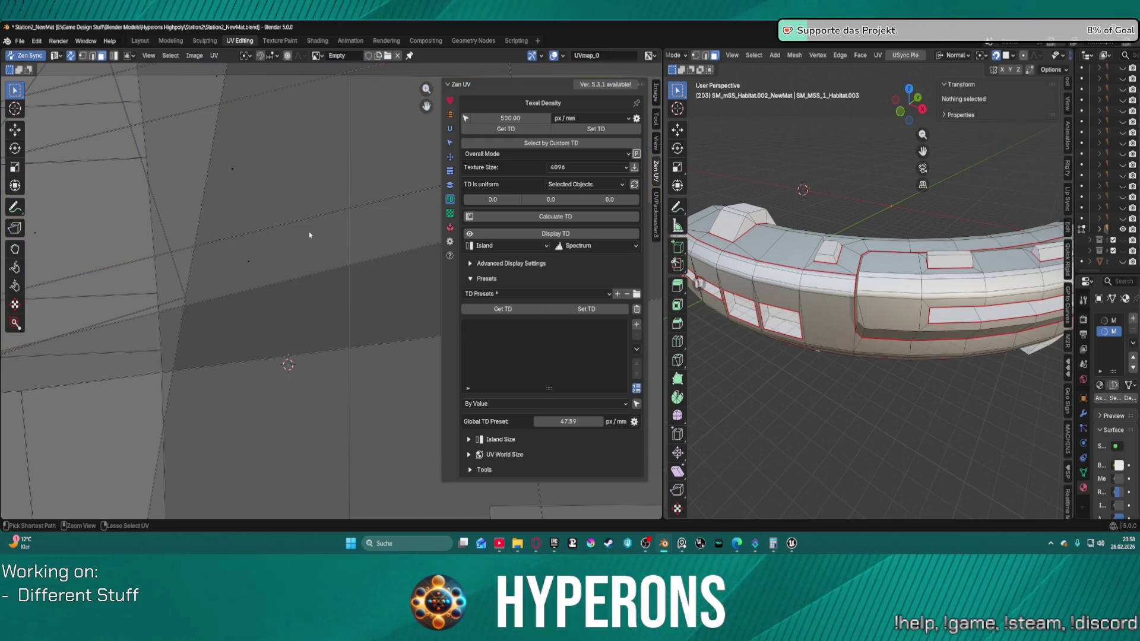
{"action": "key", "text": "a"}
{"action": "key", "text": "Tab"}
{"action": "key", "text": "Tab"}
{"action": "key", "text": "Tab"}
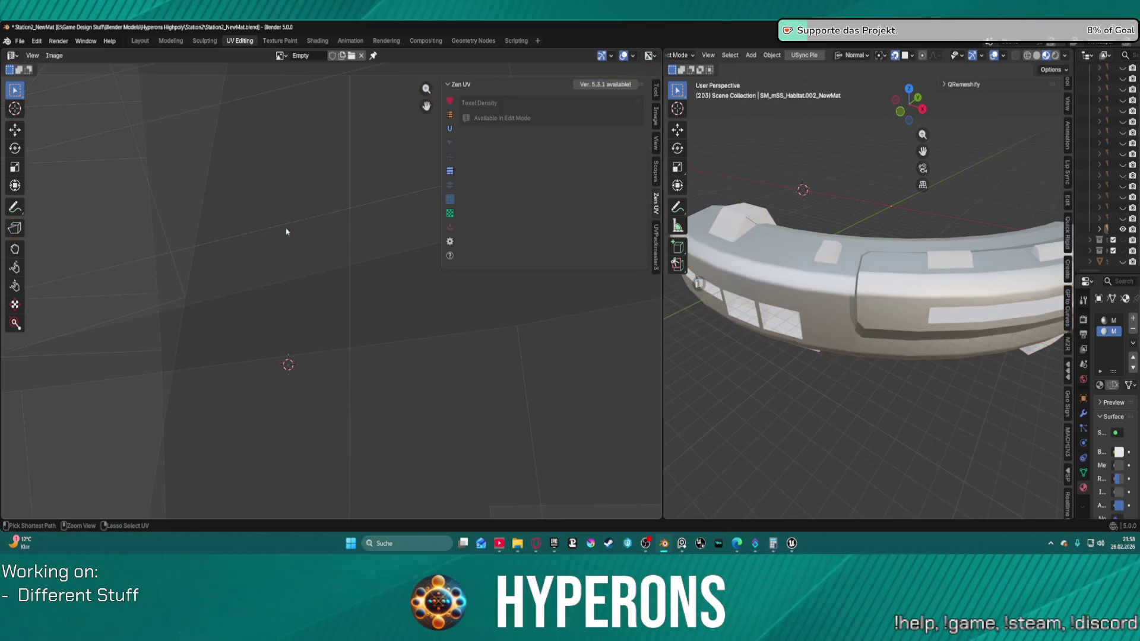
{"action": "key", "text": "Tab"}
{"action": "scroll", "coordinate": [280, 231], "scroll_direction": "down", "scroll_amount": 5}
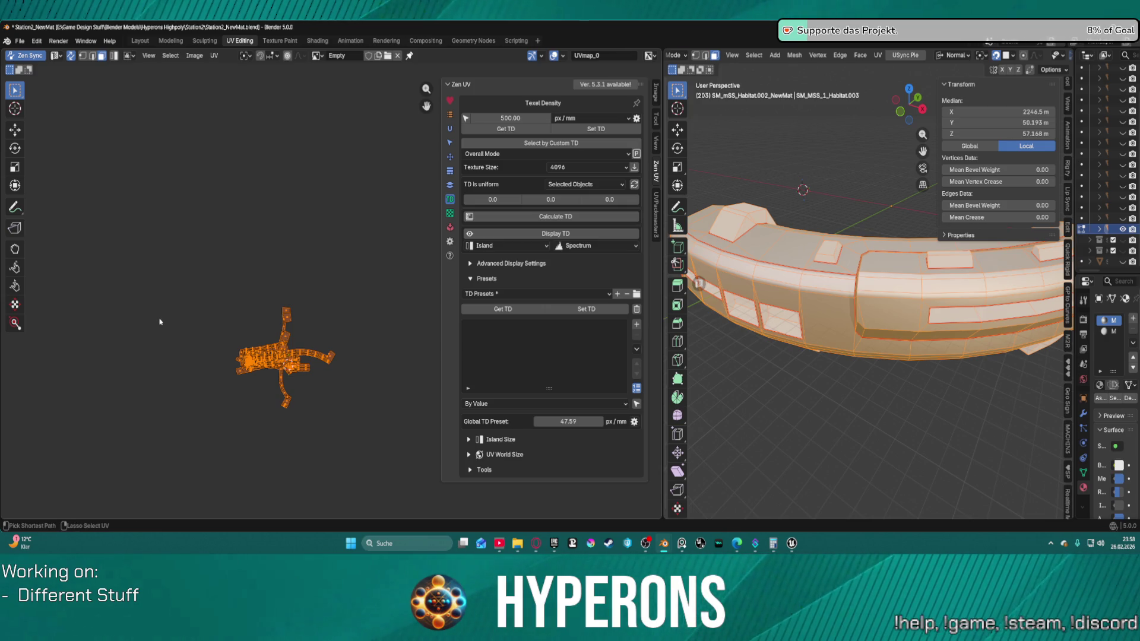
{"action": "scroll", "coordinate": [159, 322], "scroll_direction": "up", "scroll_amount": 10}
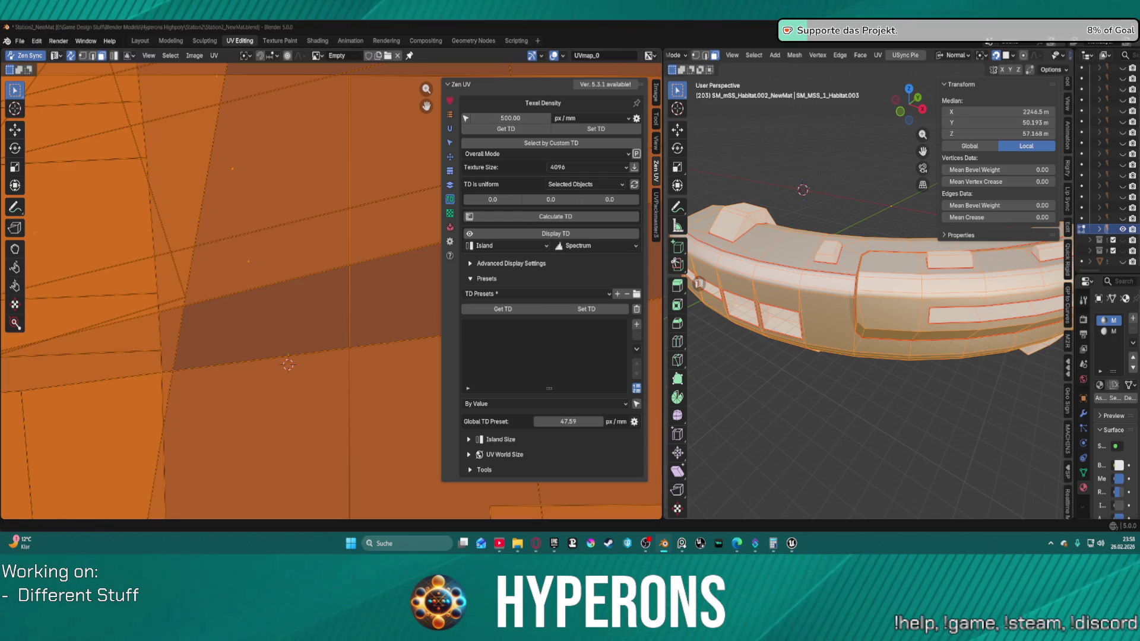
{"action": "left_click", "coordinate": [794, 150]}
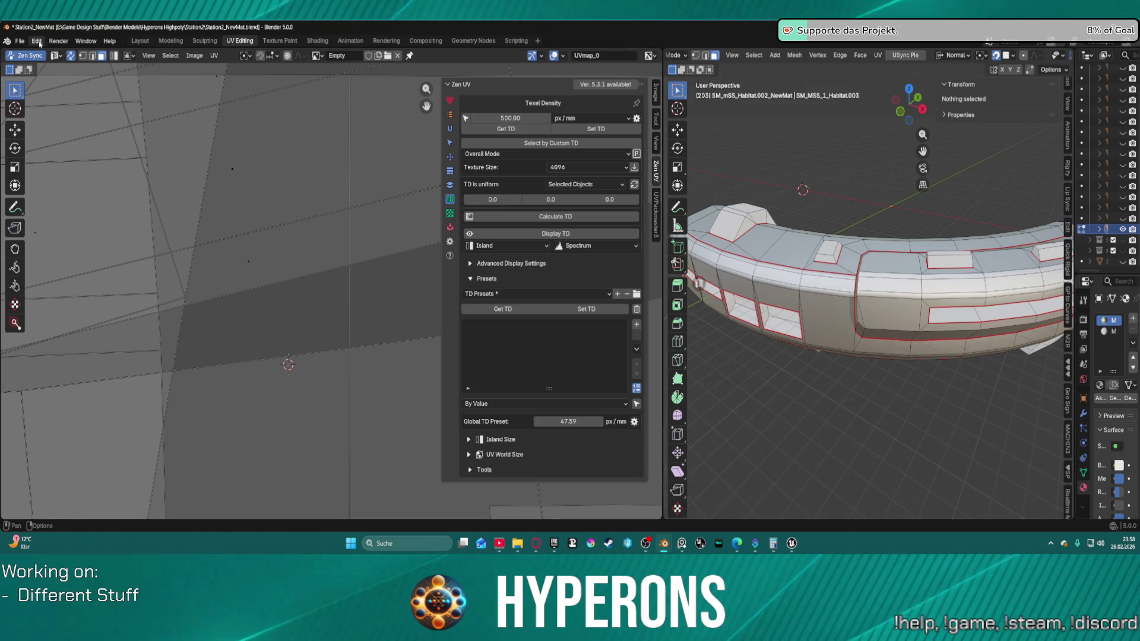
{"action": "left_click", "coordinate": [140, 40]}
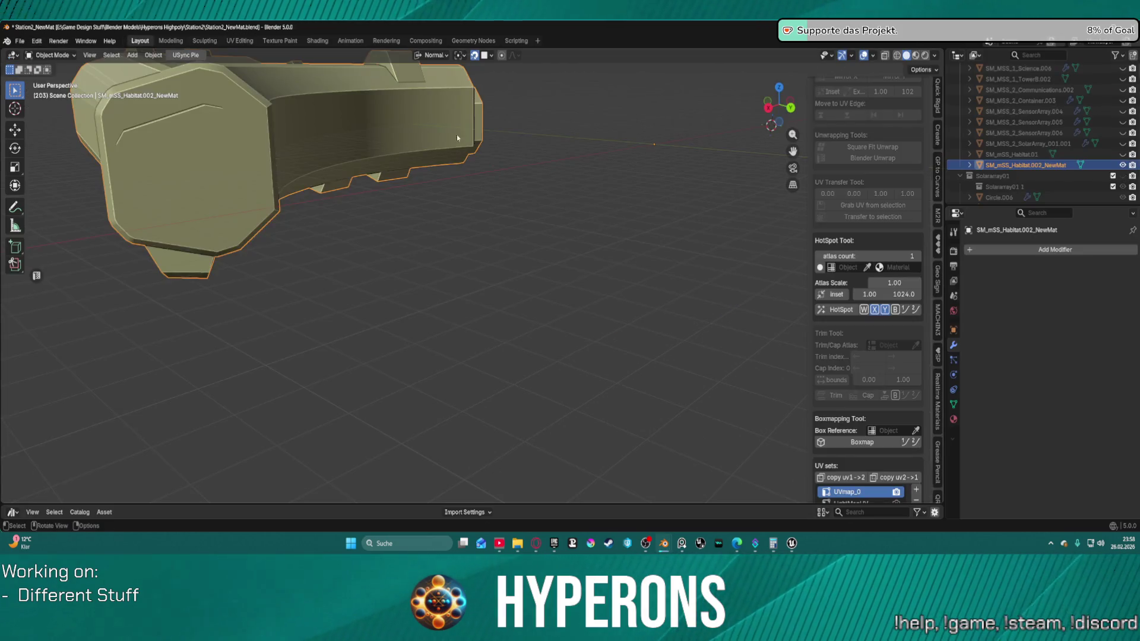
Step: In Edit Mode, select all faces assigned the MI_TS_Details_1_Empty material
{"action": "key", "text": "ctrl+Tab"}
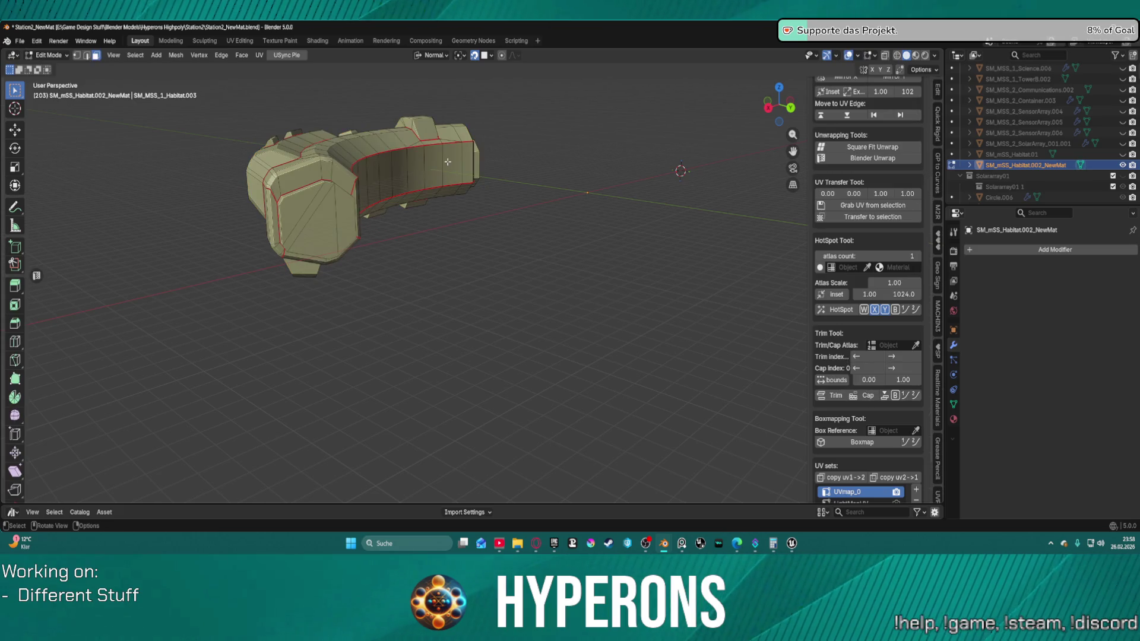
{"action": "left_click", "coordinate": [360, 189]}
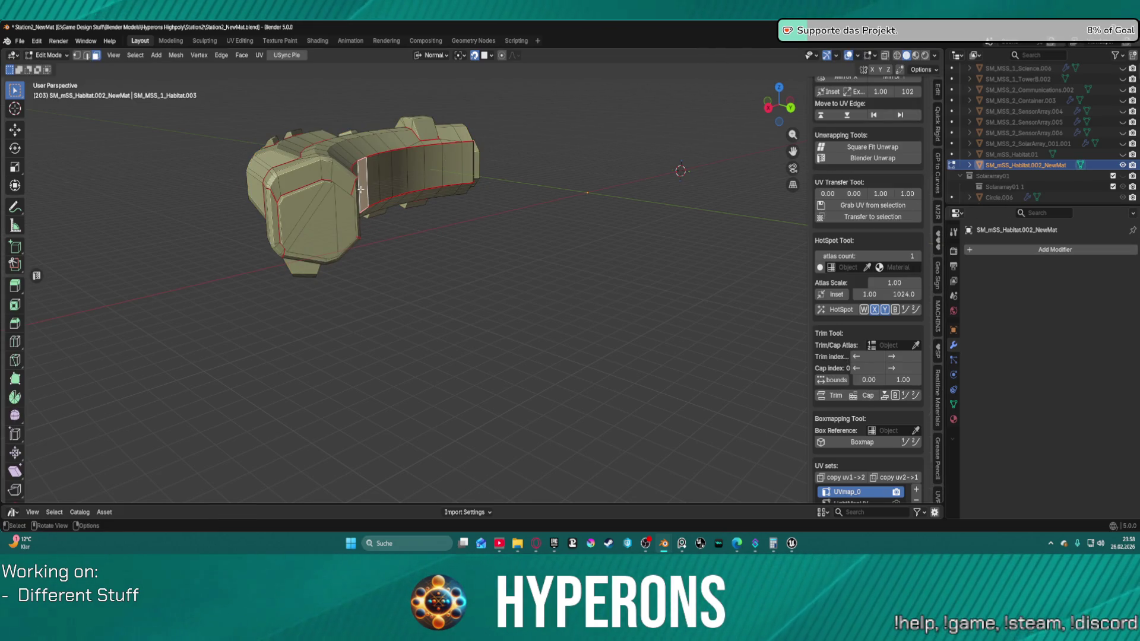
{"action": "left_click", "coordinate": [954, 420]}
{"action": "left_click", "coordinate": [1049, 330]}
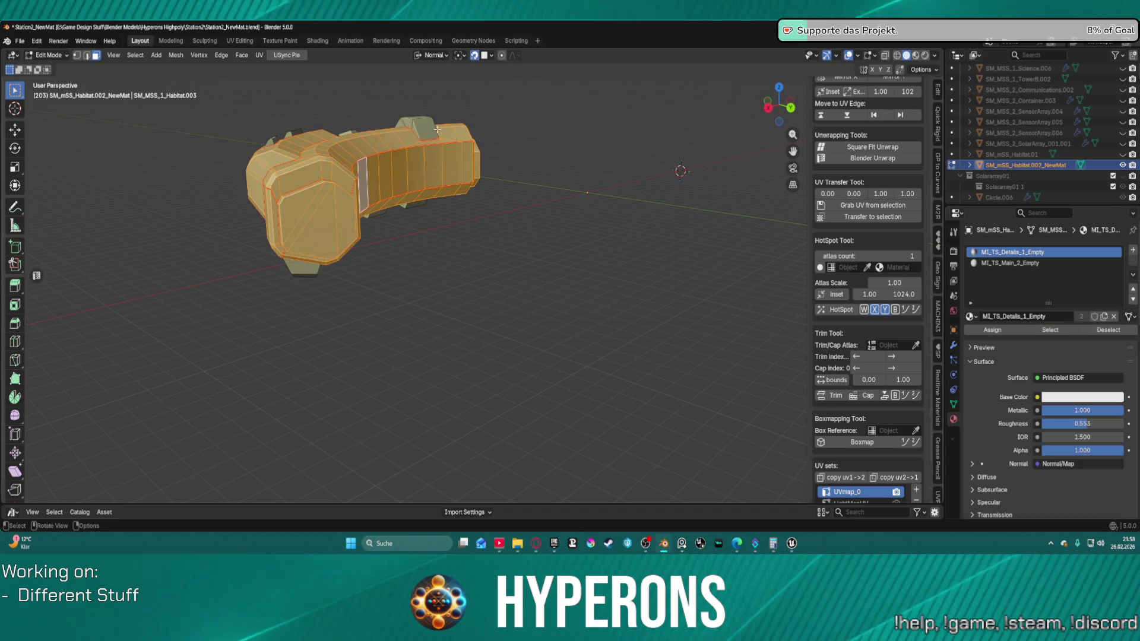
Step: Orbit in close on the selected faces and bring up the Random Flow add-on menu
{"action": "scroll", "coordinate": [437, 129], "scroll_direction": "up", "scroll_amount": 5}
{"action": "mouse_move", "coordinate": [534, 149]}
{"action": "left_mouse_down"}
{"action": "mouse_move", "coordinate": [640, 81]}
{"action": "mouse_move", "coordinate": [519, 99]}
{"action": "mouse_move", "coordinate": [595, 93]}
{"action": "left_mouse_up"}
{"action": "scroll", "coordinate": [595, 92], "scroll_direction": "up", "scroll_amount": 3}
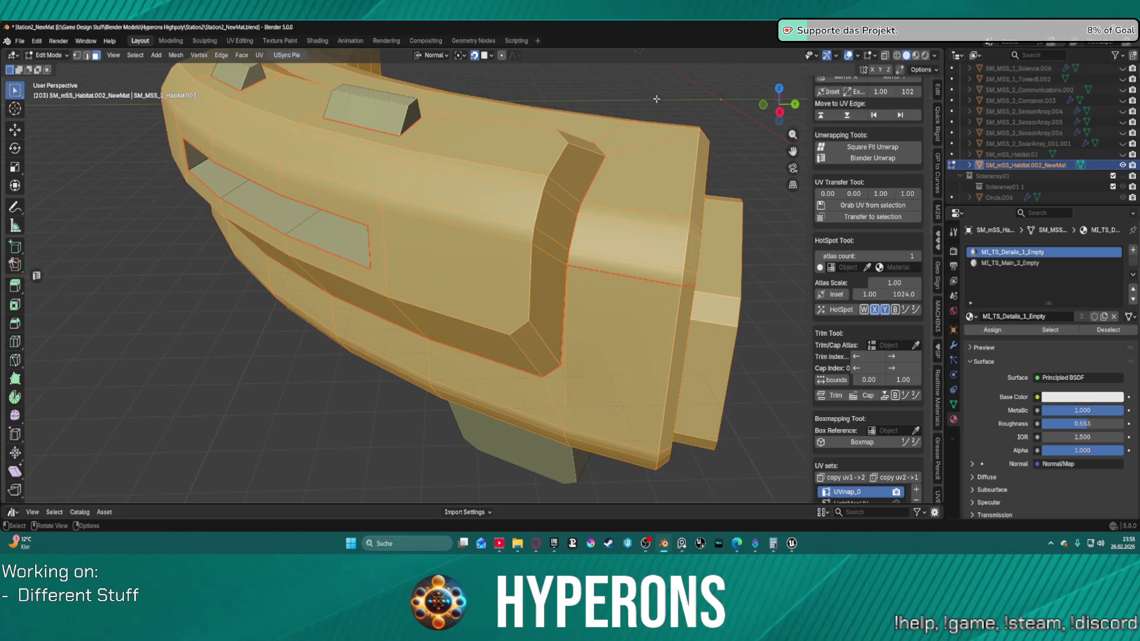
{"action": "scroll", "coordinate": [657, 99], "scroll_direction": "down", "scroll_amount": 5}
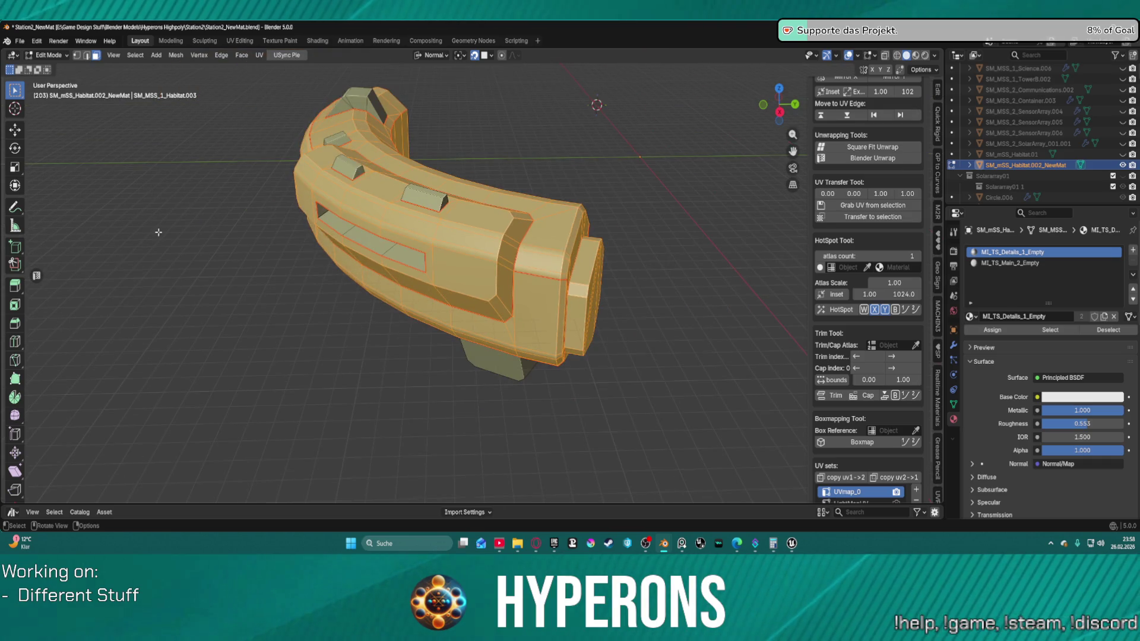
{"action": "key", "text": "ctrl+alt+x"}
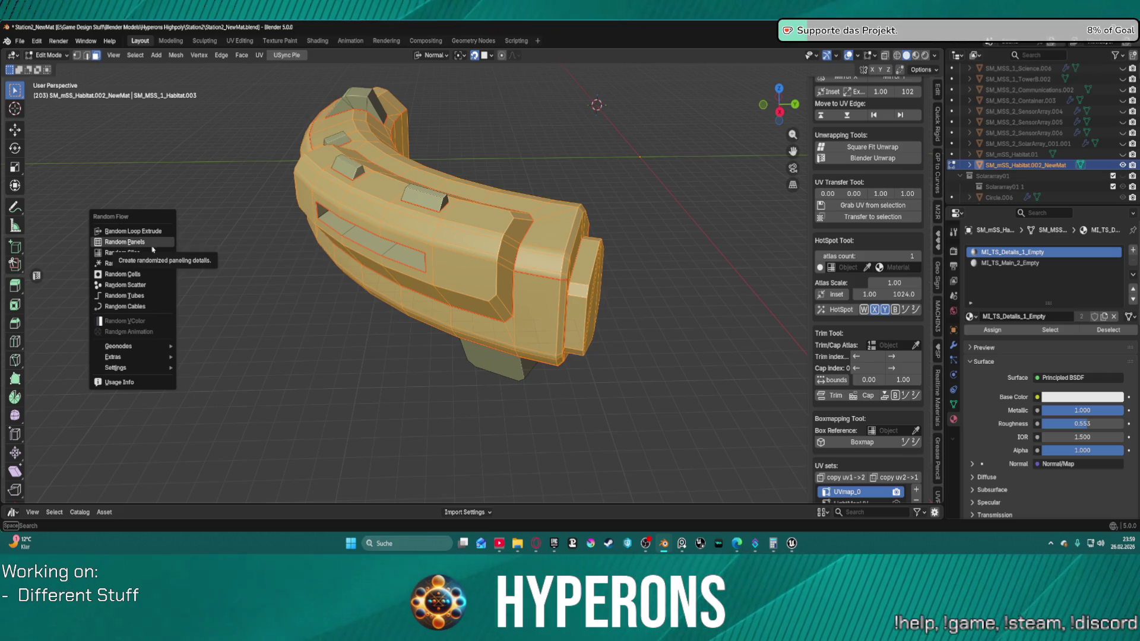
Step: Run Random Panels on the selected faces, trying 1 subdivision cut before returning to 0
{"action": "left_click", "coordinate": [154, 245]}
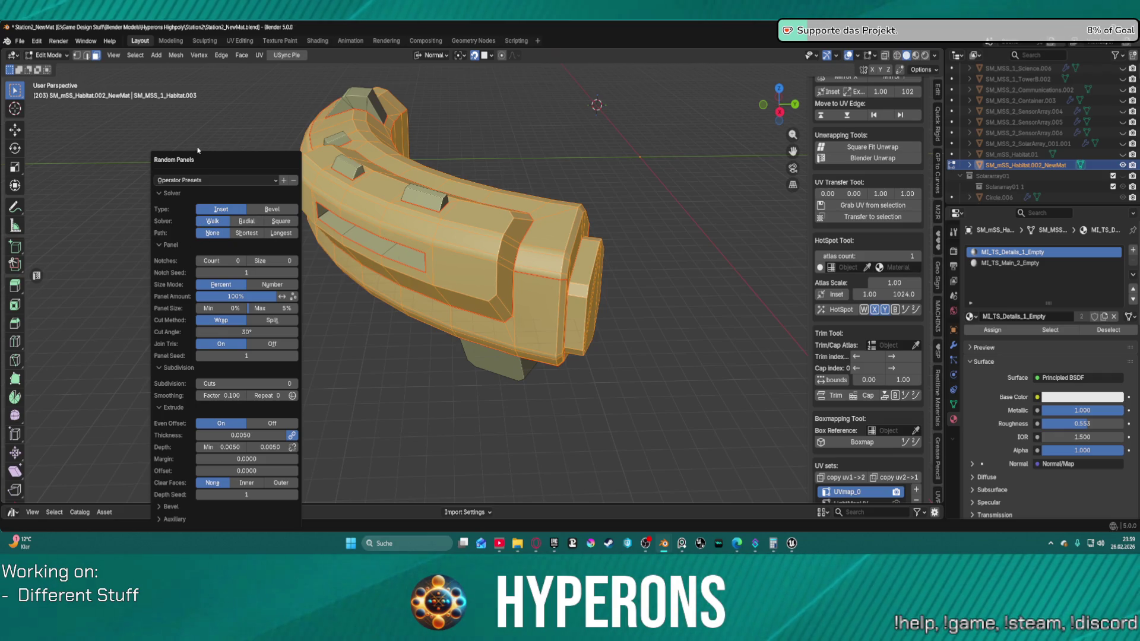
{"action": "left_click_drag", "start_coordinate": [190, 159], "coordinate": [96, 104]}
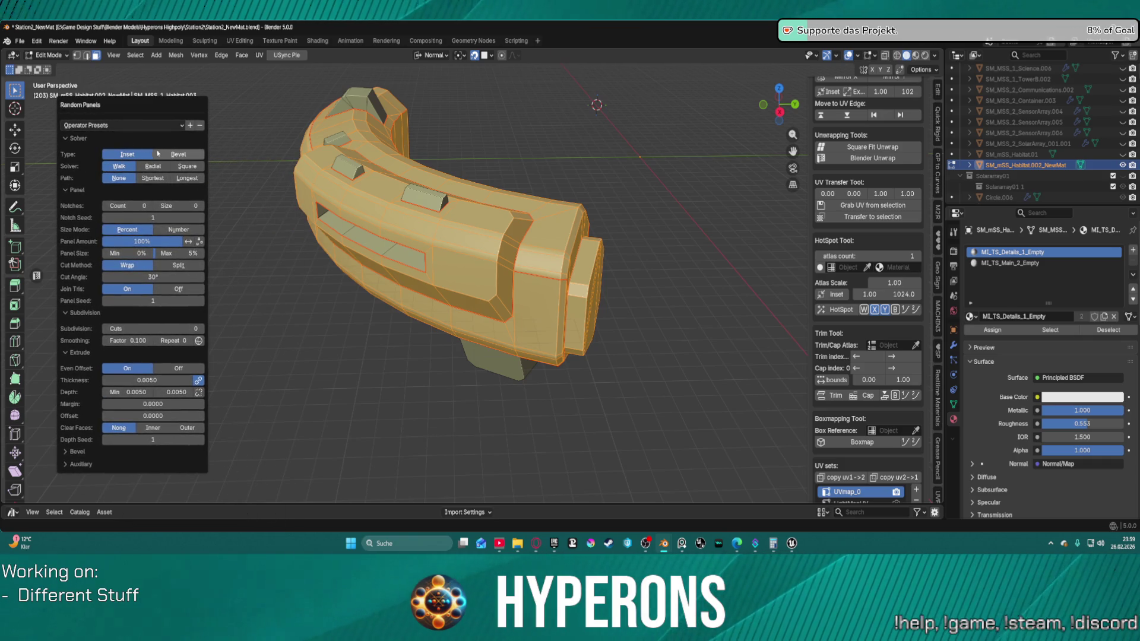
{"action": "left_click", "coordinate": [141, 125]}
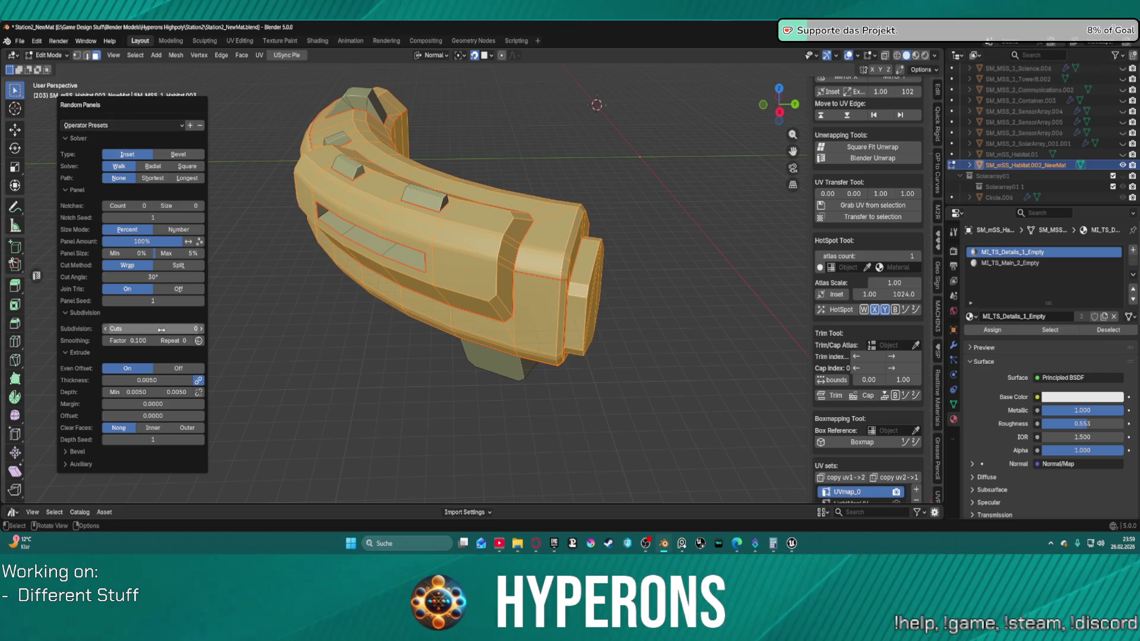
{"action": "left_click", "coordinate": [200, 329]}
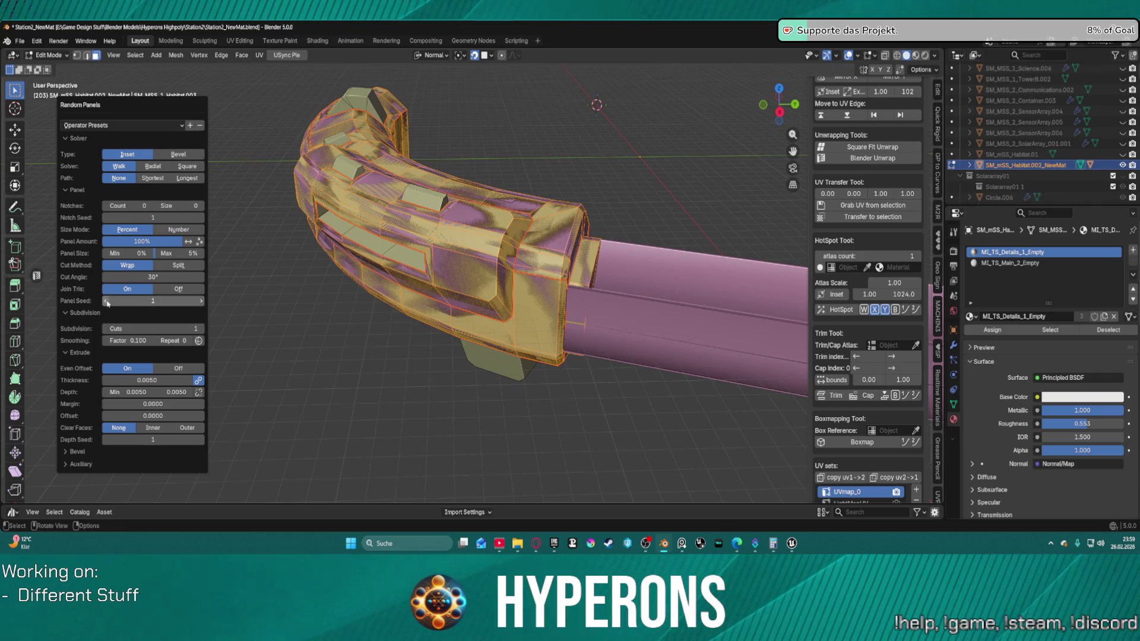
{"action": "left_click", "coordinate": [108, 328]}
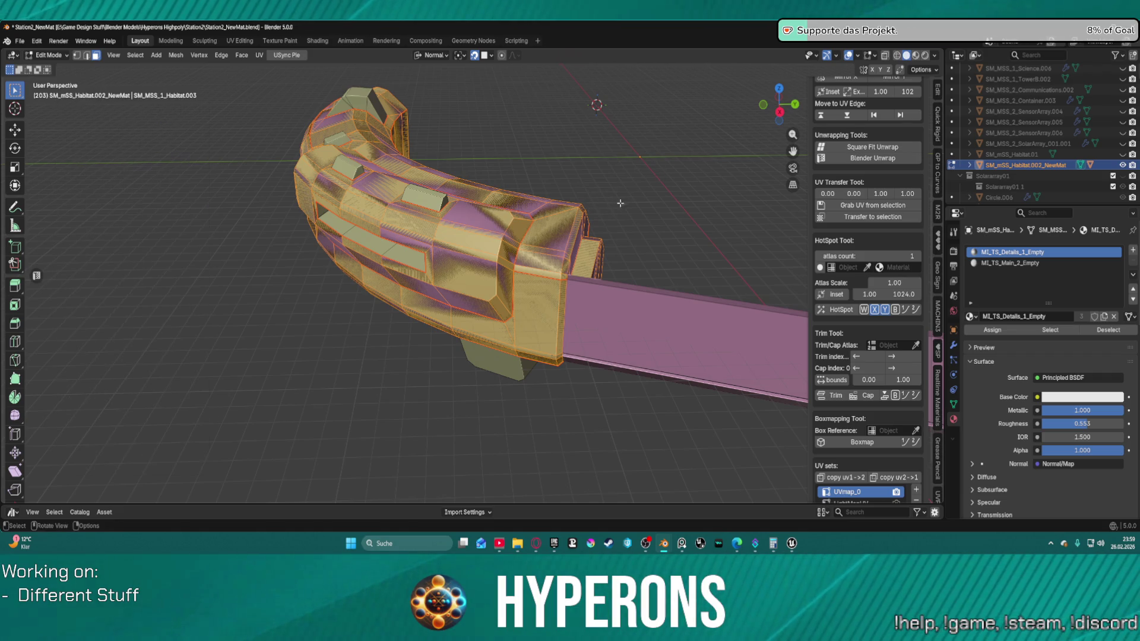
{"action": "scroll", "coordinate": [622, 202], "scroll_direction": "up", "scroll_amount": 5}
{"action": "mouse_move", "coordinate": [623, 201]}
{"action": "left_mouse_down"}
{"action": "mouse_move", "coordinate": [647, 192]}
{"action": "mouse_move", "coordinate": [547, 191]}
{"action": "mouse_move", "coordinate": [575, 197]}
{"action": "left_mouse_up"}
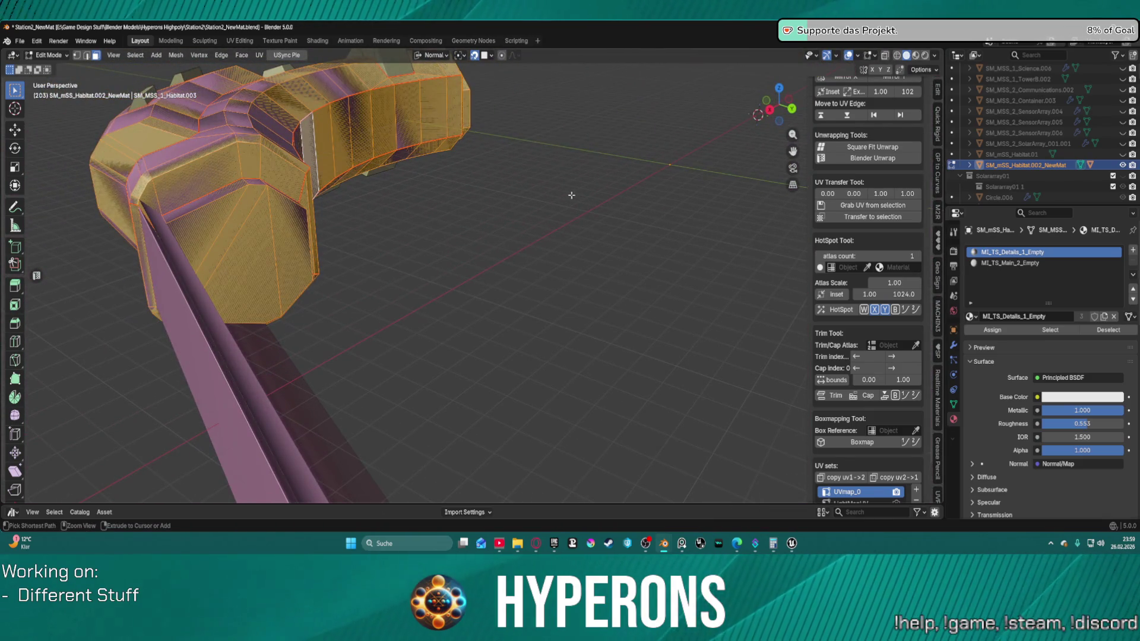
Step: Undo the dense panel cuts and bring up the Random Flow tools list with Ctrl+Alt+X
{"action": "key", "text": "ctrl+z"}
{"action": "left_click_drag", "start_coordinate": [362, 194], "coordinate": [309, 190]}
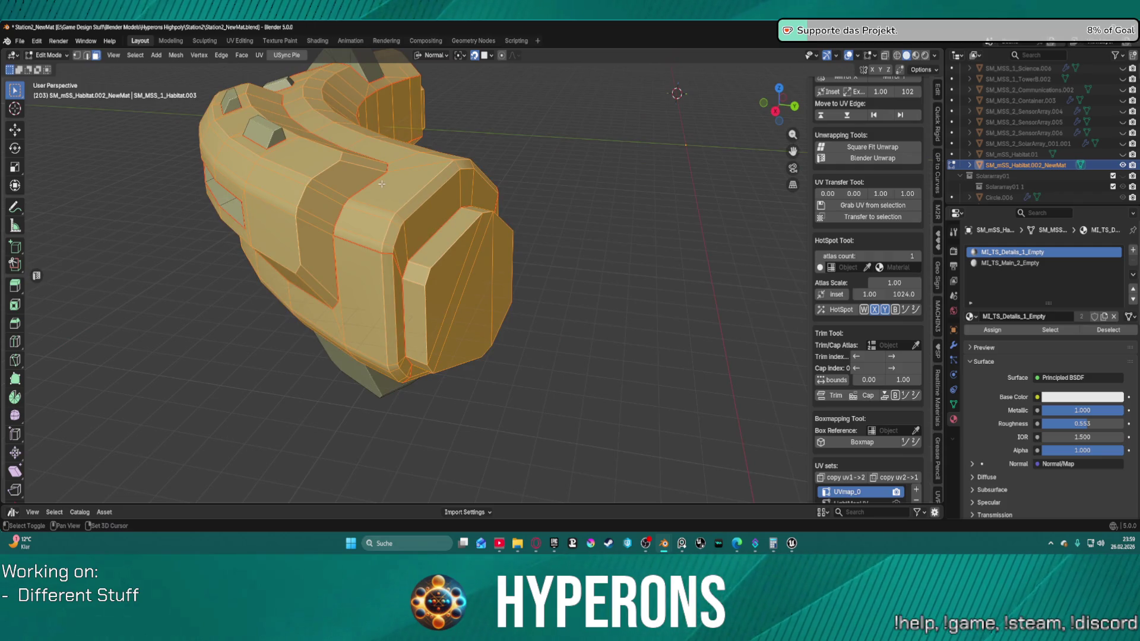
{"action": "key", "text": "ctrl+alt+x"}
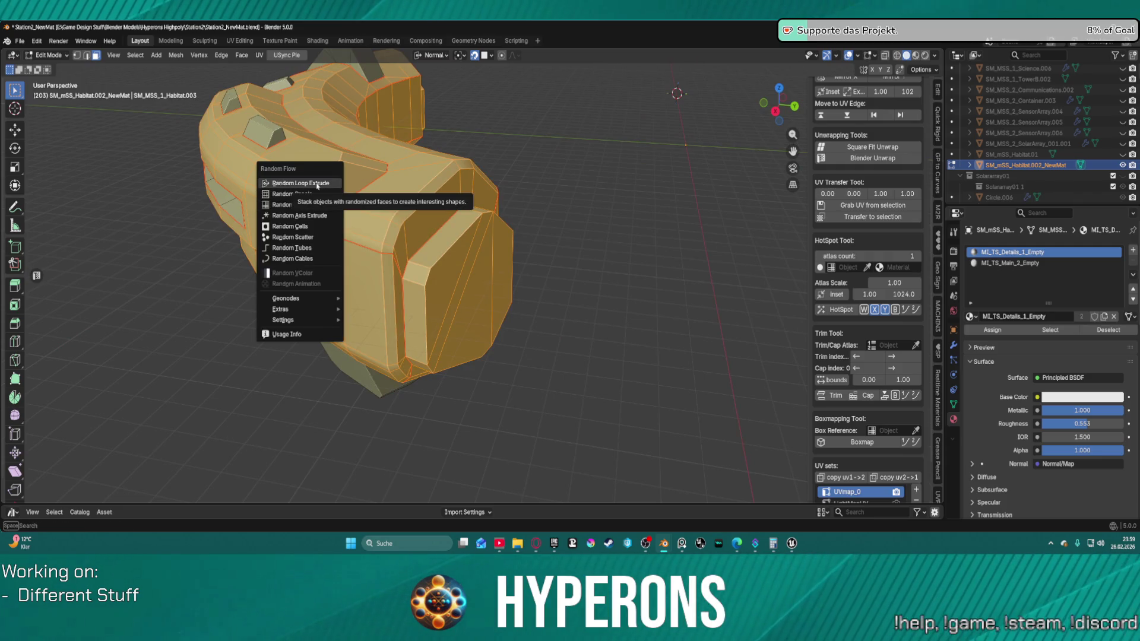
Step: Apply Random Panels to the habitat with the Square solver and Panel Amount 1%
{"action": "left_click", "coordinate": [309, 196]}
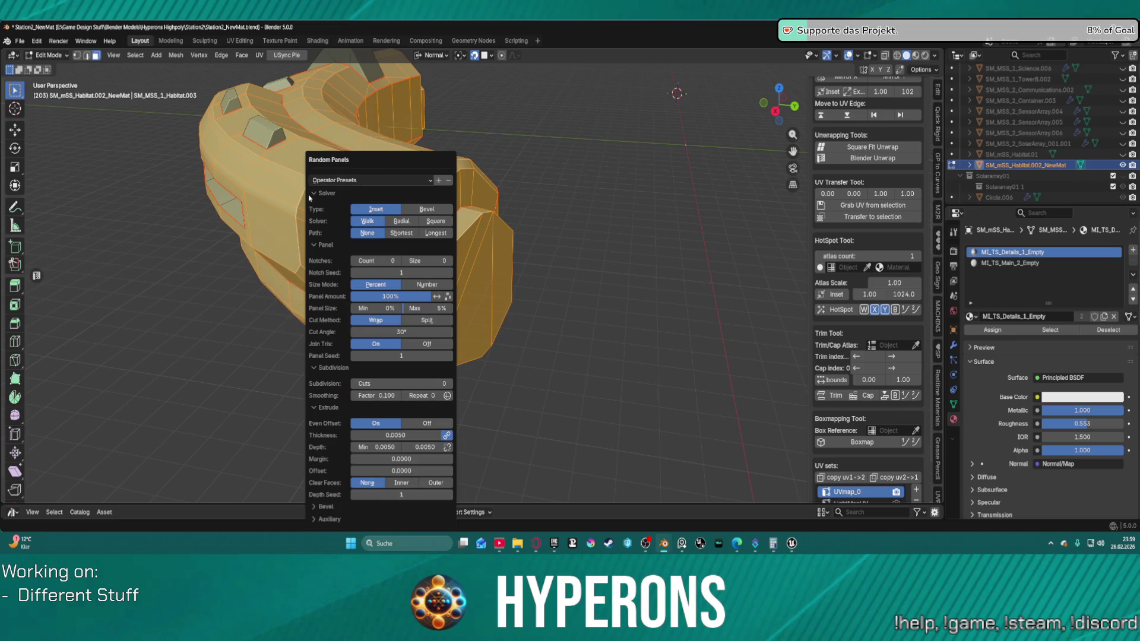
{"action": "left_click_drag", "start_coordinate": [387, 154], "coordinate": [102, 106]}
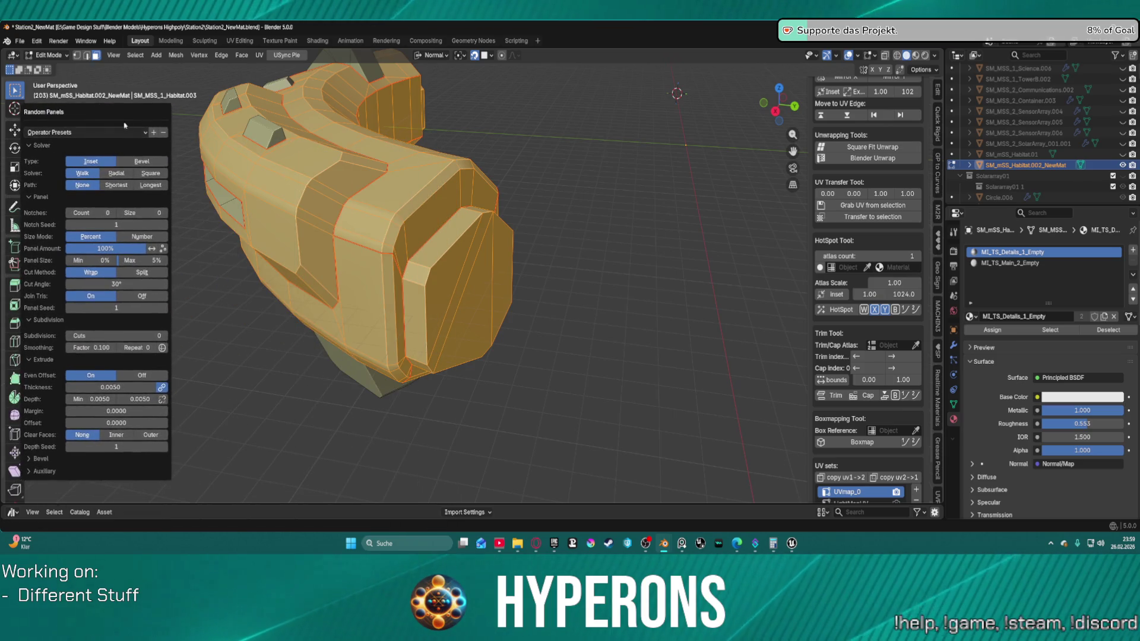
{"action": "left_click", "coordinate": [145, 174]}
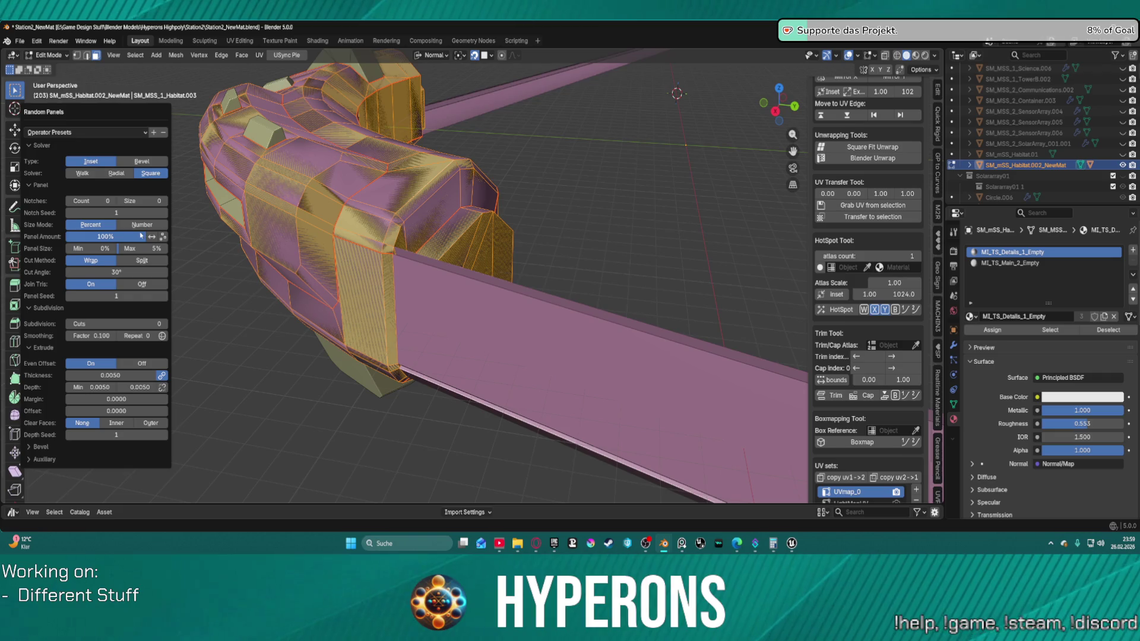
{"action": "left_click_drag", "start_coordinate": [142, 236], "coordinate": [82, 236]}
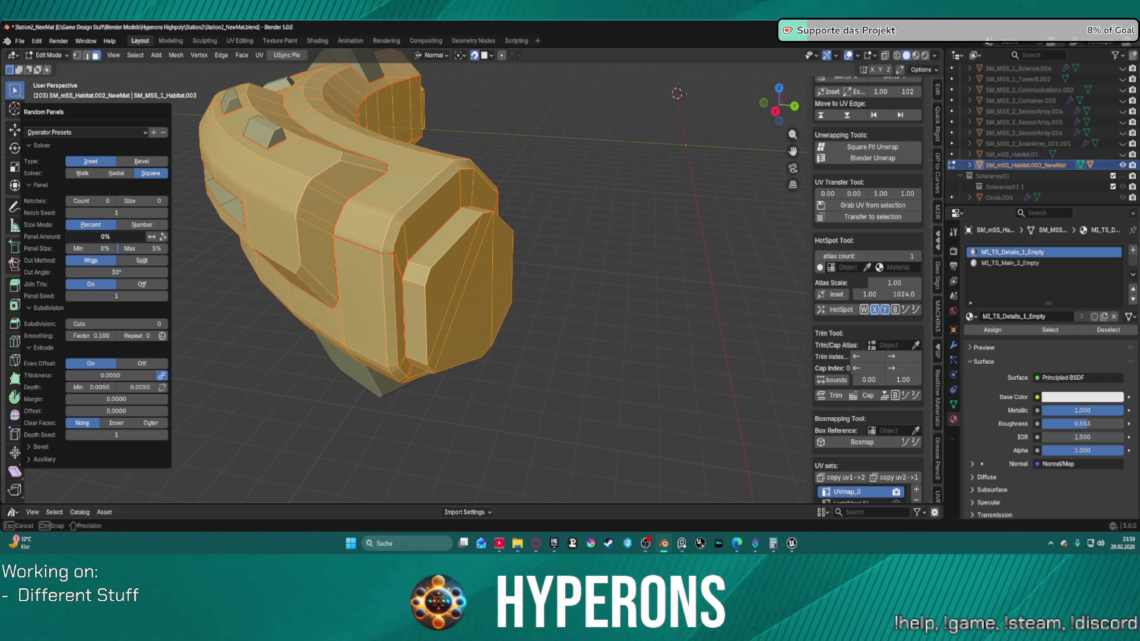
{"action": "left_click", "coordinate": [94, 236]}
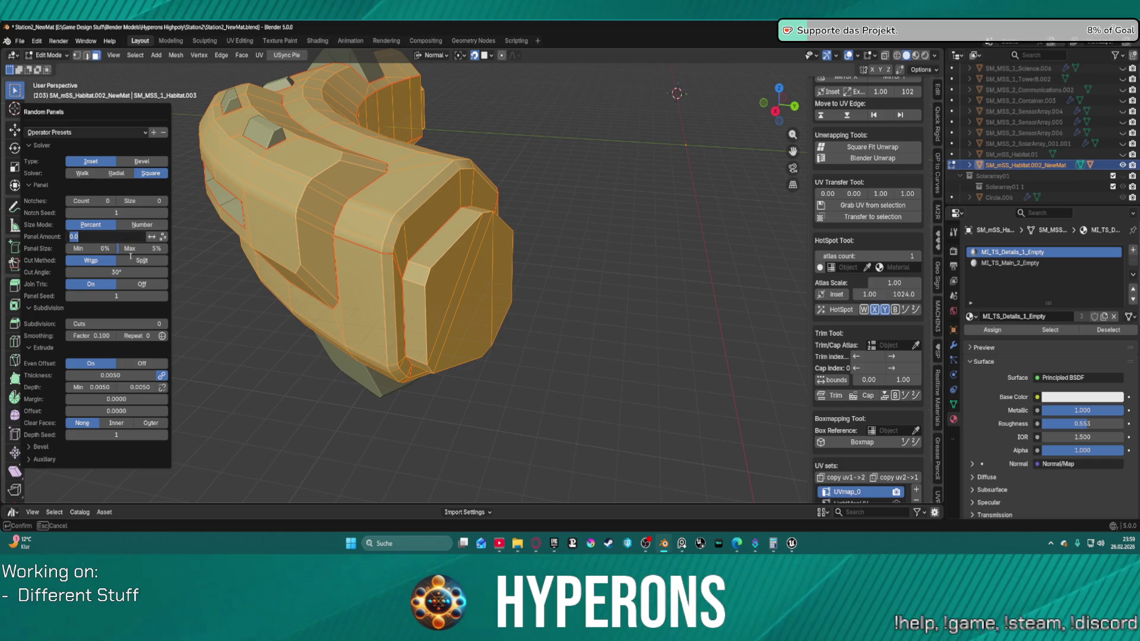
{"action": "key", "text": "Escape"}
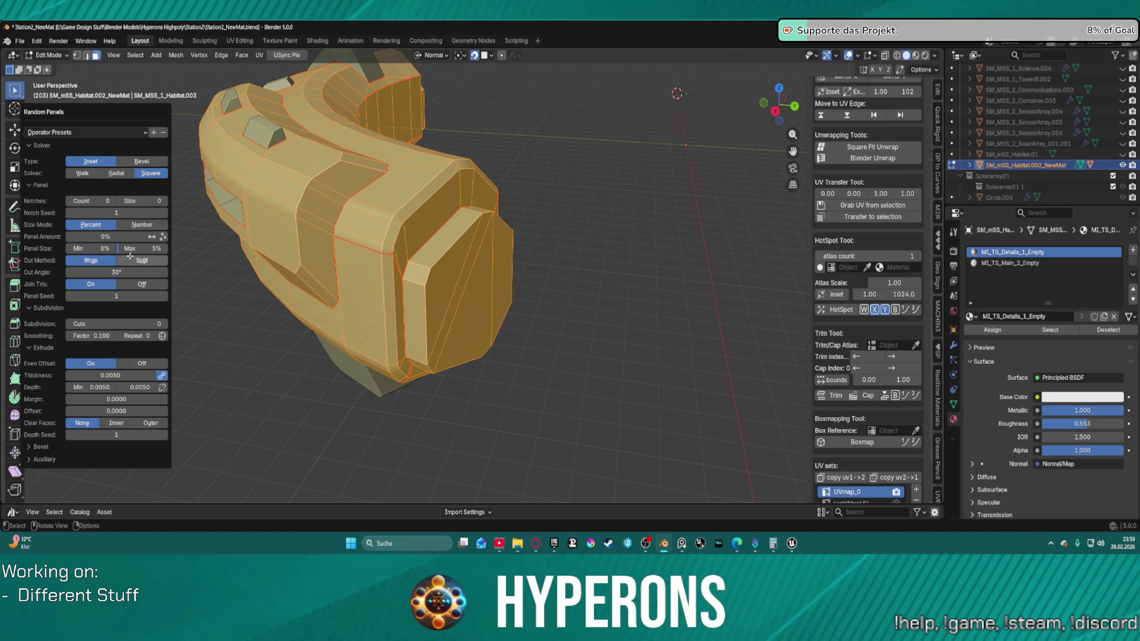
{"action": "left_click", "coordinate": [128, 236]}
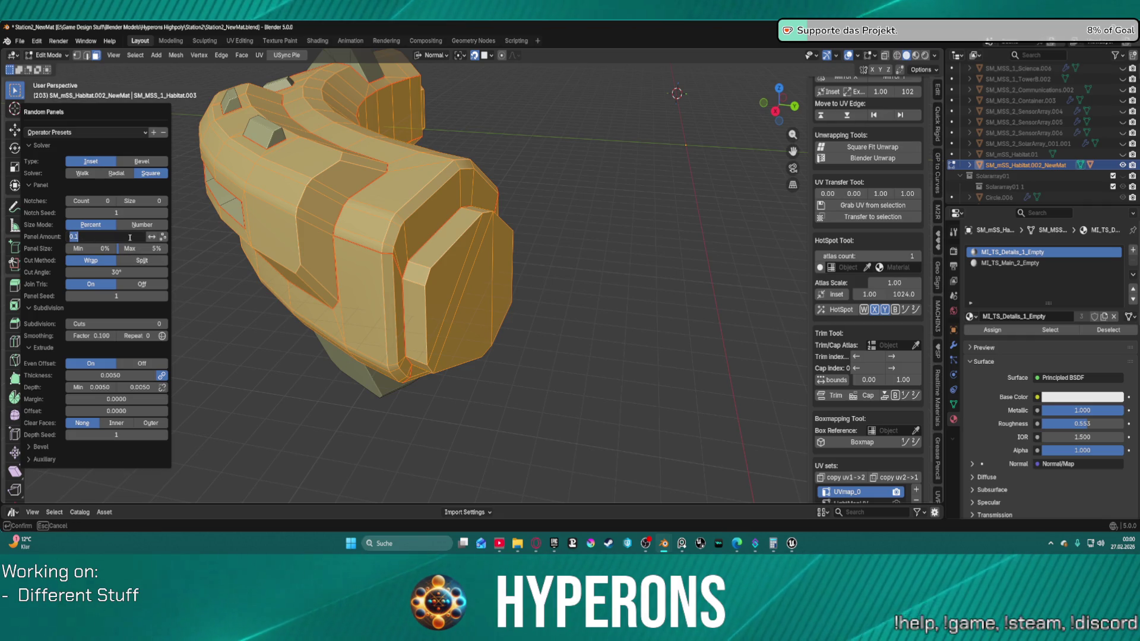
{"action": "type", "text": "1"}
{"action": "key", "text": "Return"}
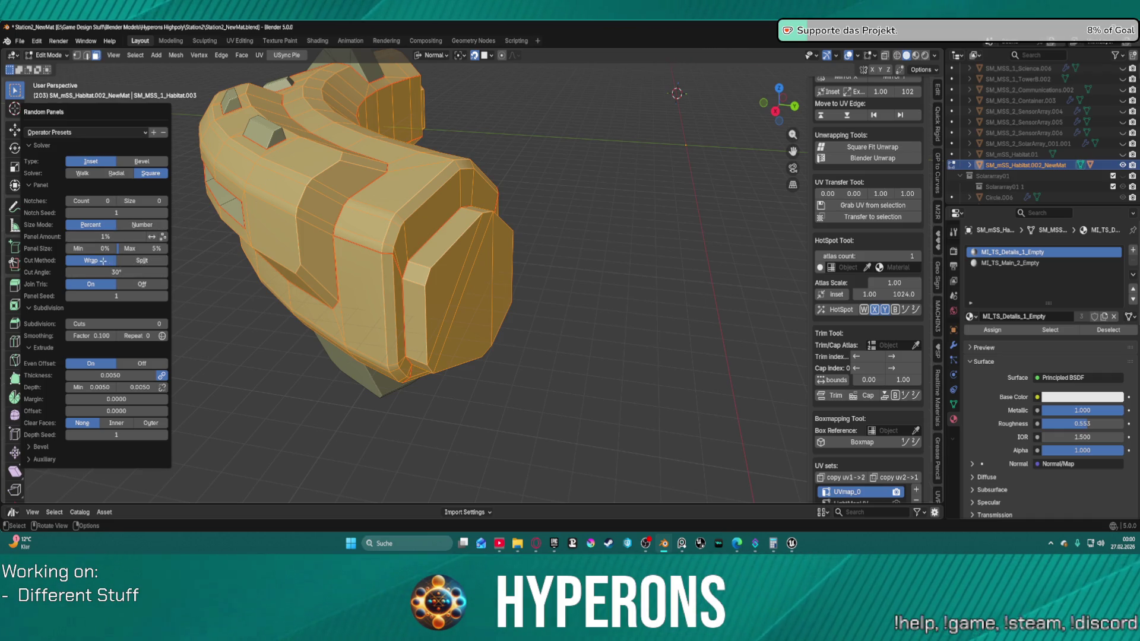
Step: Keep Join Tris on, switch the solver to Walk and the type to Bevel
{"action": "left_click", "coordinate": [133, 283]}
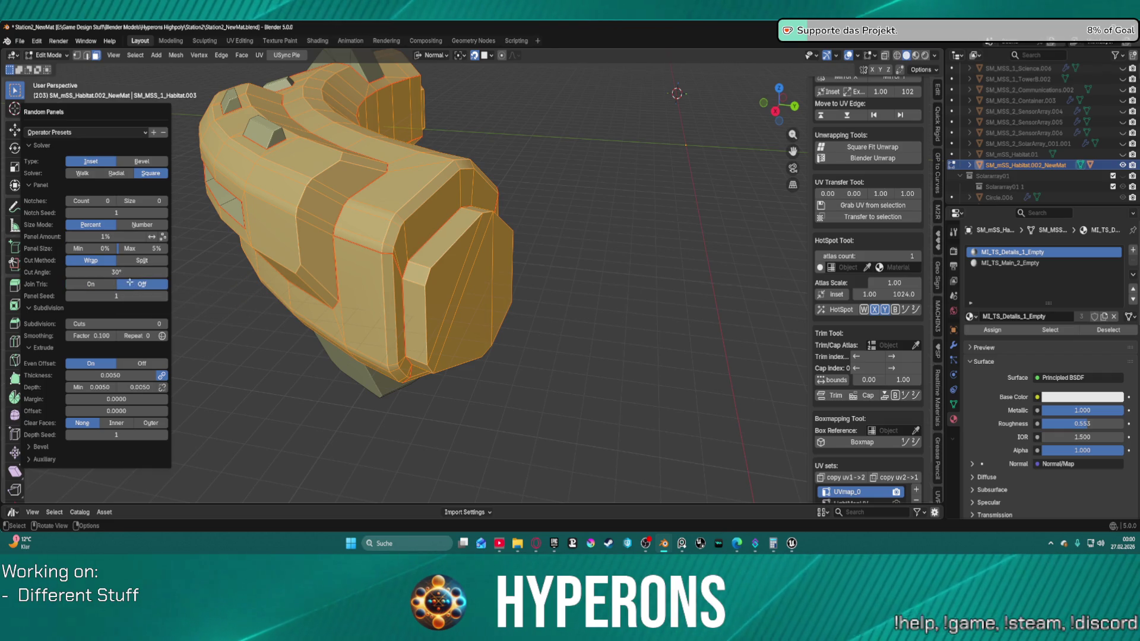
{"action": "left_click", "coordinate": [98, 280]}
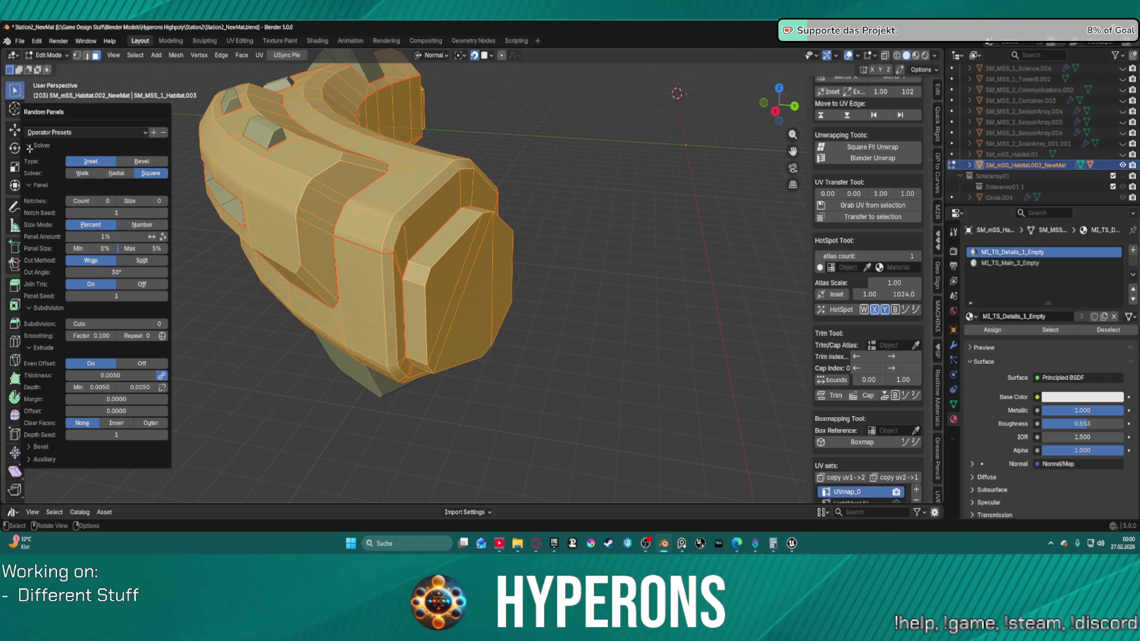
{"action": "left_click", "coordinate": [97, 174]}
{"action": "left_click", "coordinate": [123, 163]}
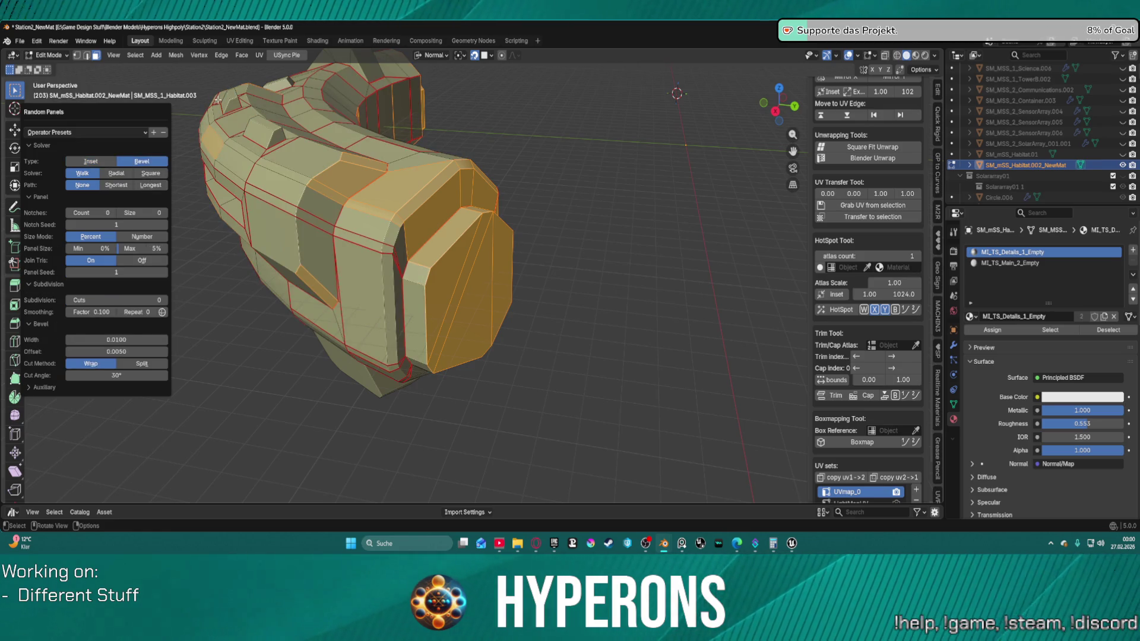
Step: Keep Bevel type, set minimum panel size 14%, notch seed 1, 20 notches and panel seed 4
{"action": "left_click", "coordinate": [109, 163]}
{"action": "left_click", "coordinate": [141, 161]}
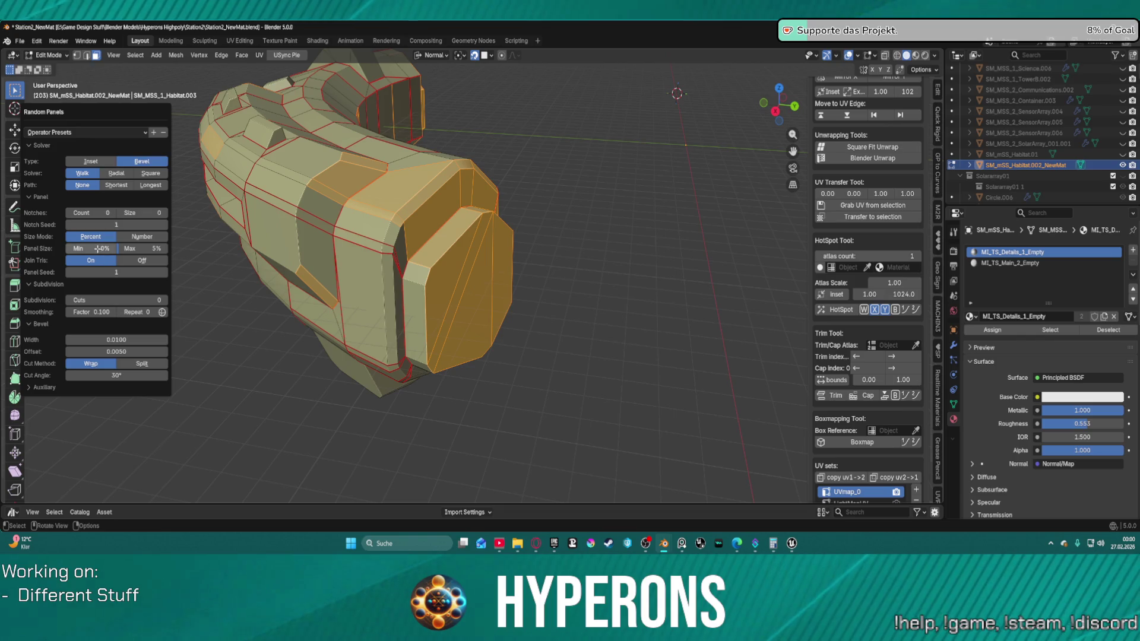
{"action": "mouse_move", "coordinate": [98, 248]}
{"action": "left_mouse_down"}
{"action": "mouse_move", "coordinate": [89, 248]}
{"action": "mouse_move", "coordinate": [169, 248]}
{"action": "mouse_move", "coordinate": [113, 248]}
{"action": "mouse_move", "coordinate": [127, 224]}
{"action": "mouse_move", "coordinate": [116, 225]}
{"action": "left_mouse_up"}
{"action": "double_click", "coordinate": [116, 224]}
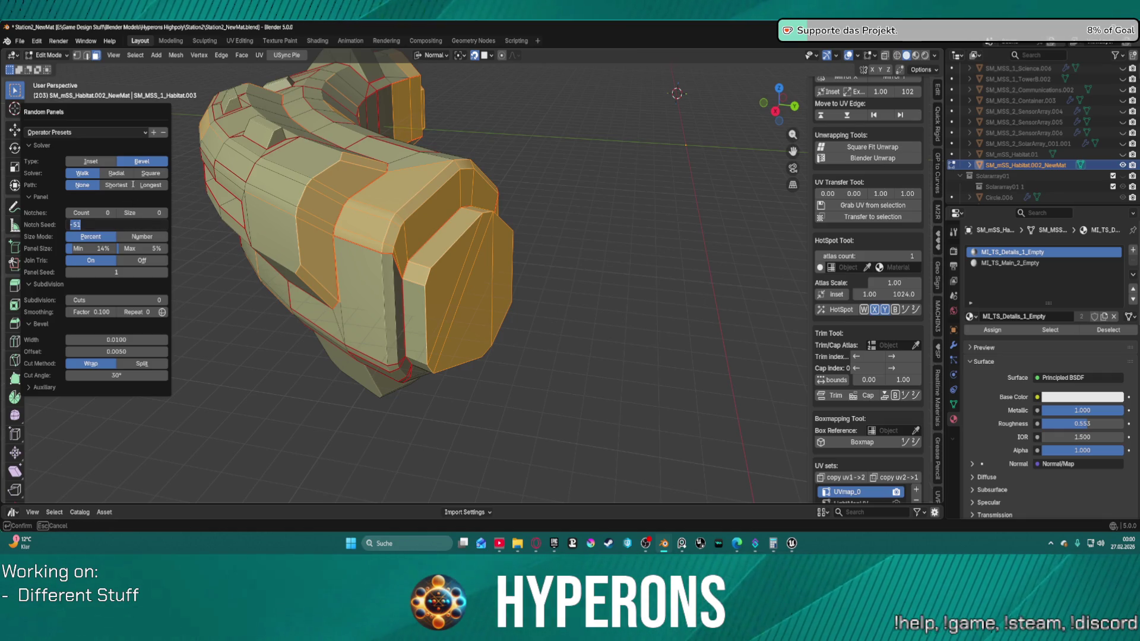
{"action": "key", "text": "Return"}
{"action": "left_click_drag", "start_coordinate": [89, 212], "coordinate": [136, 213]}
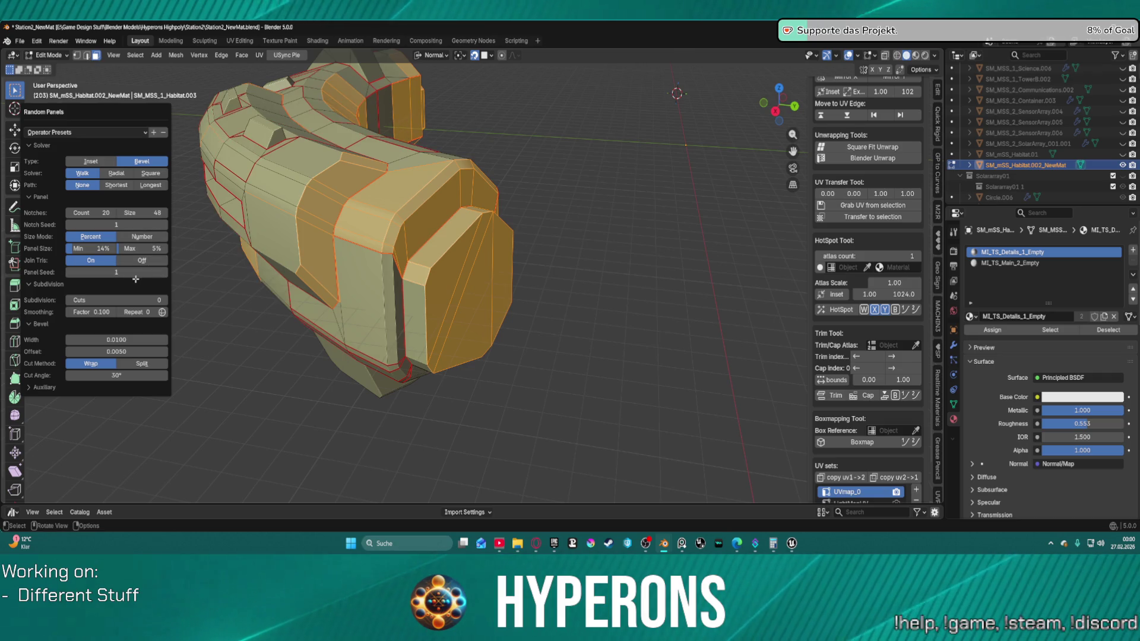
{"action": "left_click", "coordinate": [162, 272]}
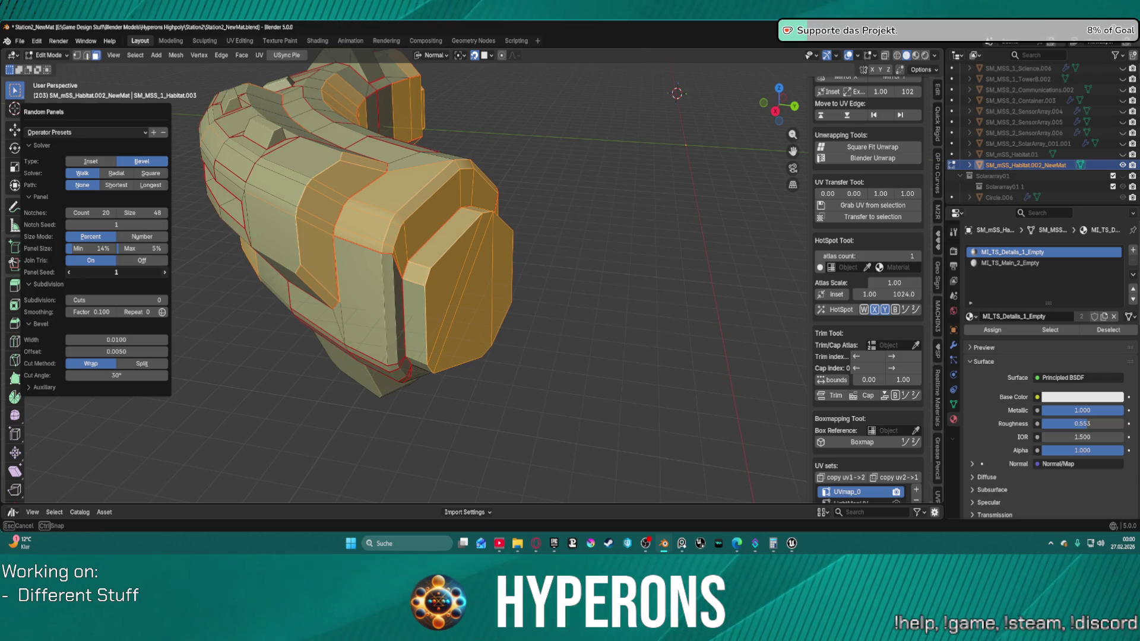
{"action": "left_click", "coordinate": [162, 273]}
{"action": "left_click", "coordinate": [163, 272]}
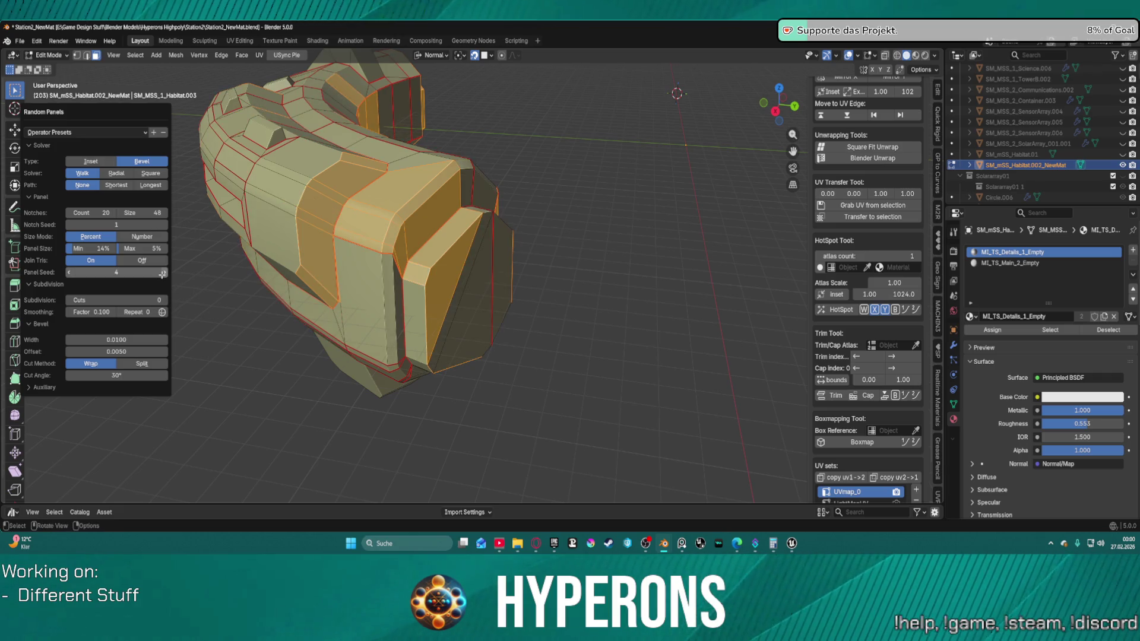
Step: Inspect the panel cuts in wireframe from a new angle, then return to solid shading
{"action": "left_click", "coordinate": [897, 56]}
{"action": "mouse_move", "coordinate": [431, 207]}
{"action": "left_mouse_down"}
{"action": "mouse_move", "coordinate": [496, 199]}
{"action": "mouse_move", "coordinate": [470, 222]}
{"action": "left_mouse_up"}
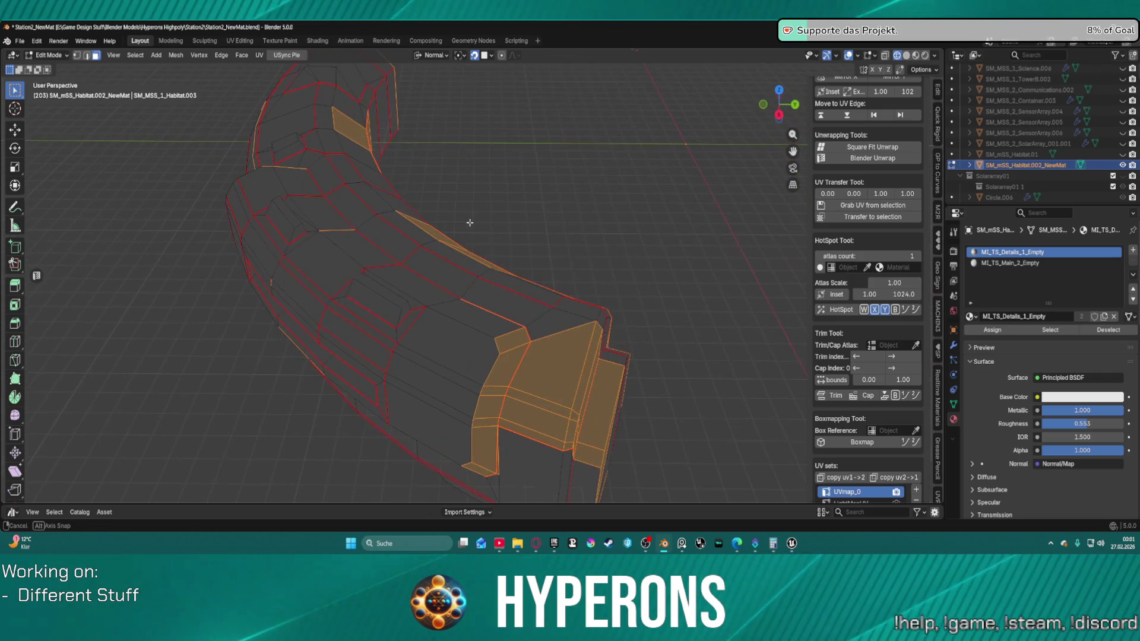
{"action": "scroll", "coordinate": [466, 222], "scroll_direction": "up", "scroll_amount": 3}
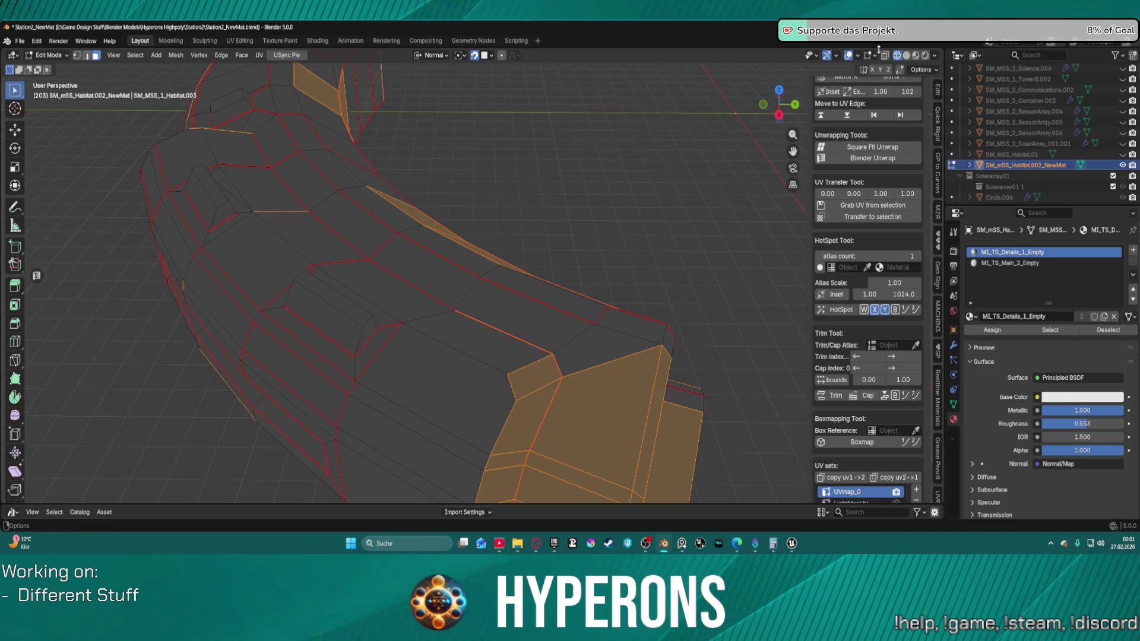
{"action": "left_click", "coordinate": [906, 57]}
{"action": "scroll", "coordinate": [355, 339], "scroll_direction": "down", "scroll_amount": 5}
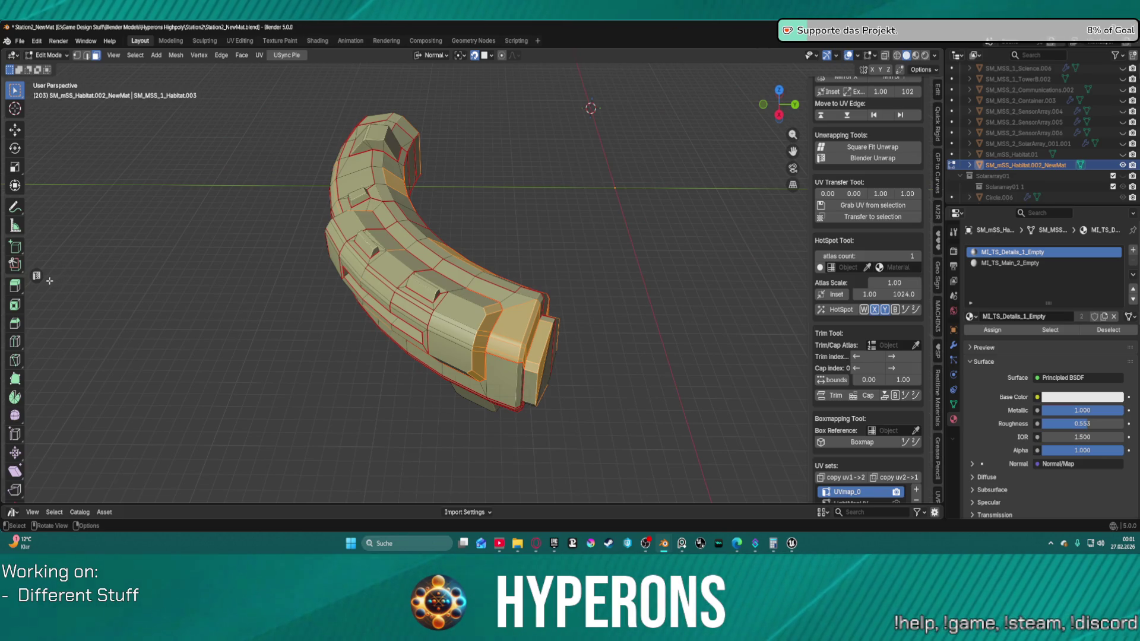
{"action": "left_click", "coordinate": [36, 275]}
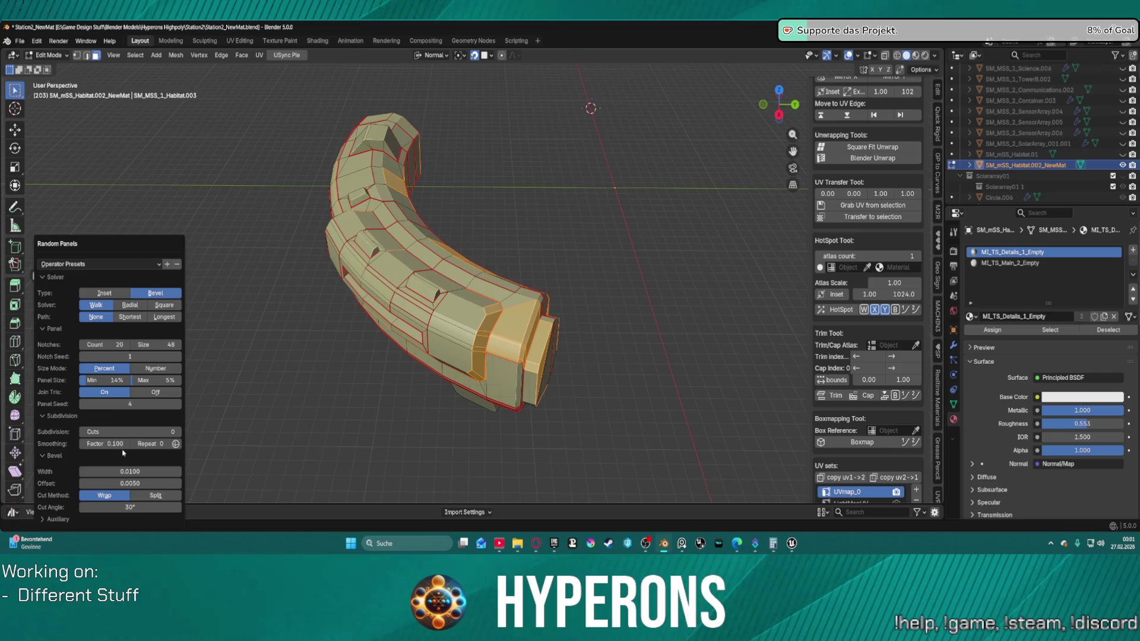
Step: Widen the bevel cuts and change the notches to 34 of size 16
{"action": "left_click", "coordinate": [130, 471]}
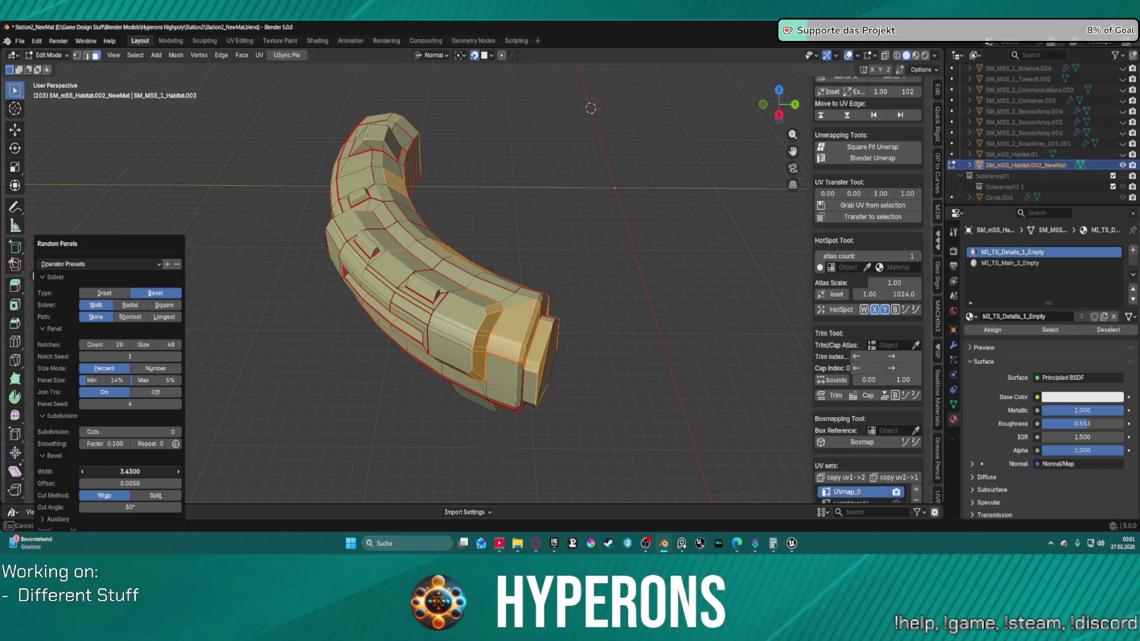
{"action": "mouse_move", "coordinate": [130, 471]}
{"action": "left_mouse_down"}
{"action": "mouse_move", "coordinate": [161, 471]}
{"action": "mouse_move", "coordinate": [126, 472]}
{"action": "left_mouse_up"}
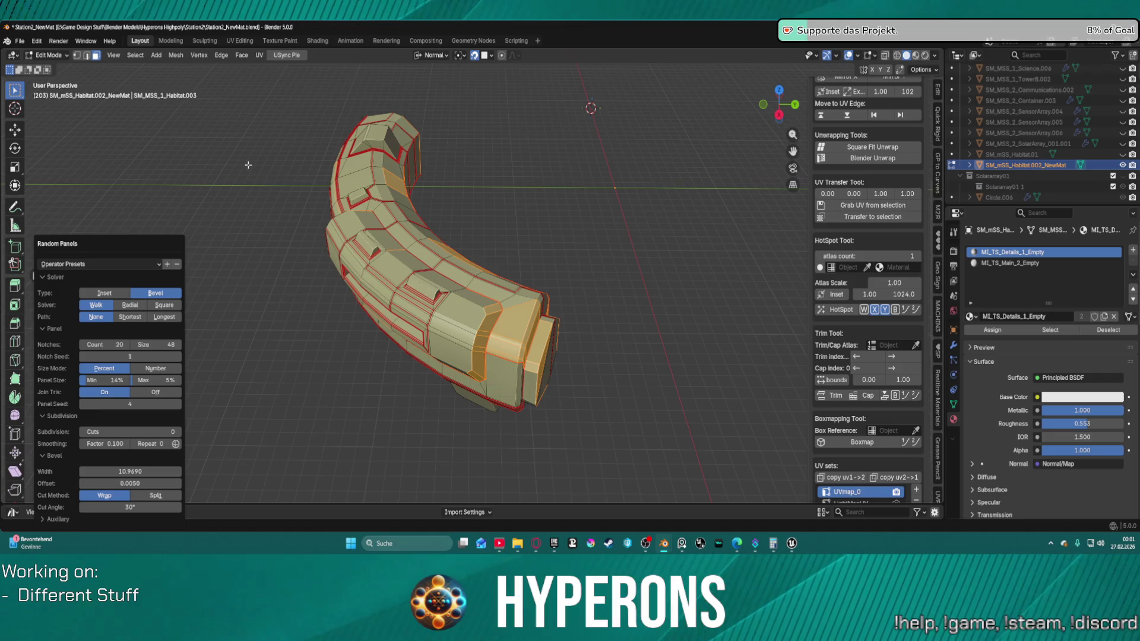
{"action": "left_click_drag", "start_coordinate": [121, 344], "coordinate": [127, 345]}
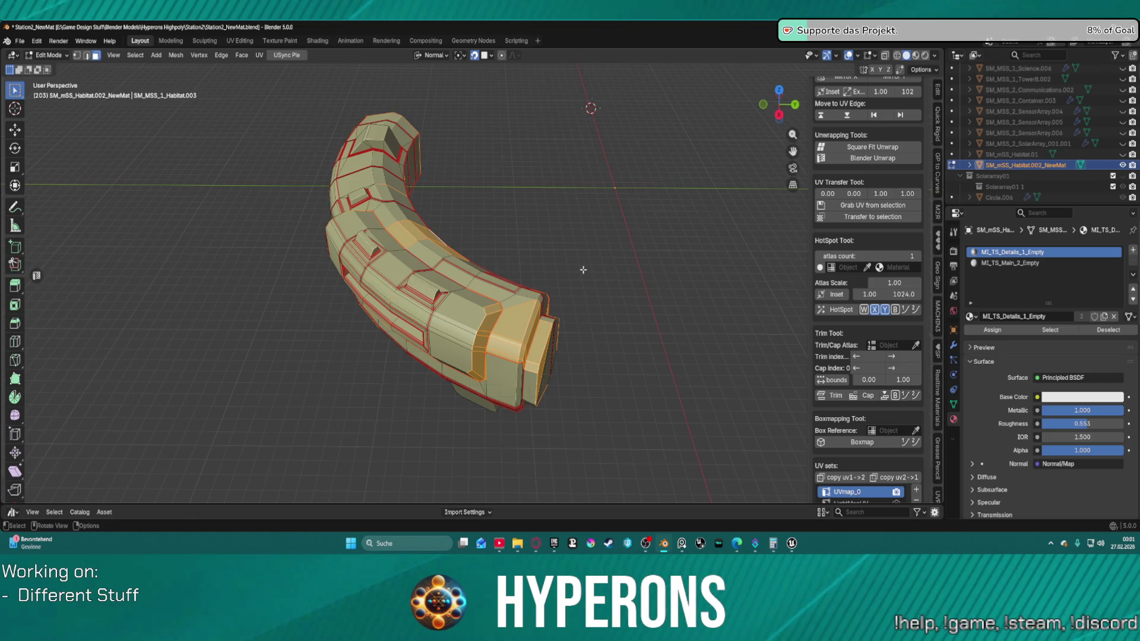
{"action": "scroll", "coordinate": [595, 322], "scroll_direction": "up", "scroll_amount": 5}
{"action": "scroll", "coordinate": [529, 363], "scroll_direction": "down", "scroll_amount": 2}
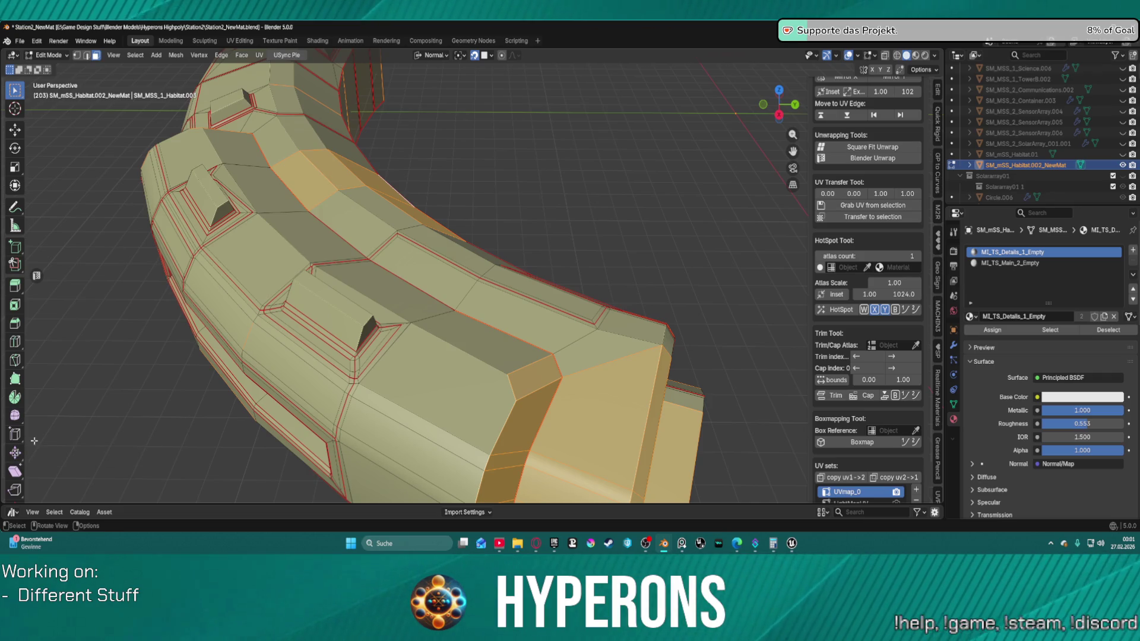
Step: Set the bevel width to 9.8300 and offset to -5.6250 in the Random Panels settings
{"action": "key", "text": "F9"}
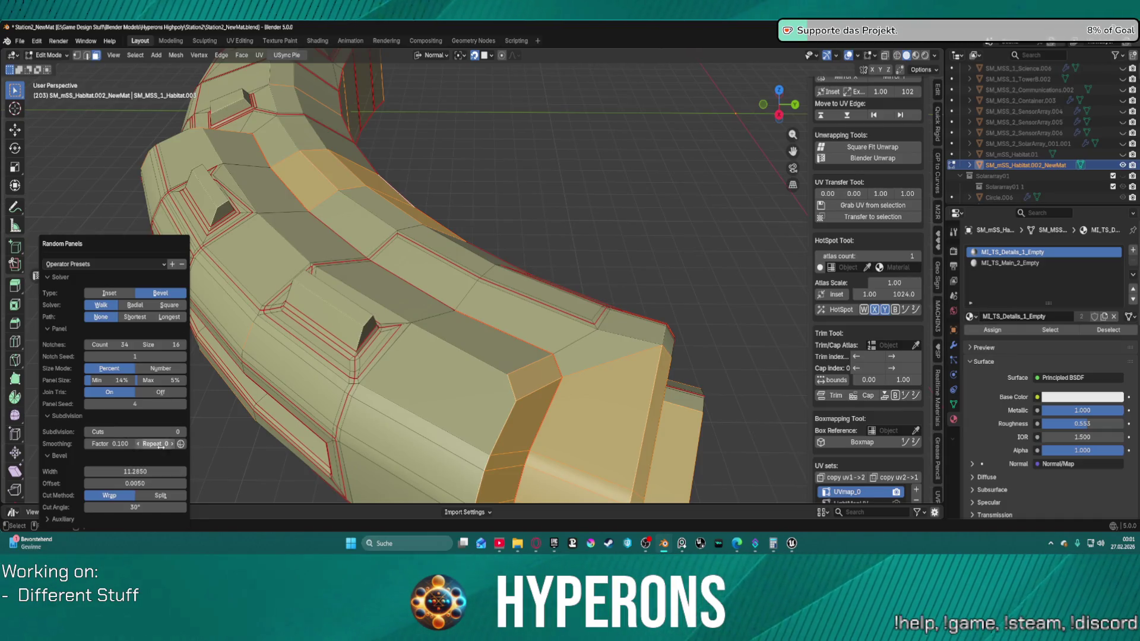
{"action": "left_click_drag", "start_coordinate": [135, 471], "coordinate": [133, 471]}
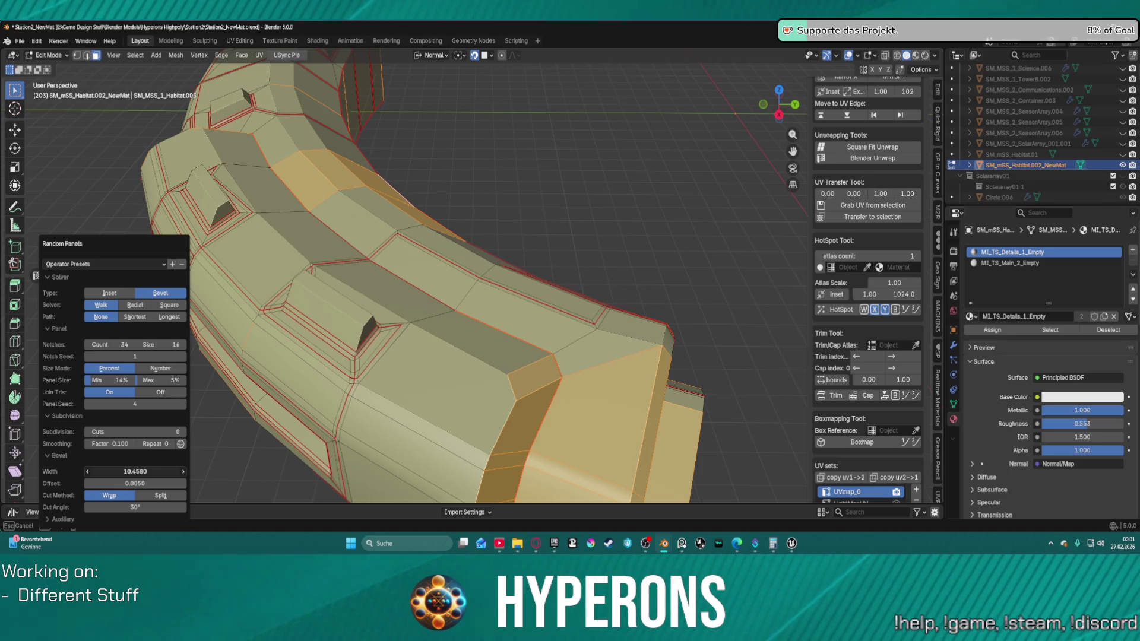
{"action": "left_click_drag", "start_coordinate": [134, 472], "coordinate": [142, 483]}
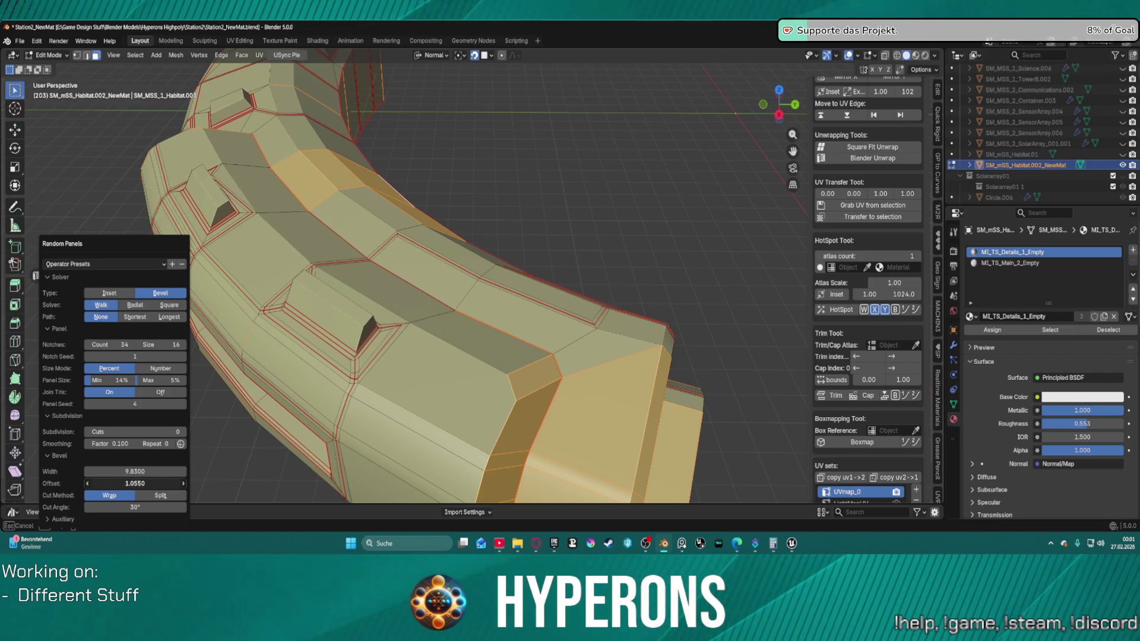
{"action": "mouse_move", "coordinate": [136, 483]}
{"action": "left_mouse_down"}
{"action": "mouse_move", "coordinate": [150, 483]}
{"action": "mouse_move", "coordinate": [116, 483]}
{"action": "mouse_move", "coordinate": [130, 484]}
{"action": "left_mouse_up"}
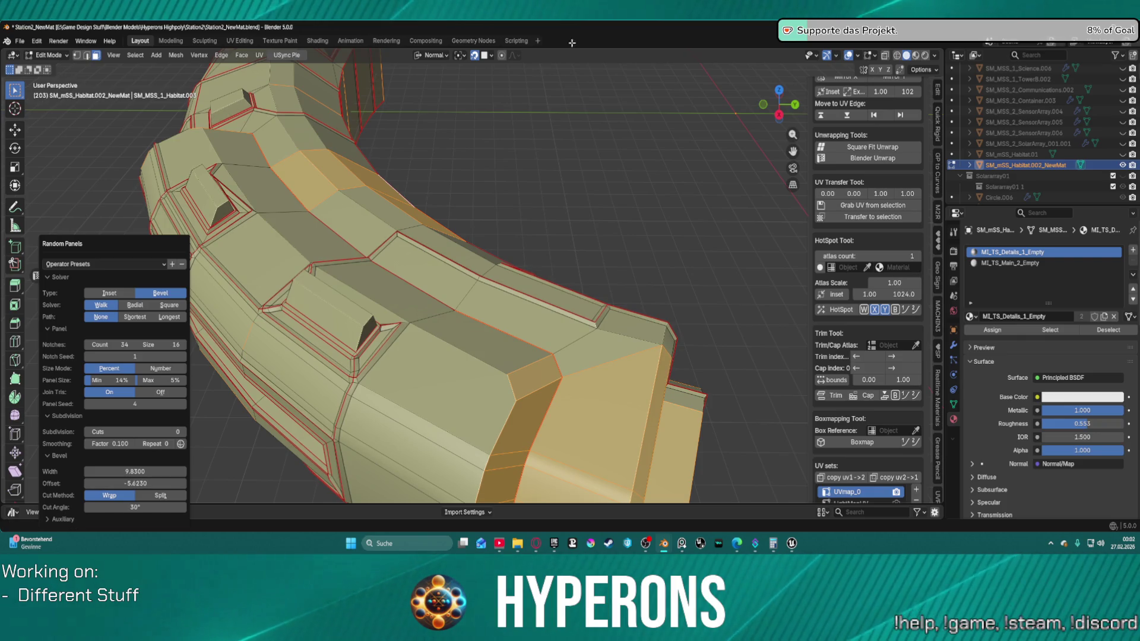
{"action": "scroll", "coordinate": [455, 256], "scroll_direction": "down", "scroll_amount": 8}
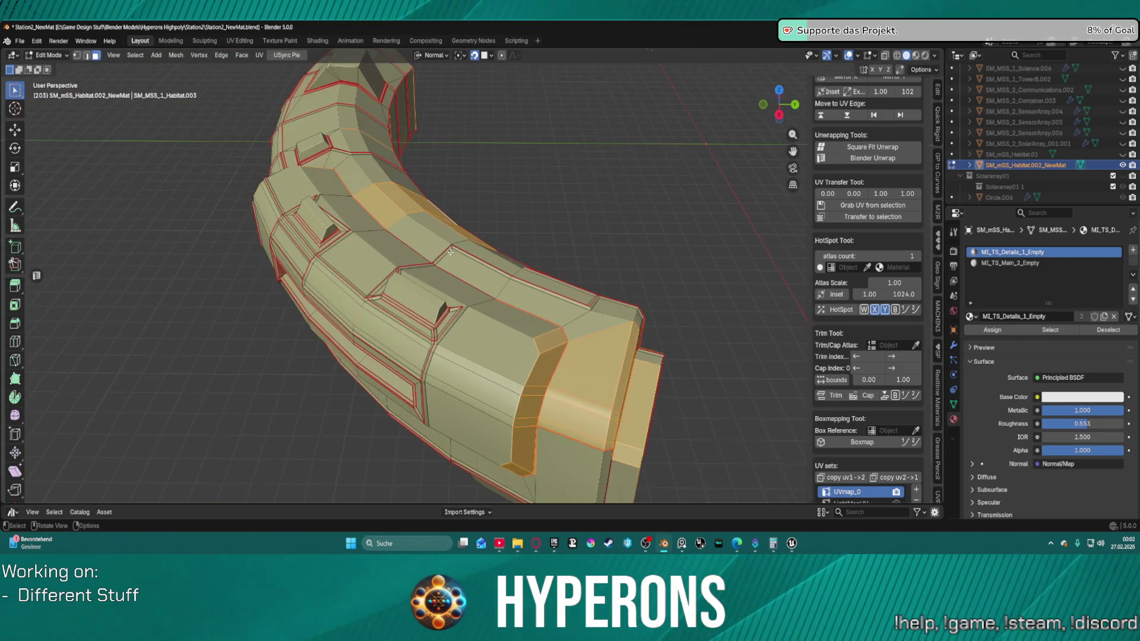
{"action": "scroll", "coordinate": [523, 213], "scroll_direction": "up", "scroll_amount": 10}
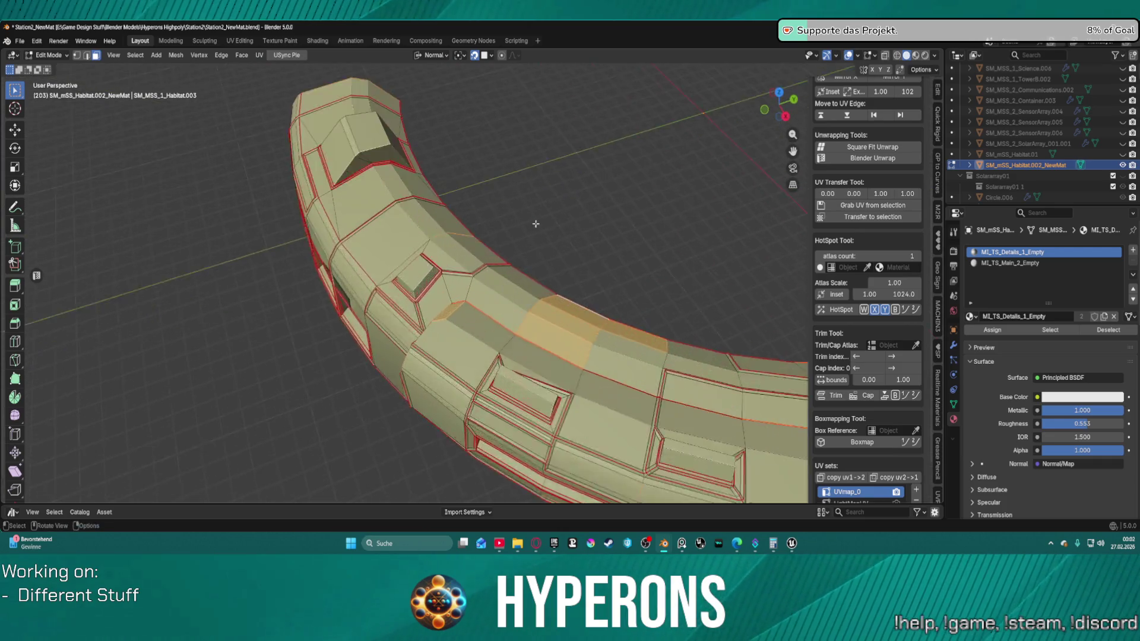
{"action": "scroll", "coordinate": [530, 256], "scroll_direction": "down", "scroll_amount": 5}
{"action": "scroll", "coordinate": [572, 203], "scroll_direction": "up", "scroll_amount": 8}
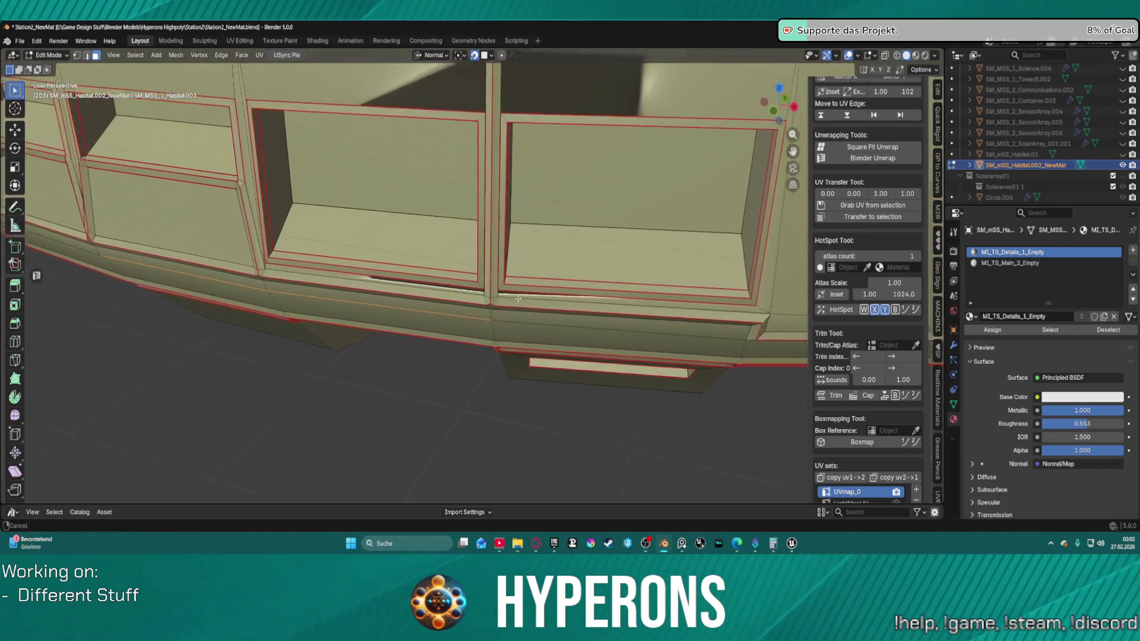
{"action": "scroll", "coordinate": [493, 401], "scroll_direction": "down", "scroll_amount": 3}
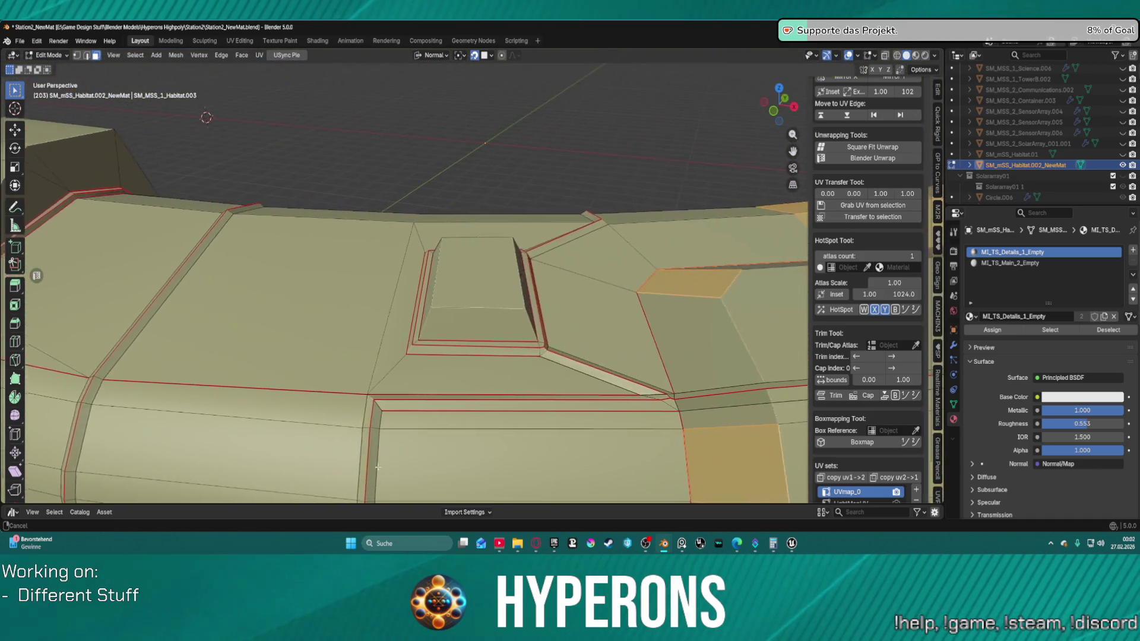
{"action": "scroll", "coordinate": [307, 429], "scroll_direction": "up", "scroll_amount": 4}
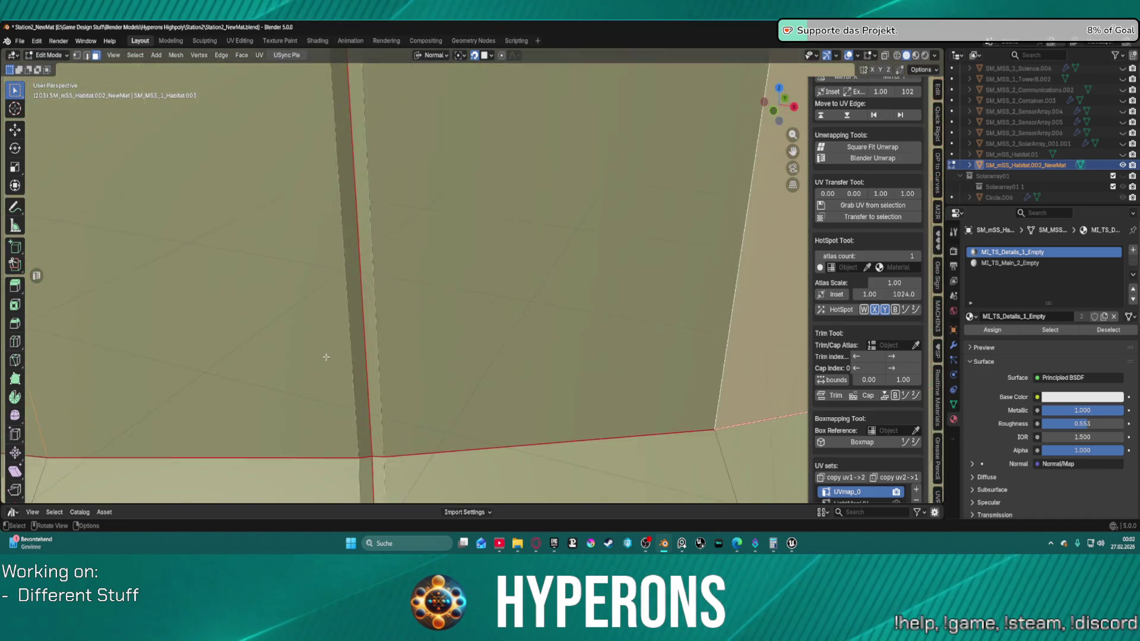
{"action": "scroll", "coordinate": [326, 344], "scroll_direction": "down", "scroll_amount": 10}
{"action": "mouse_move", "coordinate": [328, 317]}
{"action": "left_mouse_down"}
{"action": "mouse_move", "coordinate": [445, 313]}
{"action": "mouse_move", "coordinate": [309, 304]}
{"action": "mouse_move", "coordinate": [681, 205]}
{"action": "mouse_move", "coordinate": [626, 222]}
{"action": "left_mouse_up"}
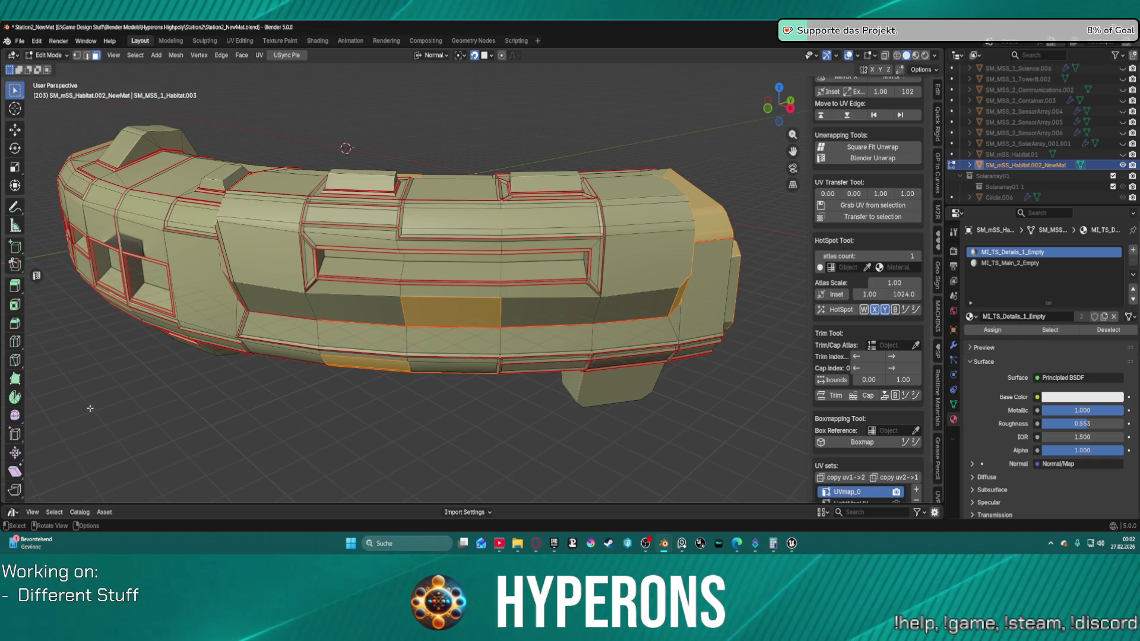
{"action": "key", "text": "F9"}
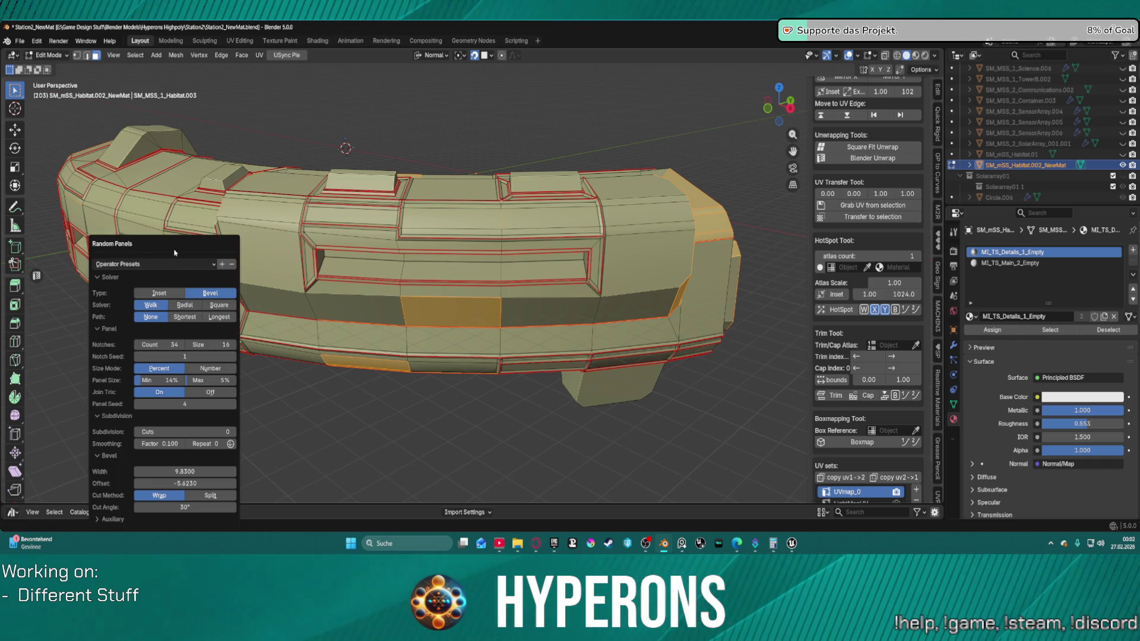
Step: Rerun Random Panels on the selected faces and set the bevel offset to 4.7450
{"action": "key", "text": "Escape"}
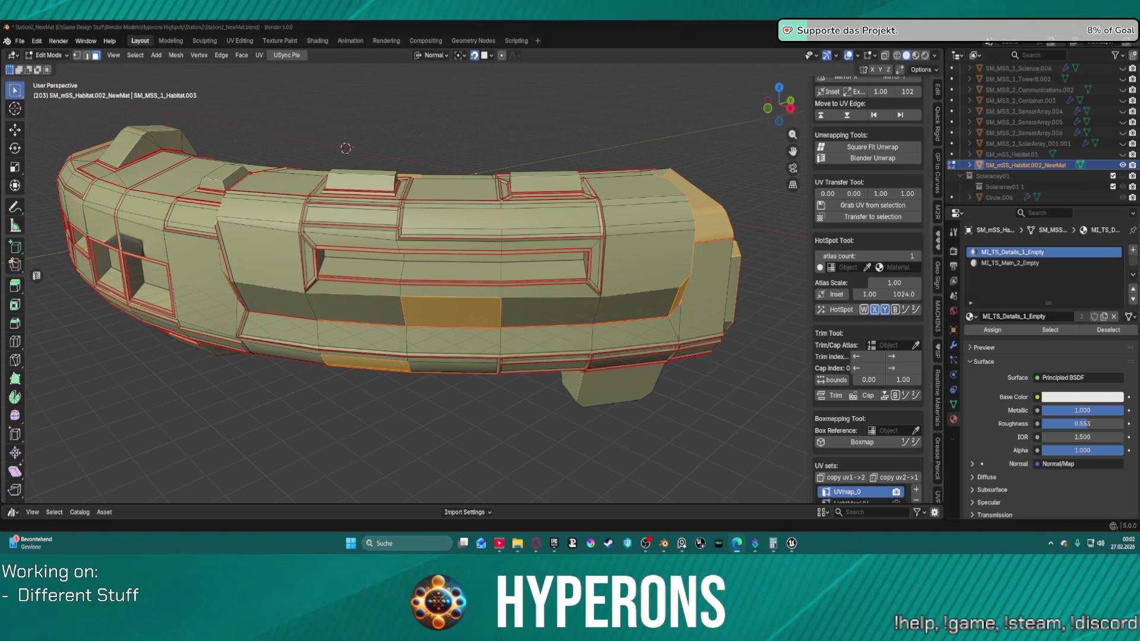
{"action": "key", "text": "shift+r"}
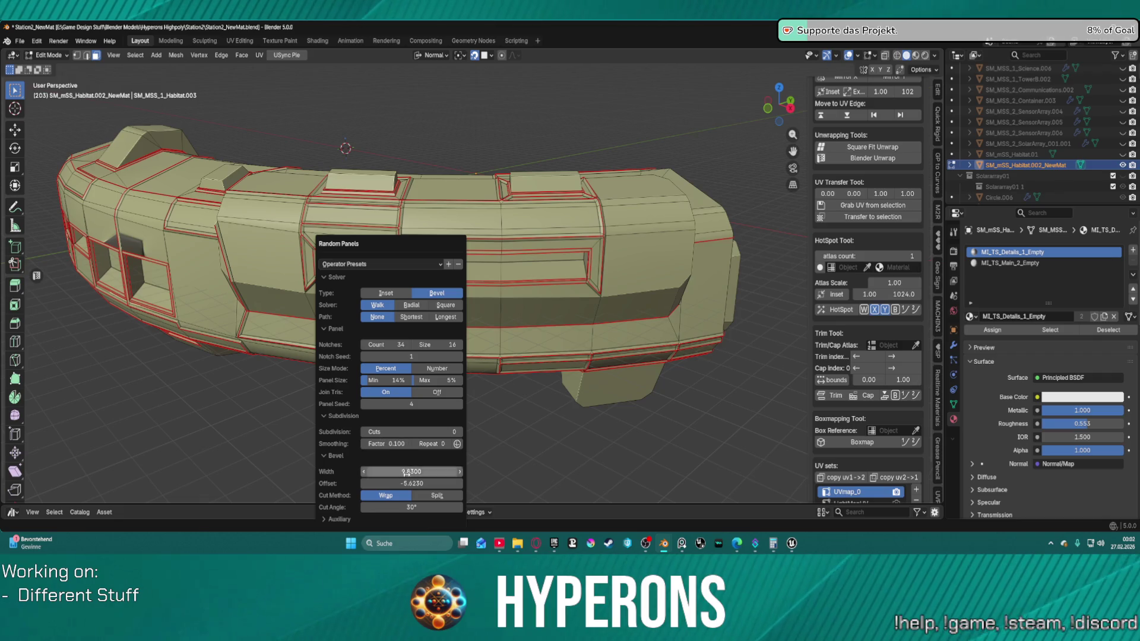
{"action": "left_click_drag", "start_coordinate": [404, 483], "coordinate": [451, 484]}
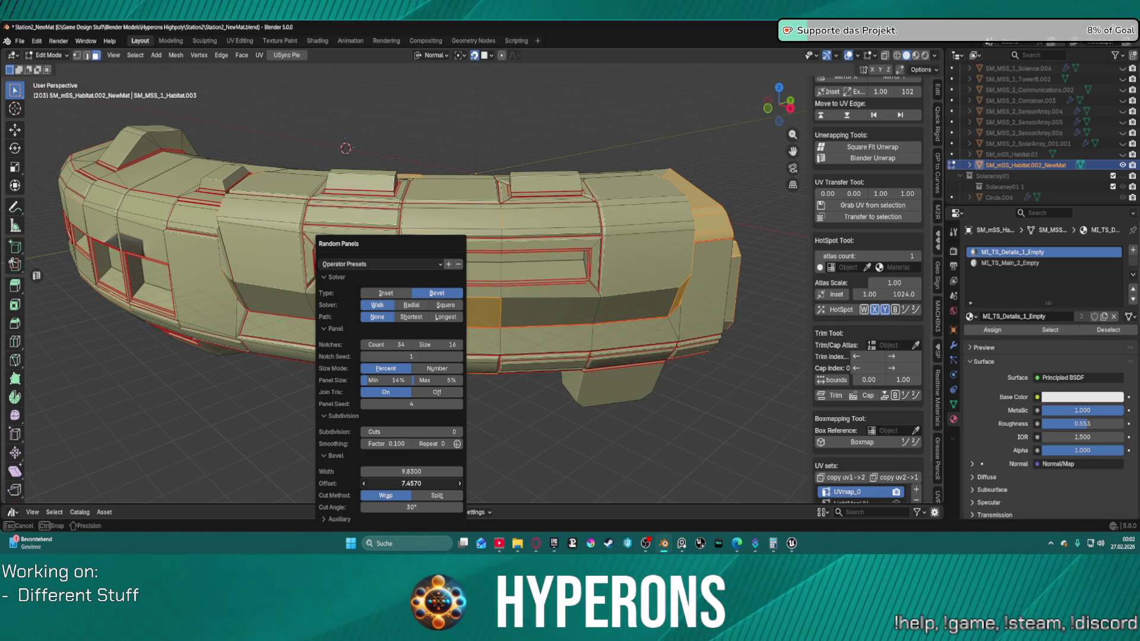
{"action": "left_click_drag", "start_coordinate": [412, 483], "coordinate": [392, 483]}
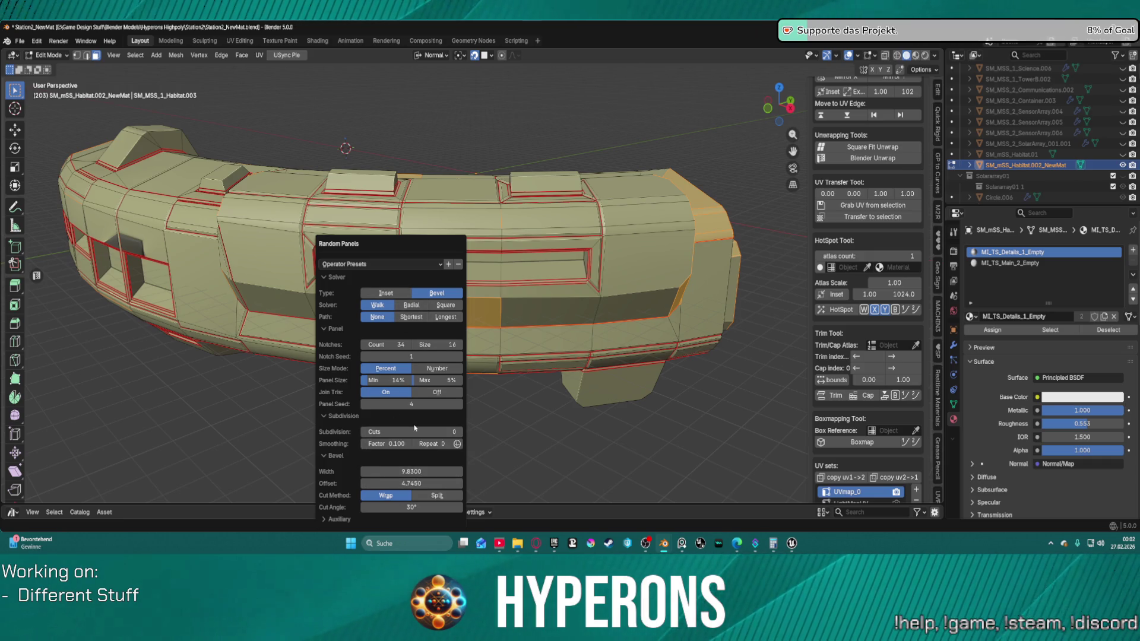
Step: Set the minimum panel size to 0% and the subdivision cuts to 0
{"action": "left_click_drag", "start_coordinate": [462, 435], "coordinate": [460, 432]}
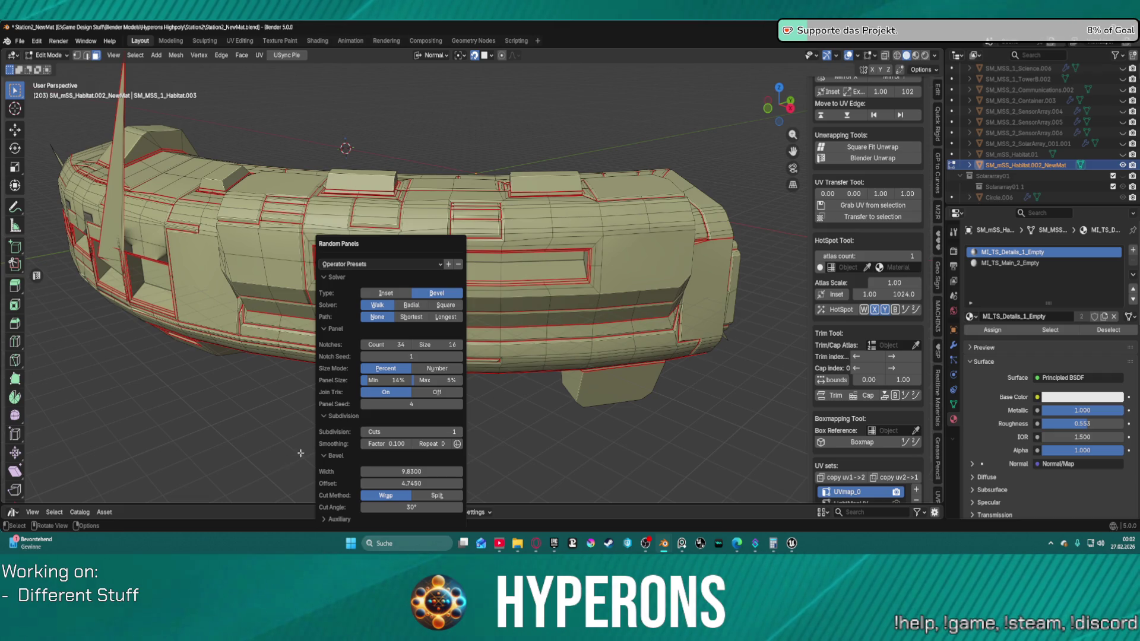
{"action": "left_click_drag", "start_coordinate": [374, 387], "coordinate": [360, 381]}
{"action": "left_click", "coordinate": [376, 380]}
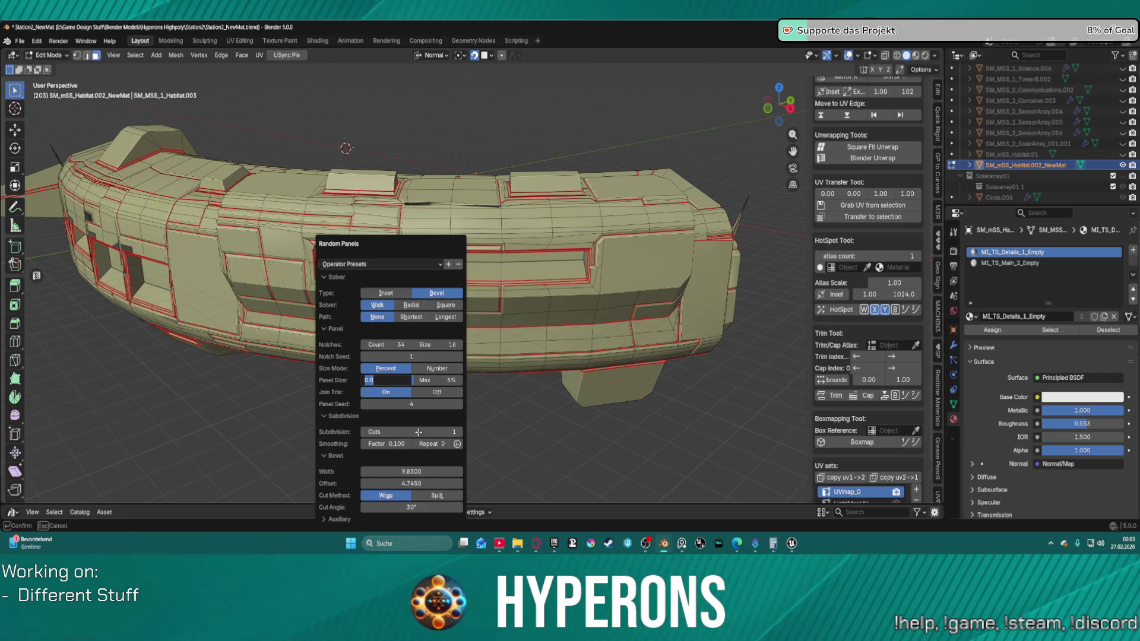
{"action": "key", "text": "Return"}
{"action": "left_click_drag", "start_coordinate": [423, 424], "coordinate": [407, 425]}
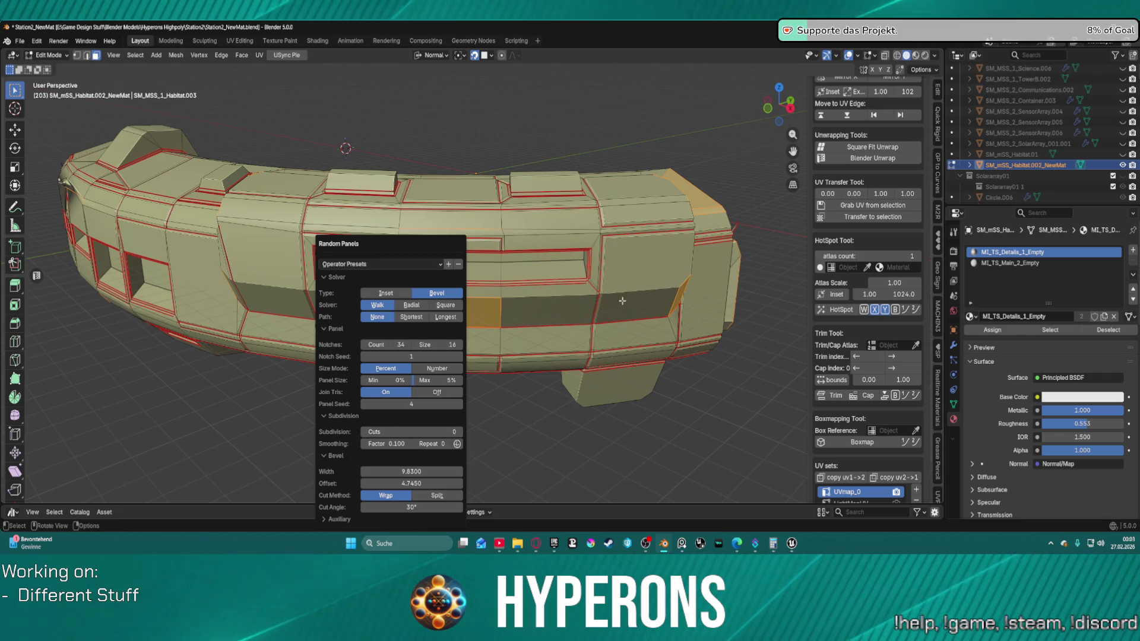
{"action": "scroll", "coordinate": [756, 260], "scroll_direction": "down", "scroll_amount": 2}
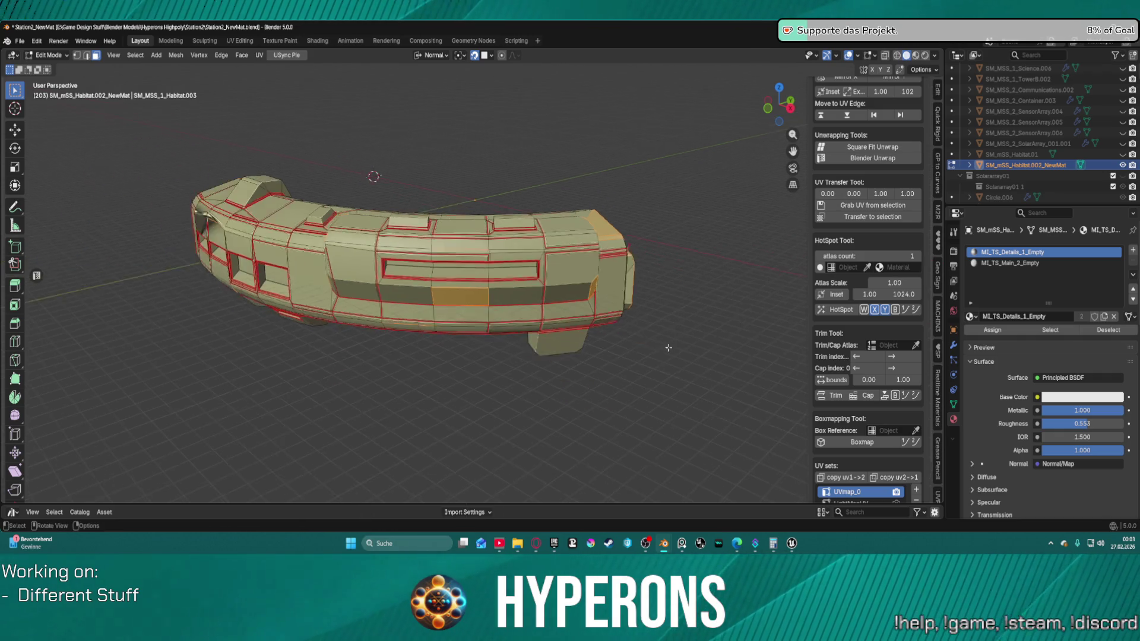
Step: Orbit and zoom around the habitat mesh, then restart Blender after it crashes
{"action": "scroll", "coordinate": [670, 332], "scroll_direction": "up", "scroll_amount": 6}
{"action": "mouse_move", "coordinate": [670, 331]}
{"action": "left_mouse_down"}
{"action": "mouse_move", "coordinate": [534, 339]}
{"action": "mouse_move", "coordinate": [575, 323]}
{"action": "mouse_move", "coordinate": [613, 331]}
{"action": "mouse_move", "coordinate": [623, 301]}
{"action": "mouse_move", "coordinate": [728, 314]}
{"action": "mouse_move", "coordinate": [416, 252]}
{"action": "mouse_move", "coordinate": [479, 286]}
{"action": "left_mouse_up"}
{"action": "scroll", "coordinate": [416, 253], "scroll_direction": "down", "scroll_amount": 5}
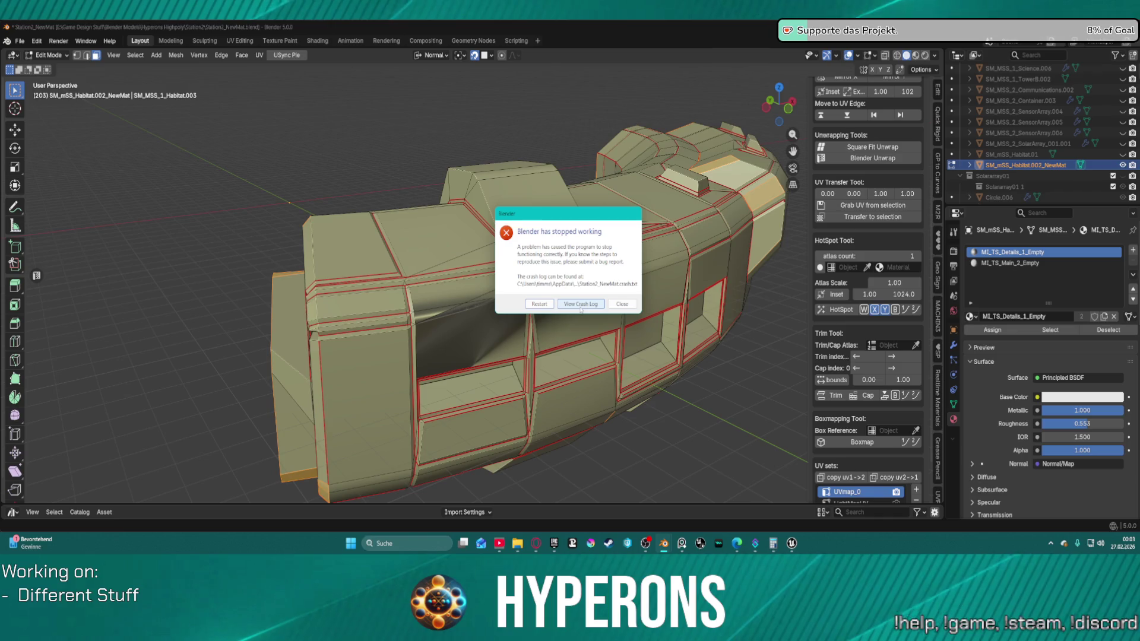
{"action": "left_click", "coordinate": [536, 304]}
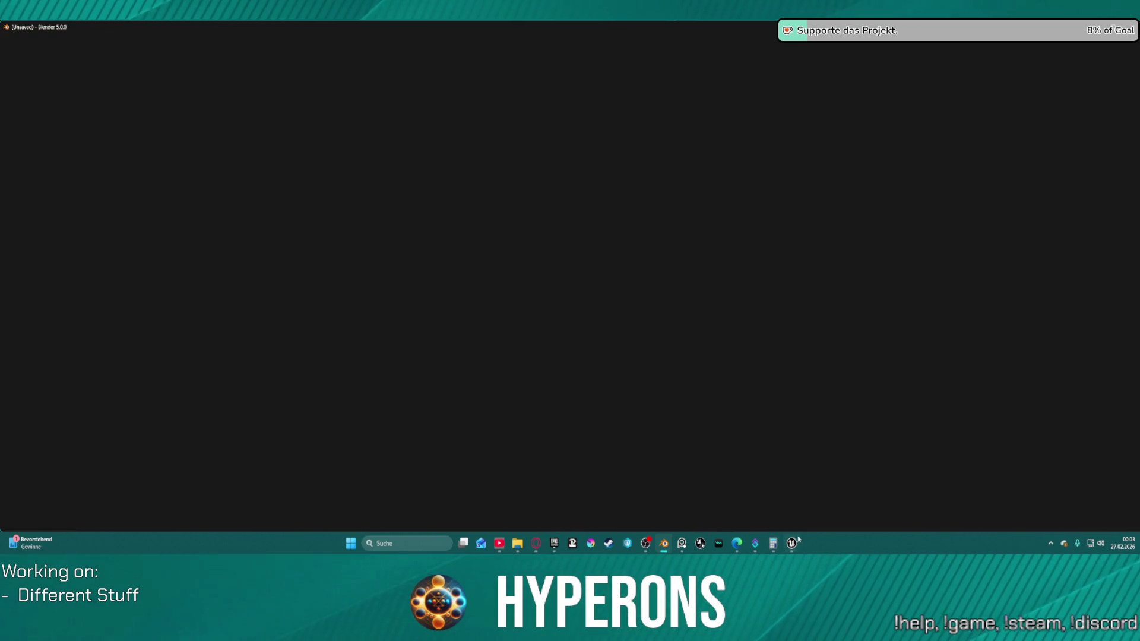
Step: Close the Aura Chat, Content Browser and Message Log windows and bring Unreal Editor forward
{"action": "mouse_move", "coordinate": [793, 541]}
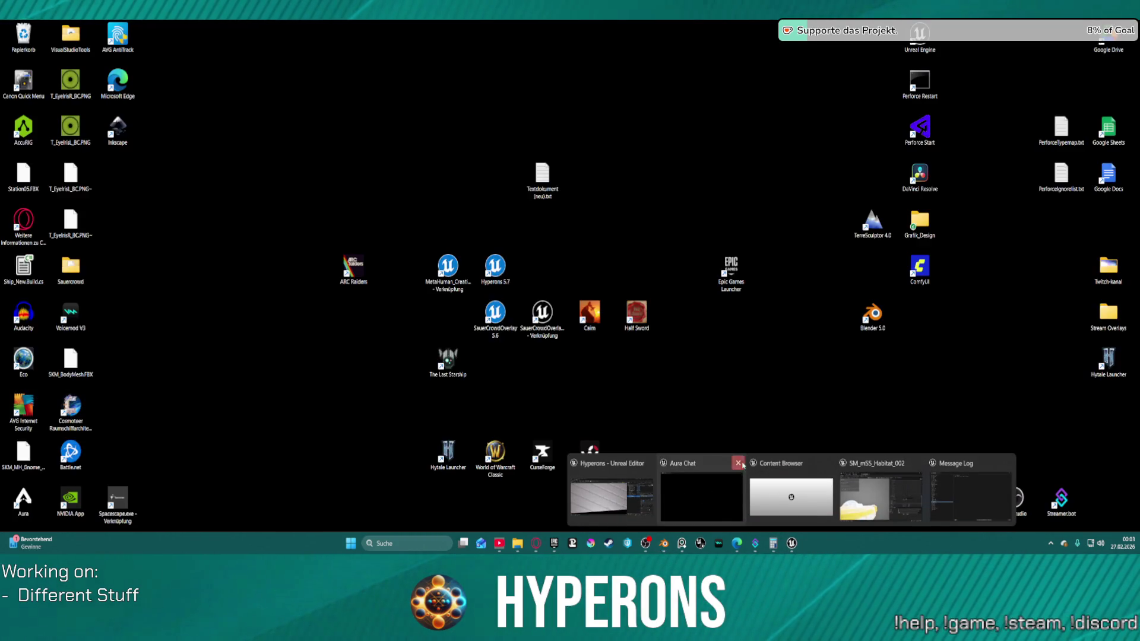
{"action": "left_click", "coordinate": [738, 463]}
{"action": "left_click", "coordinate": [784, 463]}
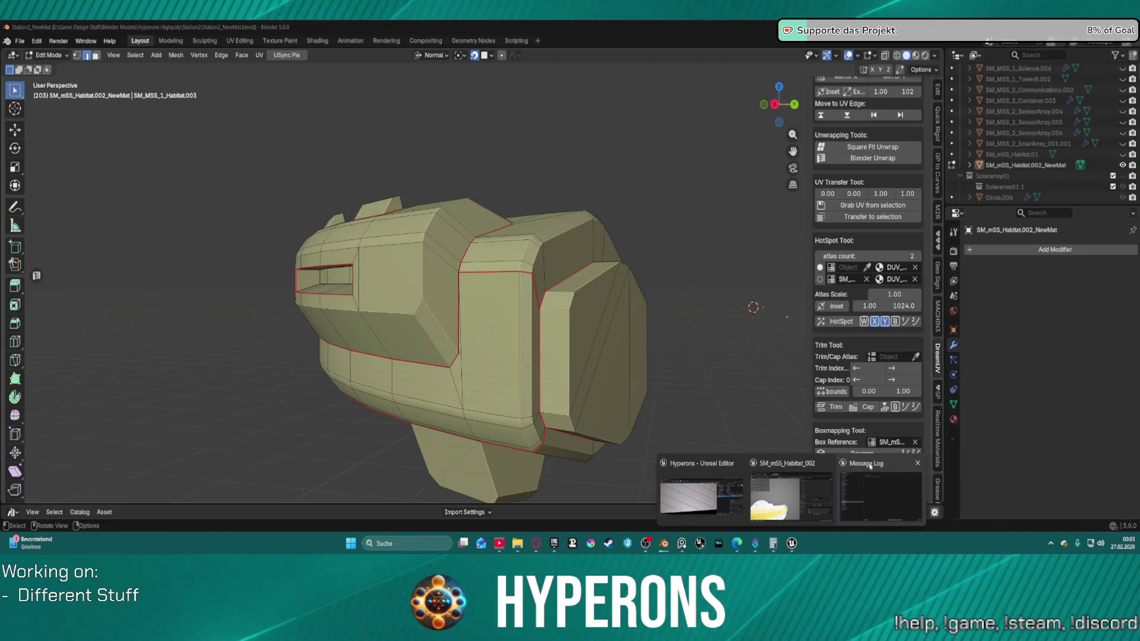
{"action": "left_click", "coordinate": [917, 463]}
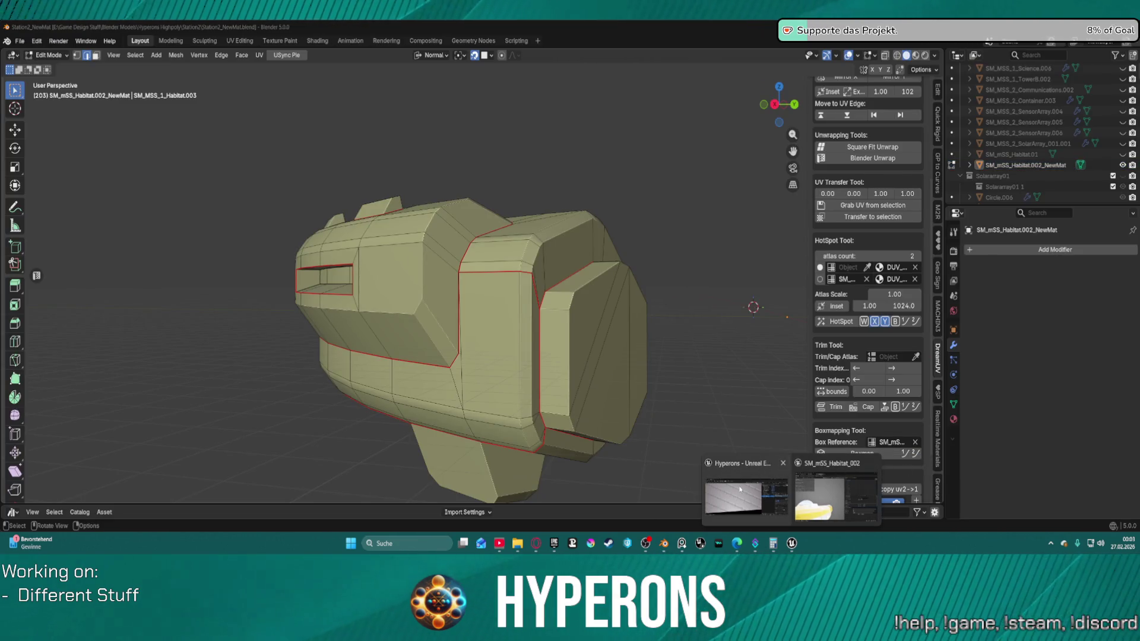
{"action": "left_click", "coordinate": [739, 489]}
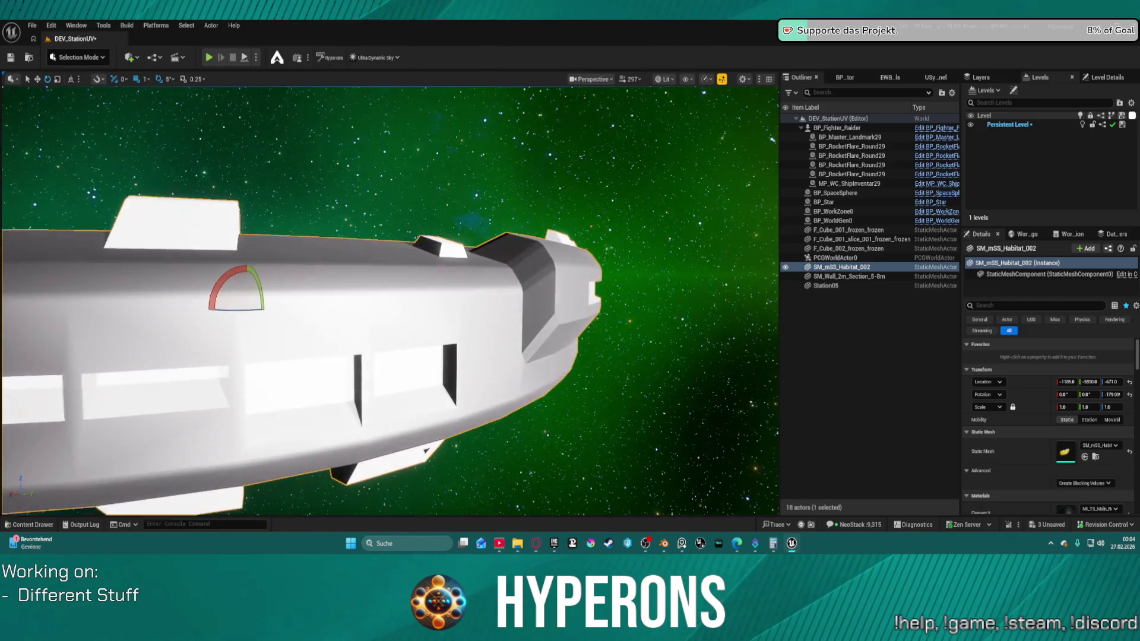
{"action": "key", "text": "w"}
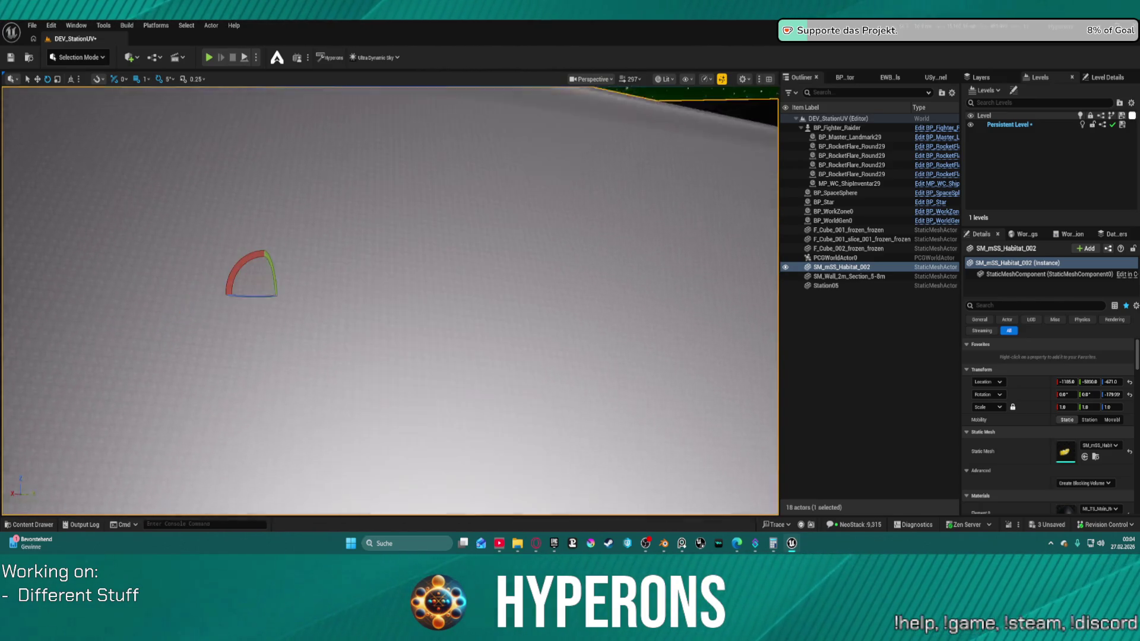
{"action": "scroll", "coordinate": [403, 242], "scroll_direction": "down", "scroll_amount": 8}
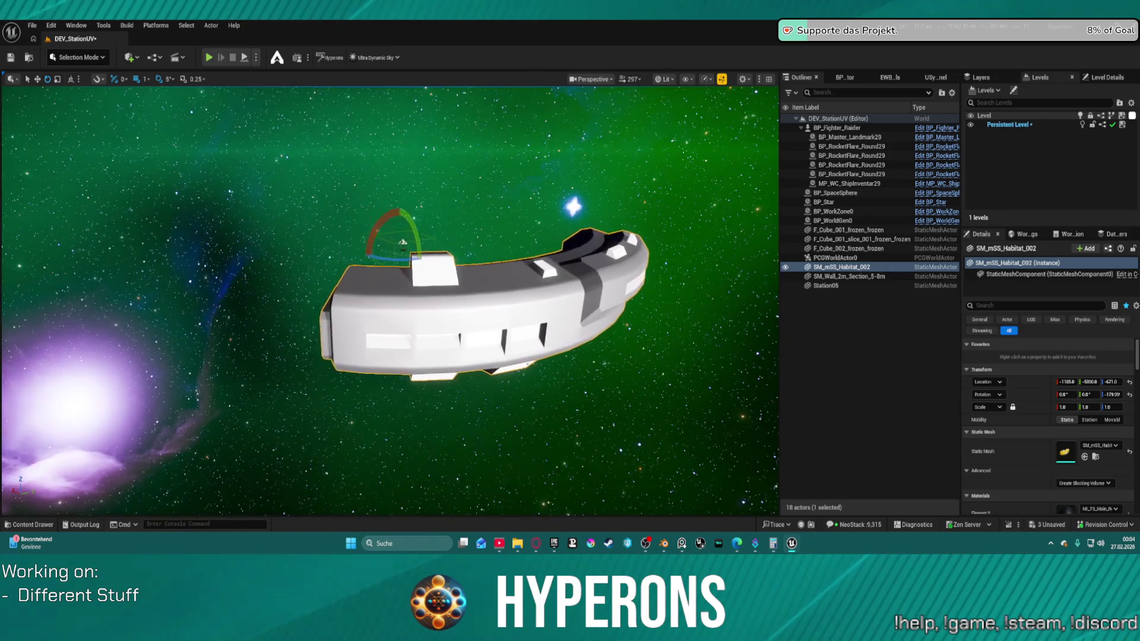
{"action": "scroll", "coordinate": [402, 242], "scroll_direction": "up", "scroll_amount": 5}
{"action": "left_click_drag", "start_coordinate": [421, 236], "coordinate": [332, 235]}
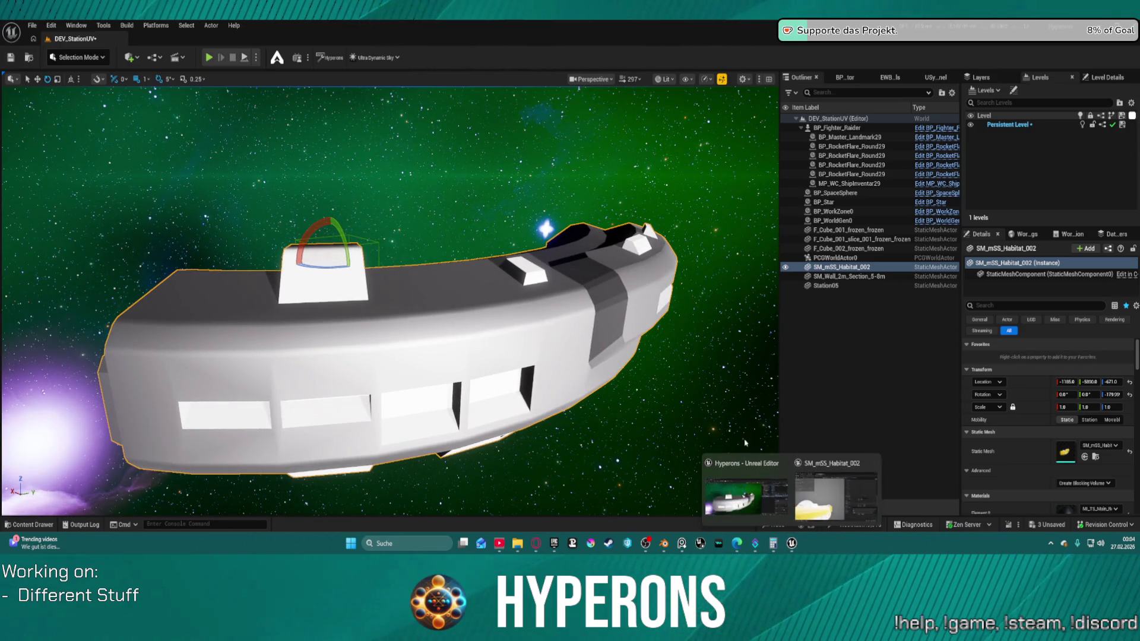
{"action": "mouse_move", "coordinate": [202, 273]}
{"action": "left_mouse_down"}
{"action": "mouse_move", "coordinate": [219, 266]}
{"action": "mouse_move", "coordinate": [148, 266]}
{"action": "left_mouse_up"}
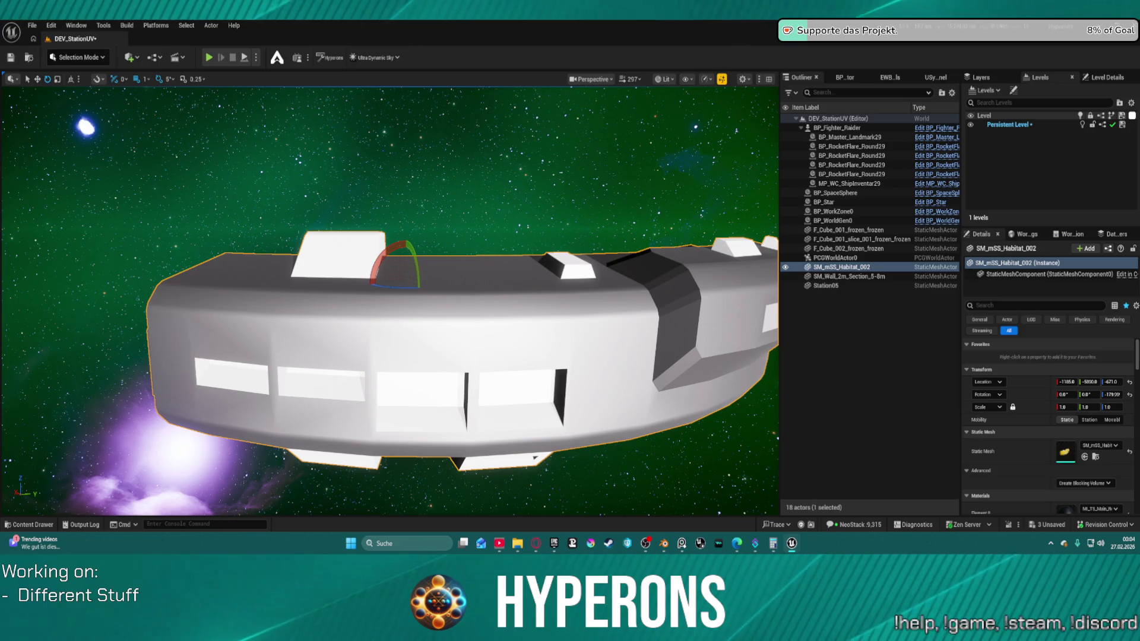
{"action": "left_click_drag", "start_coordinate": [553, 285], "coordinate": [588, 239]}
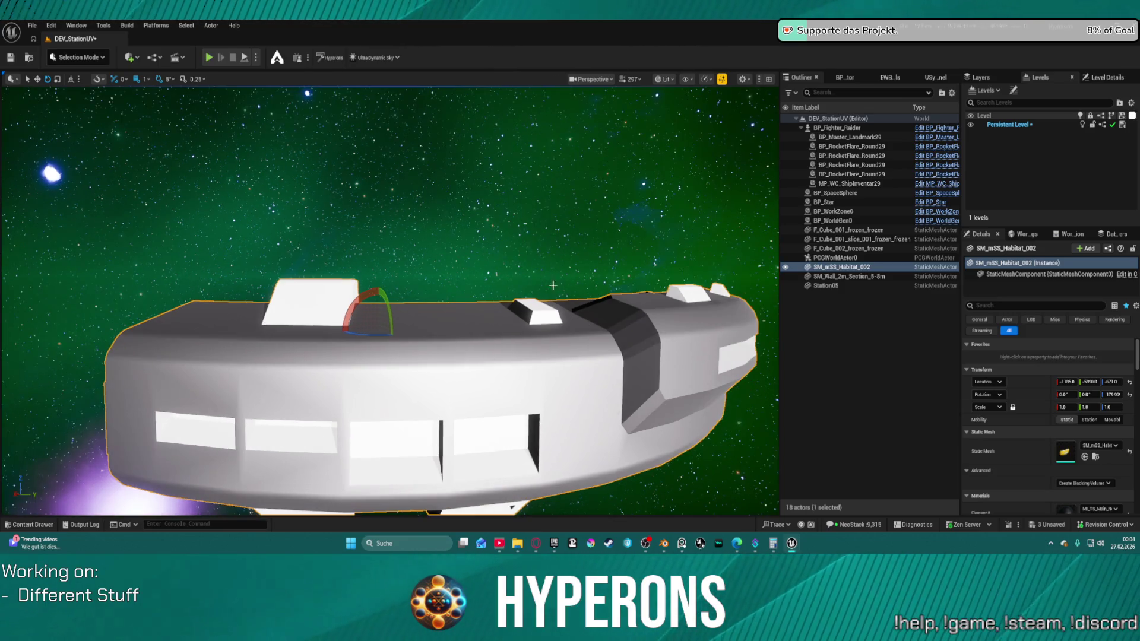
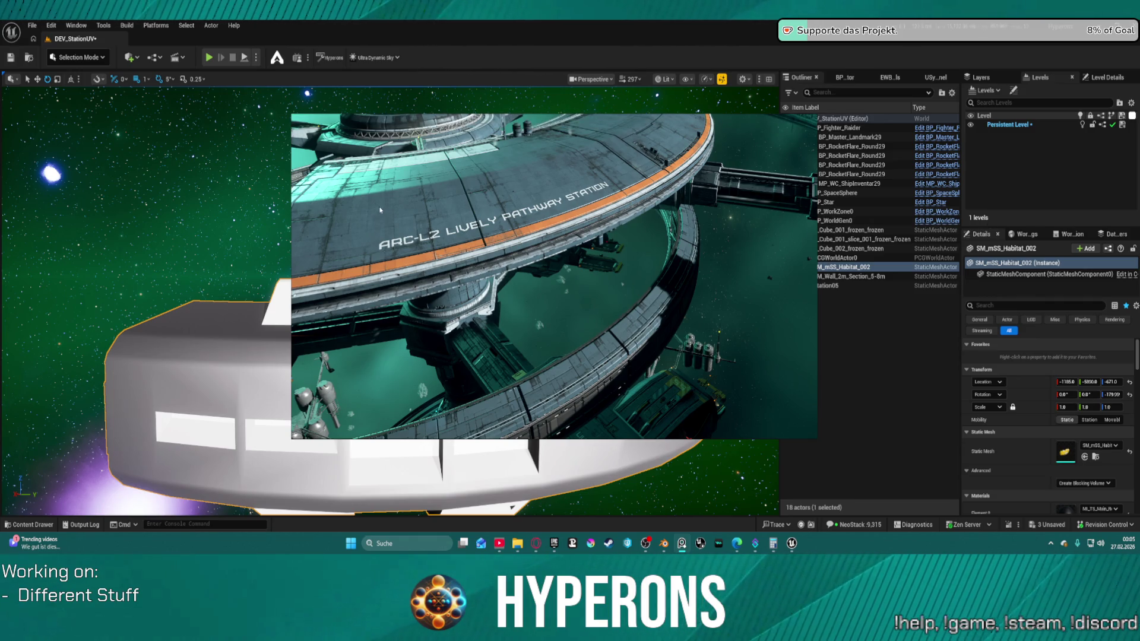
Step: Select BP_SpaceSphere, frame the viewport on it, and fly the camera away
{"action": "left_click", "coordinate": [301, 226]}
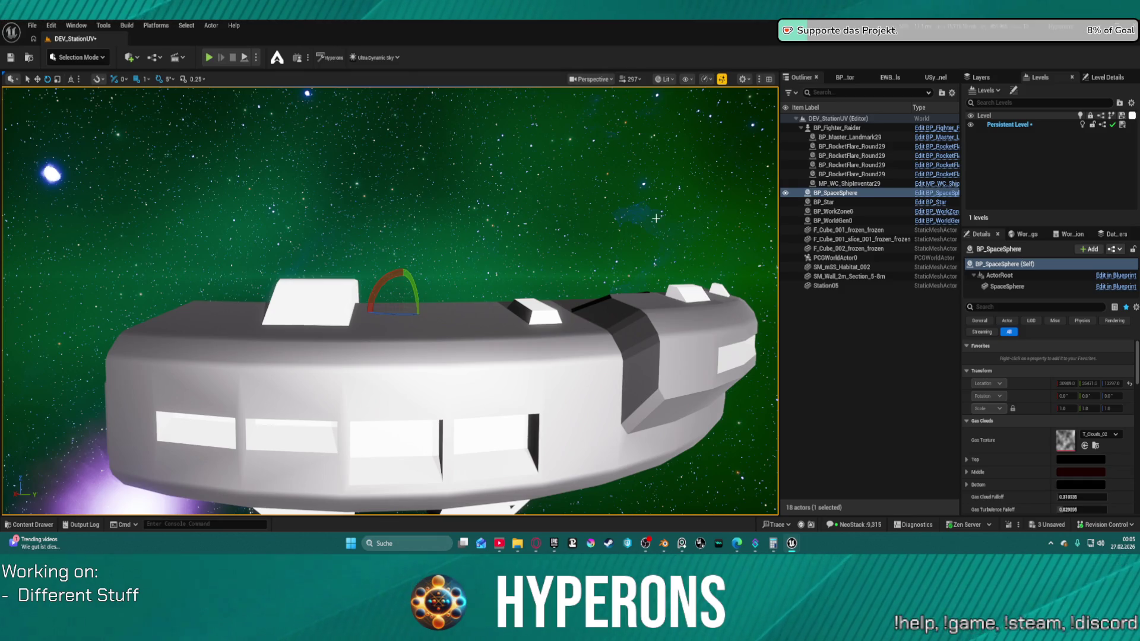
{"action": "key", "text": "f"}
{"action": "mouse_move", "coordinate": [521, 181]}
{"action": "left_mouse_down"}
{"action": "mouse_move", "coordinate": [618, 196]}
{"action": "mouse_move", "coordinate": [683, 160]}
{"action": "mouse_move", "coordinate": [651, 272]}
{"action": "left_mouse_up"}
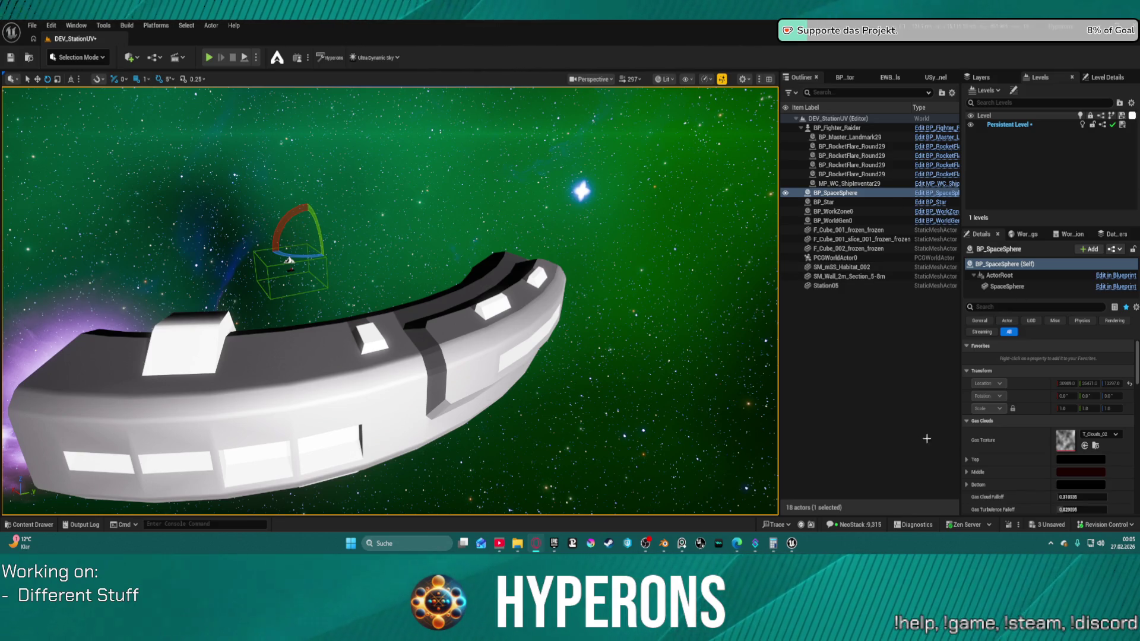
Step: Bring the Unreal editor back to front and fly the camera toward the station
{"action": "mouse_move", "coordinate": [669, 541]}
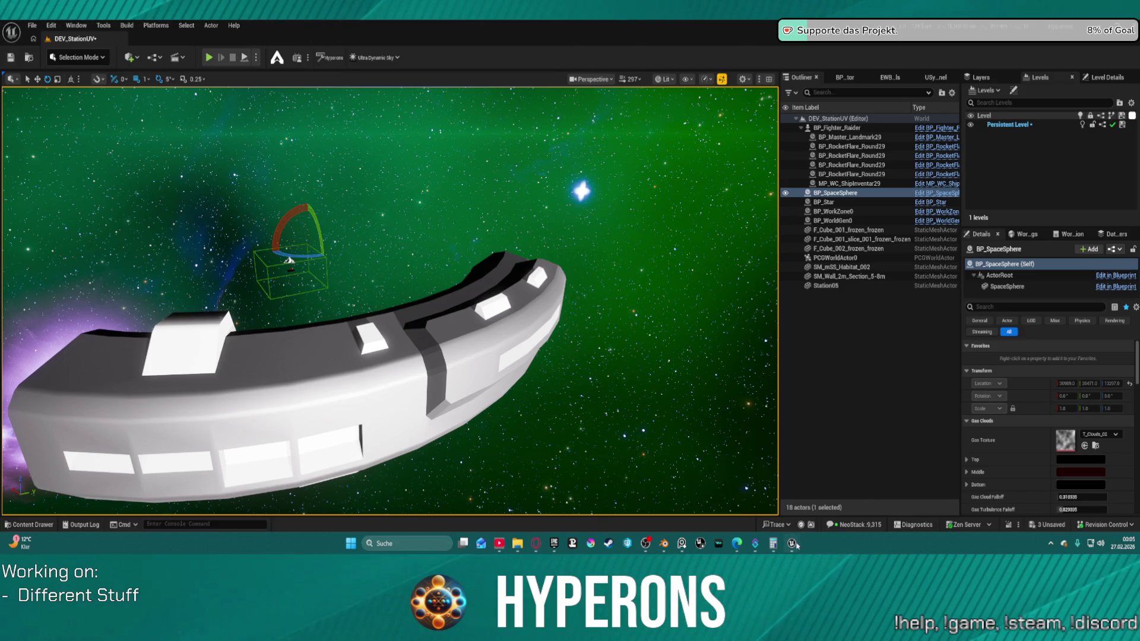
{"action": "mouse_move", "coordinate": [795, 543]}
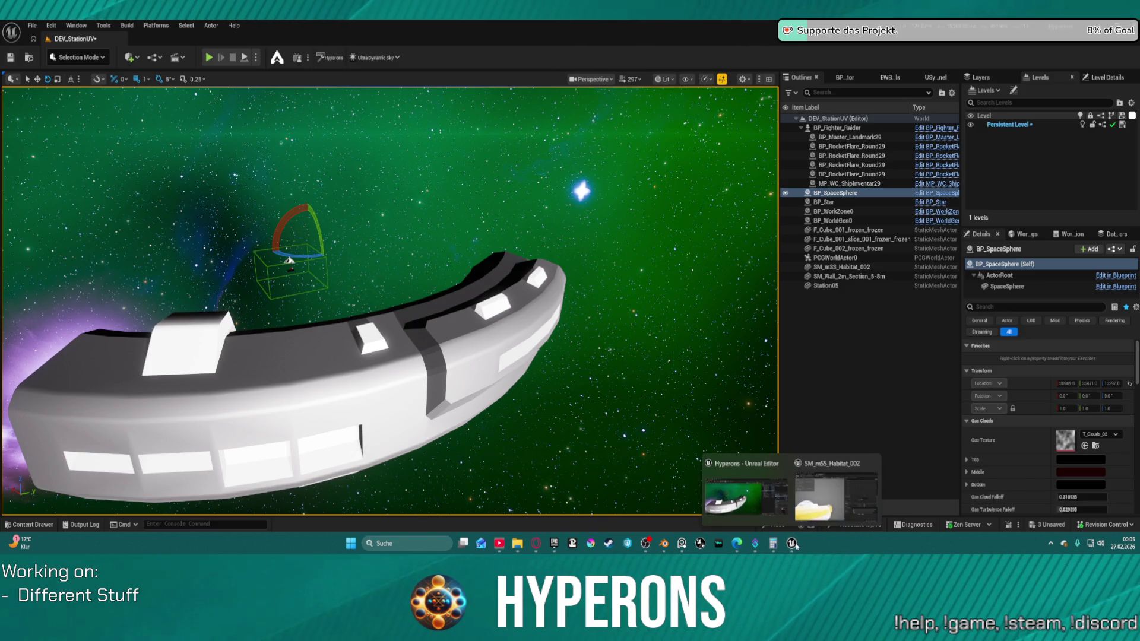
{"action": "left_click", "coordinate": [761, 500]}
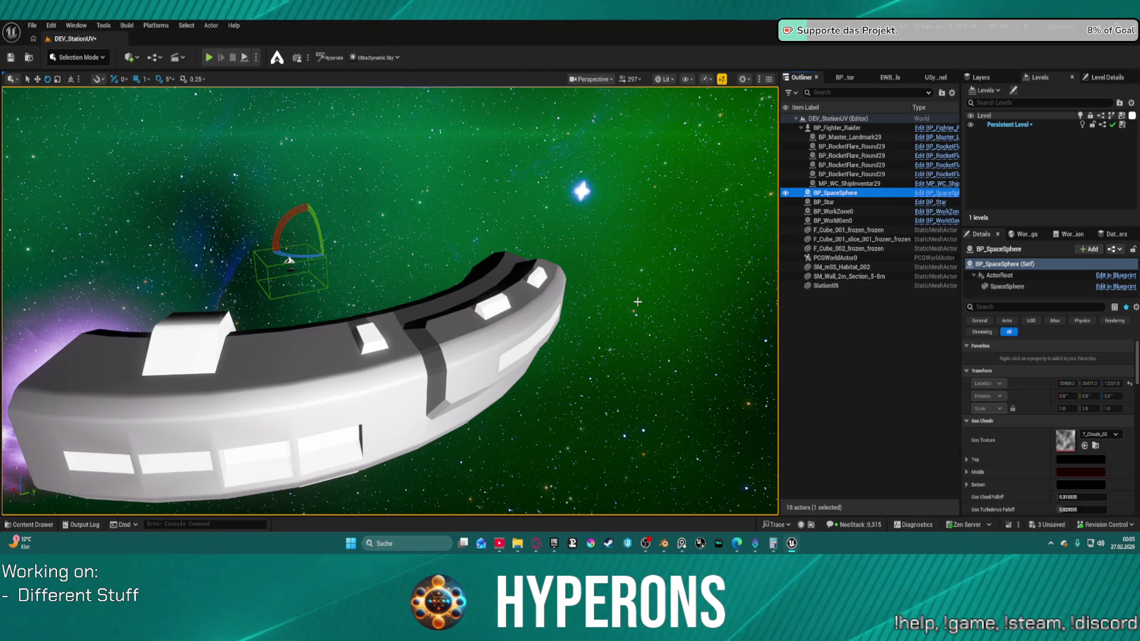
{"action": "mouse_move", "coordinate": [793, 544]}
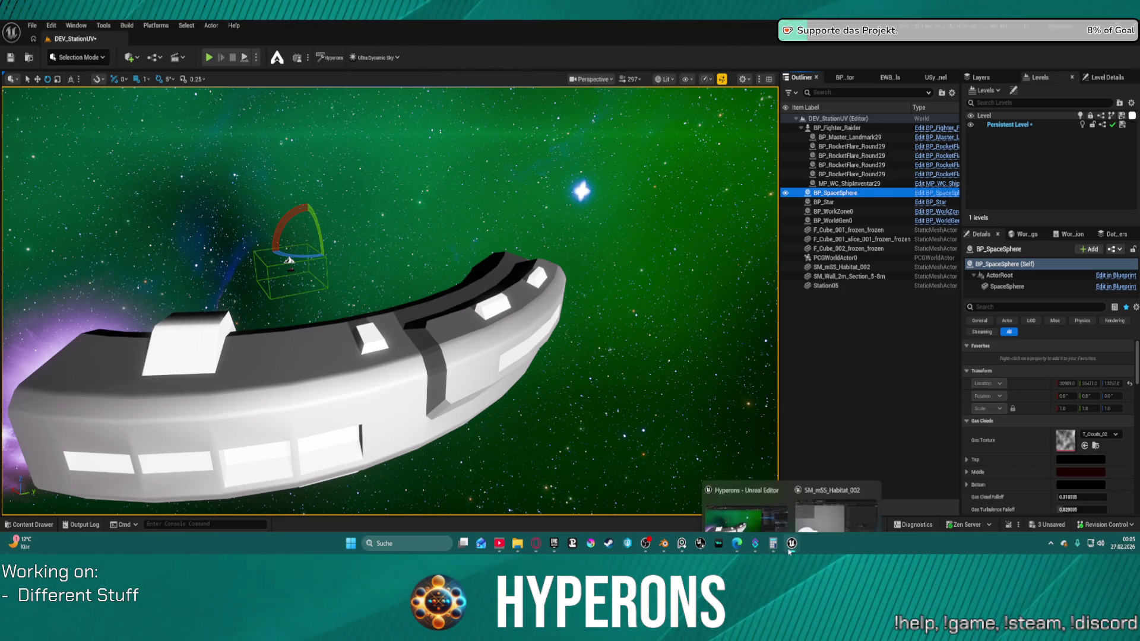
{"action": "mouse_move", "coordinate": [386, 297]}
{"action": "left_mouse_down"}
{"action": "mouse_move", "coordinate": [368, 213]}
{"action": "mouse_move", "coordinate": [338, 232]}
{"action": "mouse_move", "coordinate": [368, 220]}
{"action": "mouse_move", "coordinate": [386, 238]}
{"action": "mouse_move", "coordinate": [368, 255]}
{"action": "mouse_move", "coordinate": [416, 285]}
{"action": "mouse_move", "coordinate": [593, 368]}
{"action": "mouse_move", "coordinate": [713, 407]}
{"action": "left_mouse_up"}
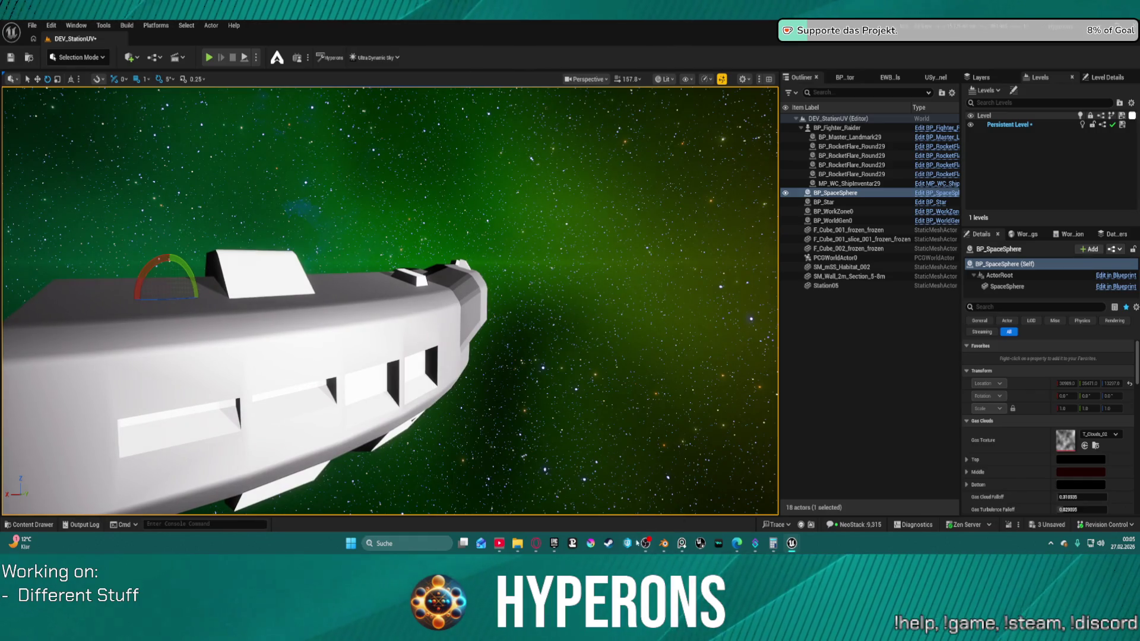
Step: View and close the station reference render, then swing the camera around the hull
{"action": "left_click", "coordinate": [682, 544]}
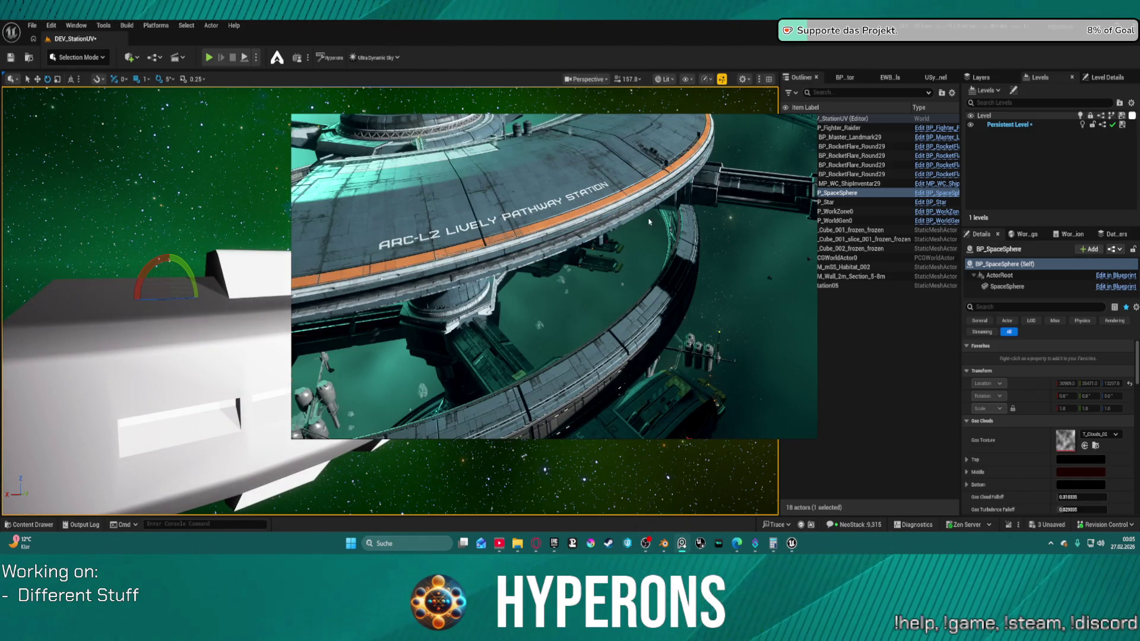
{"action": "left_click", "coordinate": [534, 497]}
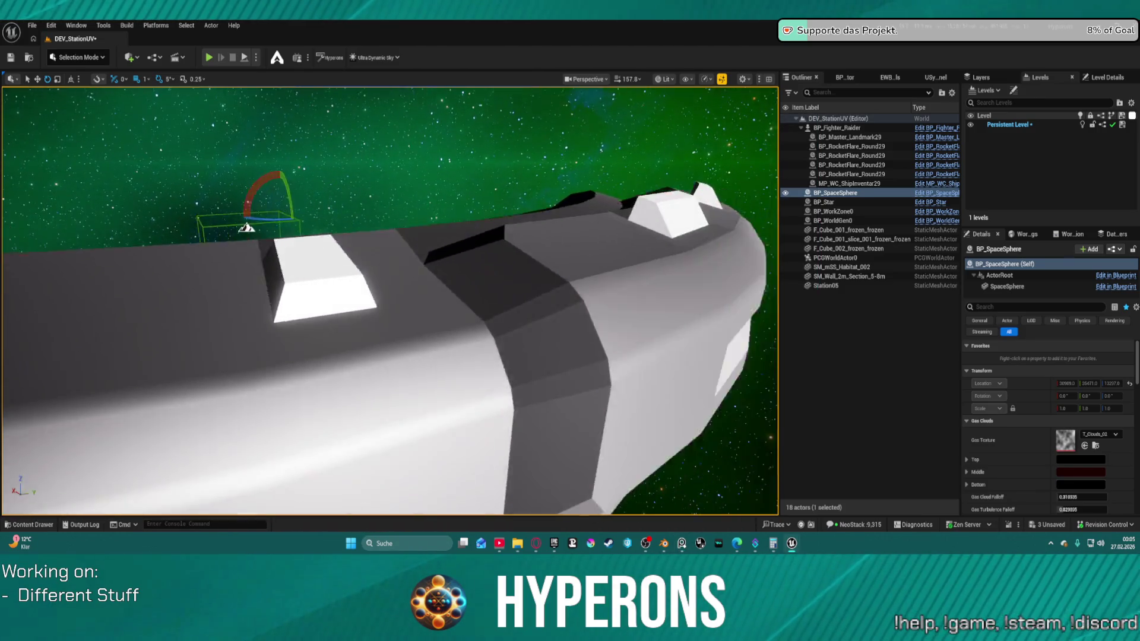
{"action": "mouse_move", "coordinate": [389, 296]}
{"action": "left_mouse_down"}
{"action": "mouse_move", "coordinate": [389, 320]}
{"action": "mouse_move", "coordinate": [357, 321]}
{"action": "mouse_move", "coordinate": [356, 297]}
{"action": "left_mouse_up"}
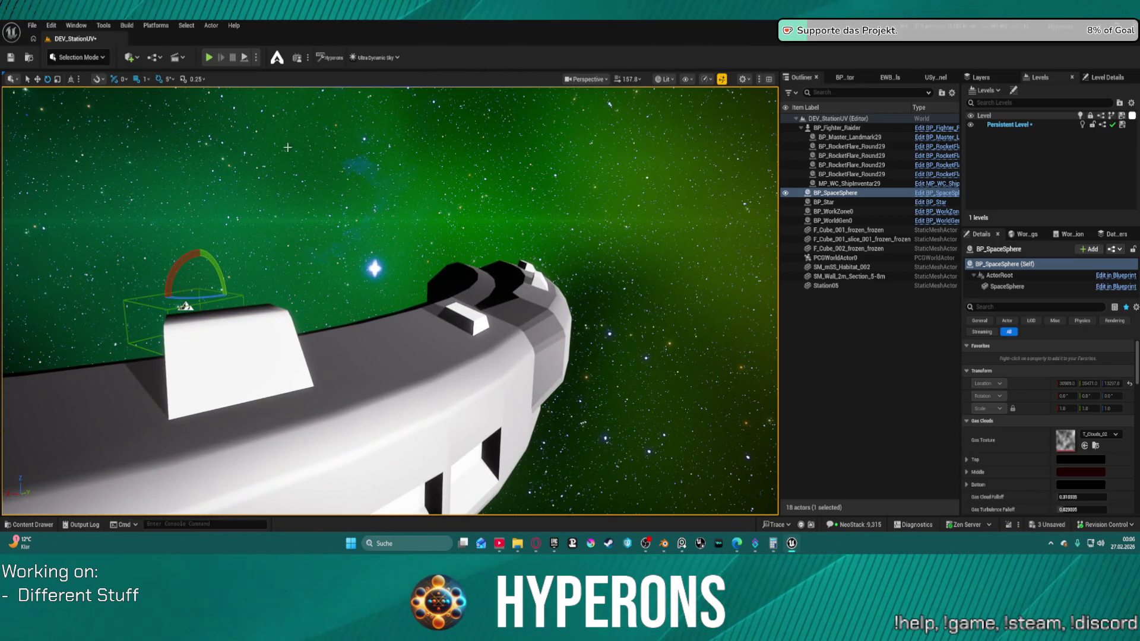
Step: Load Map_Lobby0 from Recent Levels, saving DEV_StationUV when prompted
{"action": "left_click", "coordinate": [33, 26]}
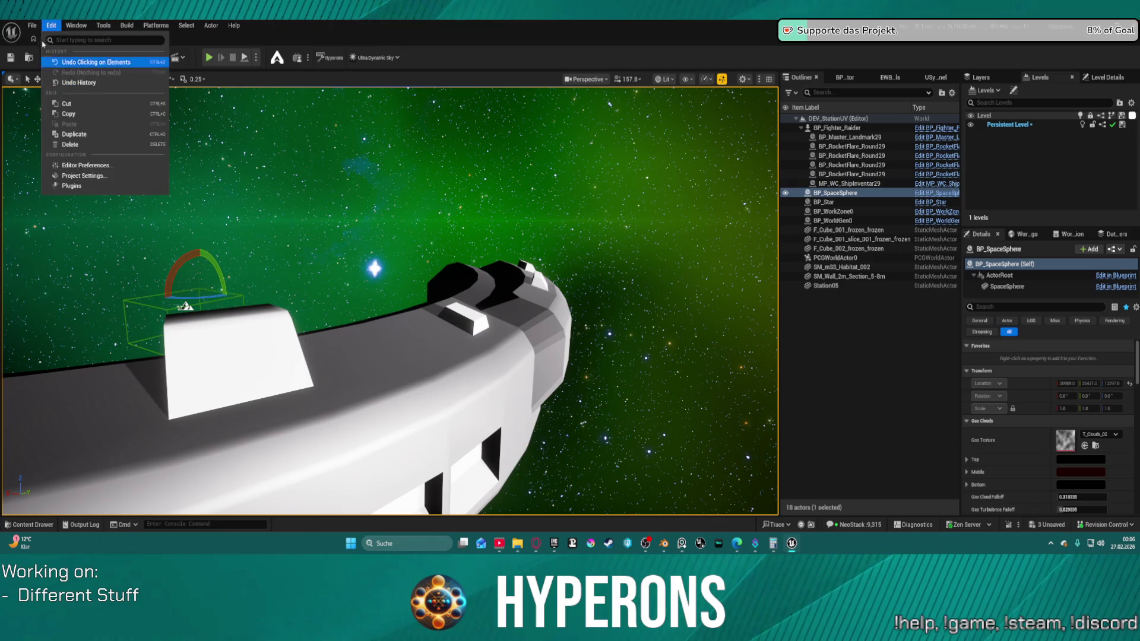
{"action": "mouse_move", "coordinate": [118, 93]}
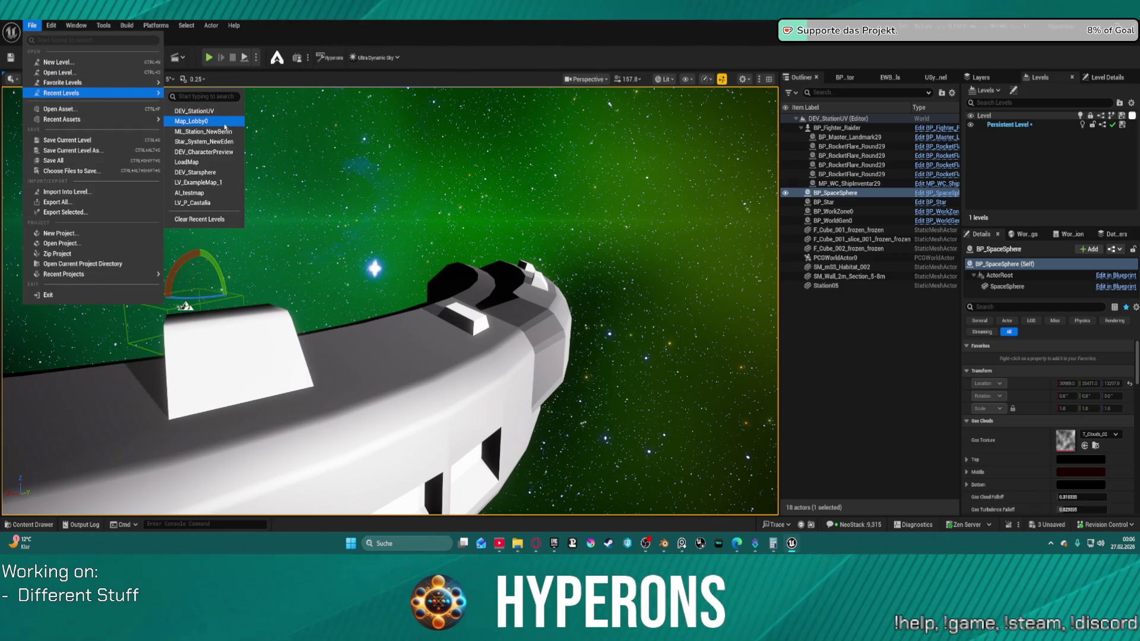
{"action": "left_click", "coordinate": [223, 111]}
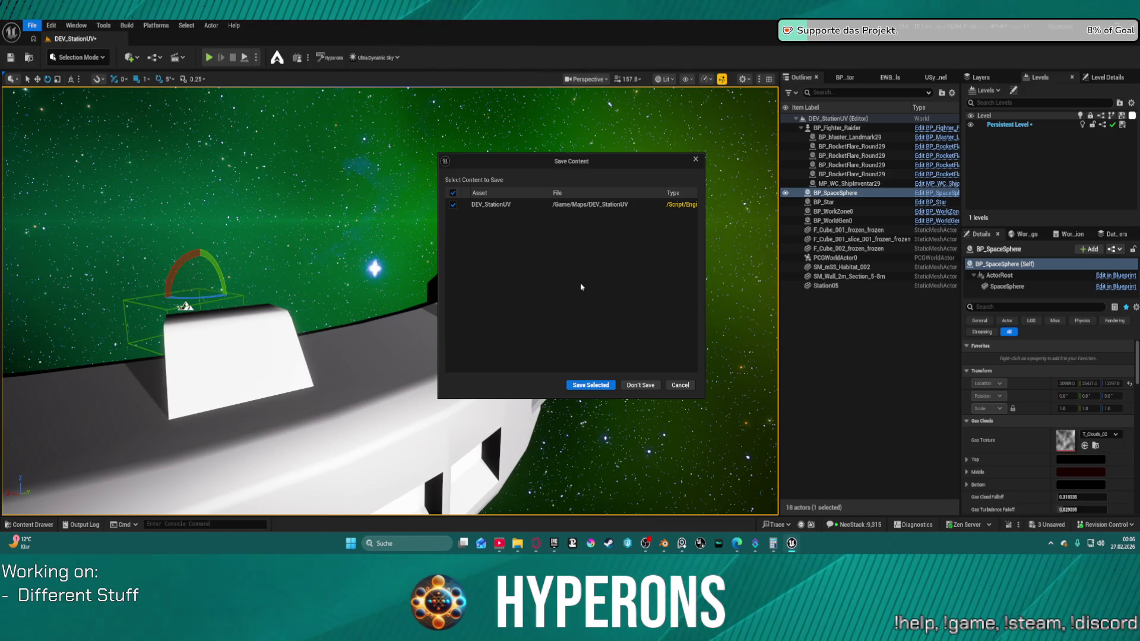
{"action": "left_click", "coordinate": [611, 389]}
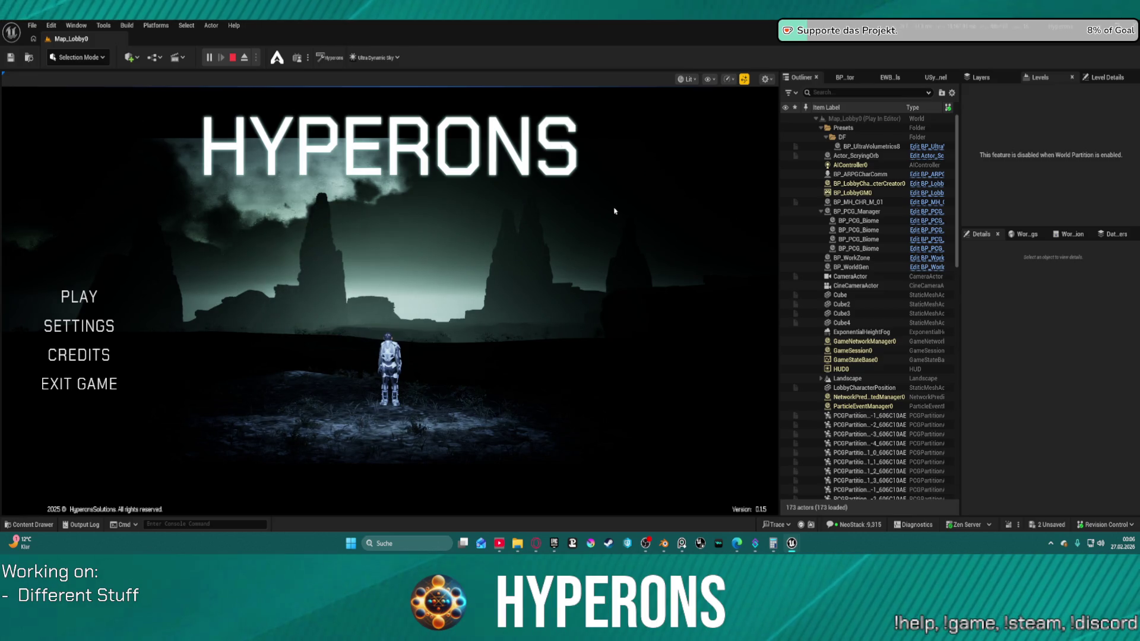
Step: Start a new character and style it with pink-tinted hair plus a mustache and beard
{"action": "left_click", "coordinate": [79, 297]}
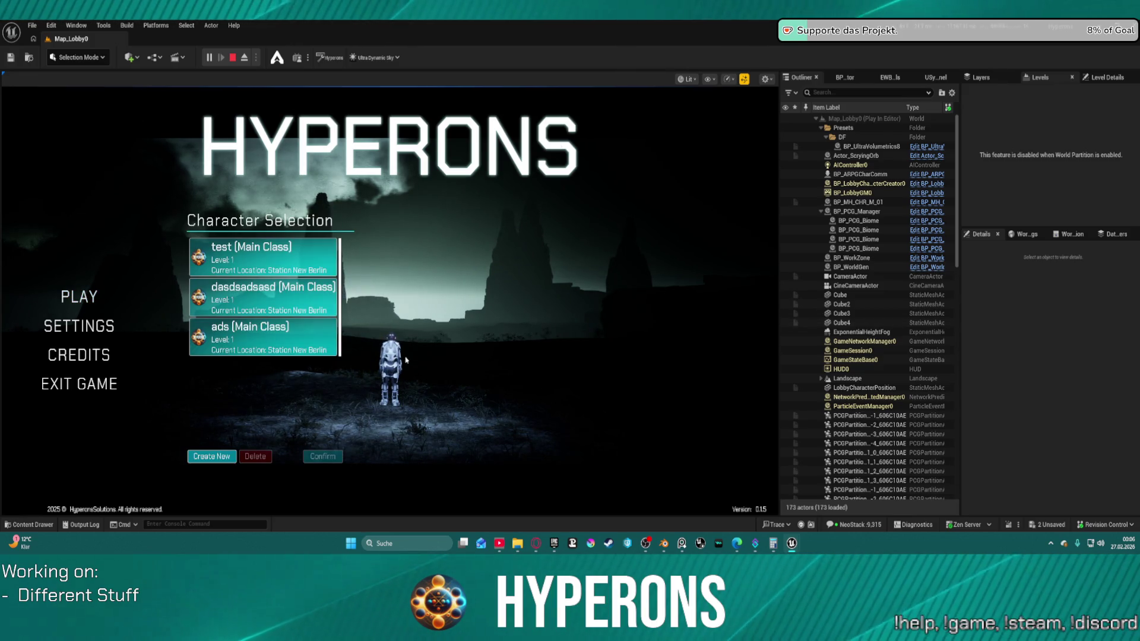
{"action": "left_click", "coordinate": [211, 456]}
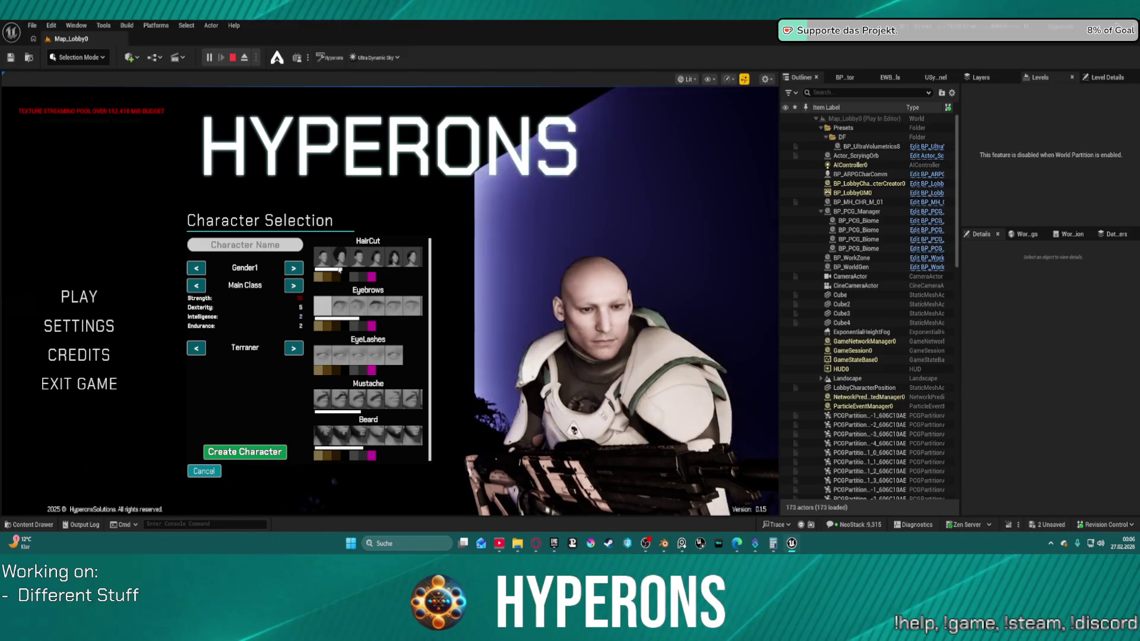
{"action": "left_click", "coordinate": [366, 258]}
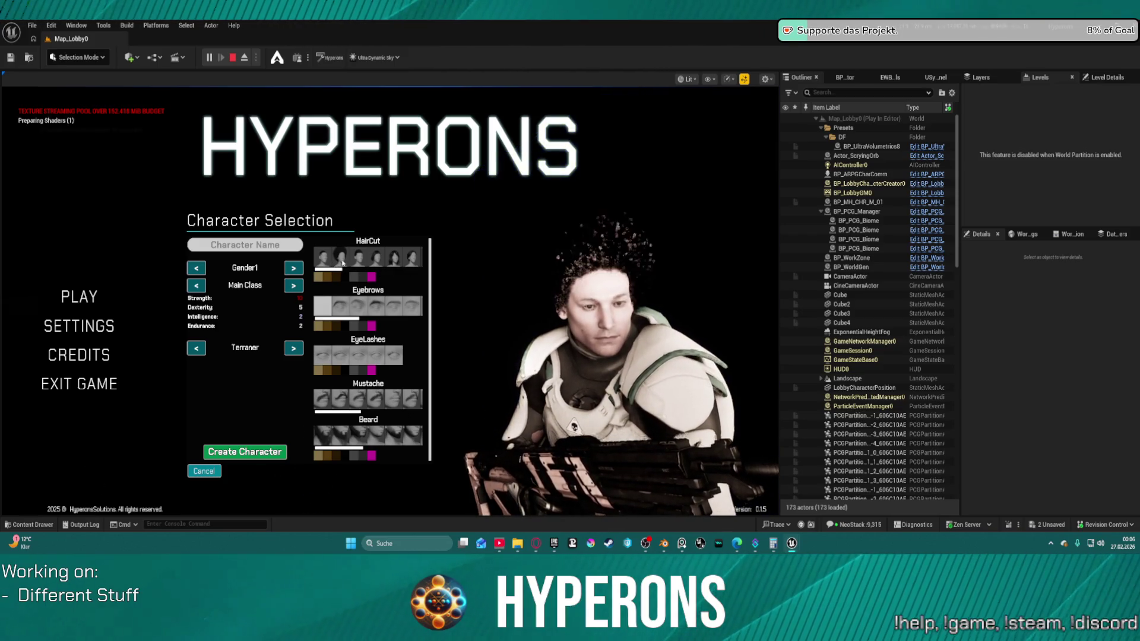
{"action": "left_click", "coordinate": [374, 259]}
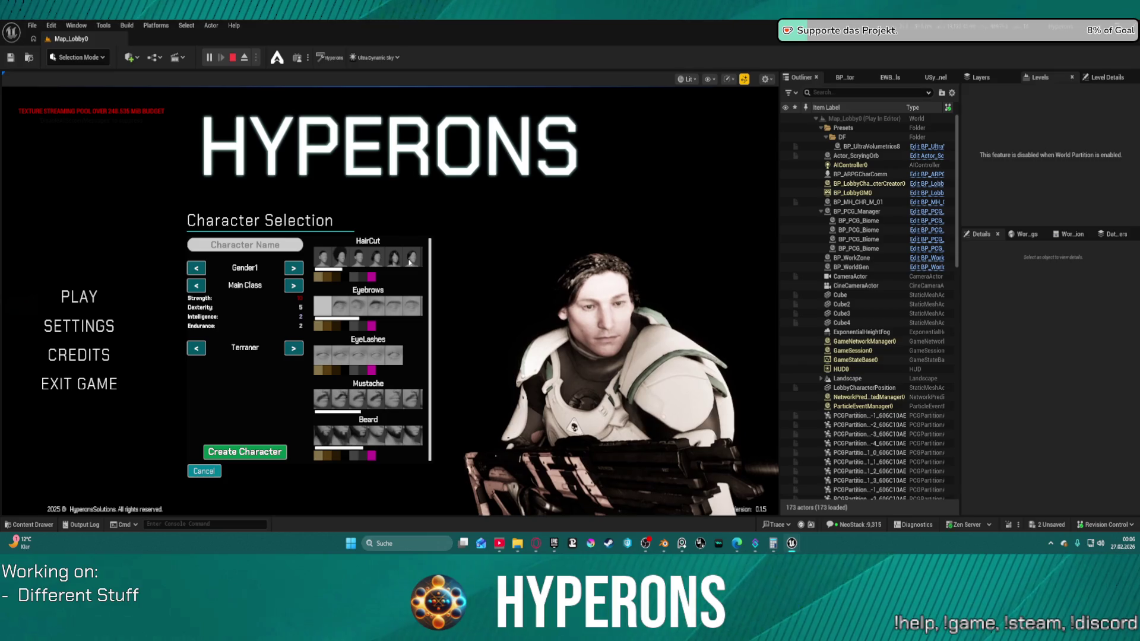
{"action": "scroll", "coordinate": [366, 277], "scroll_direction": "down", "scroll_amount": 3}
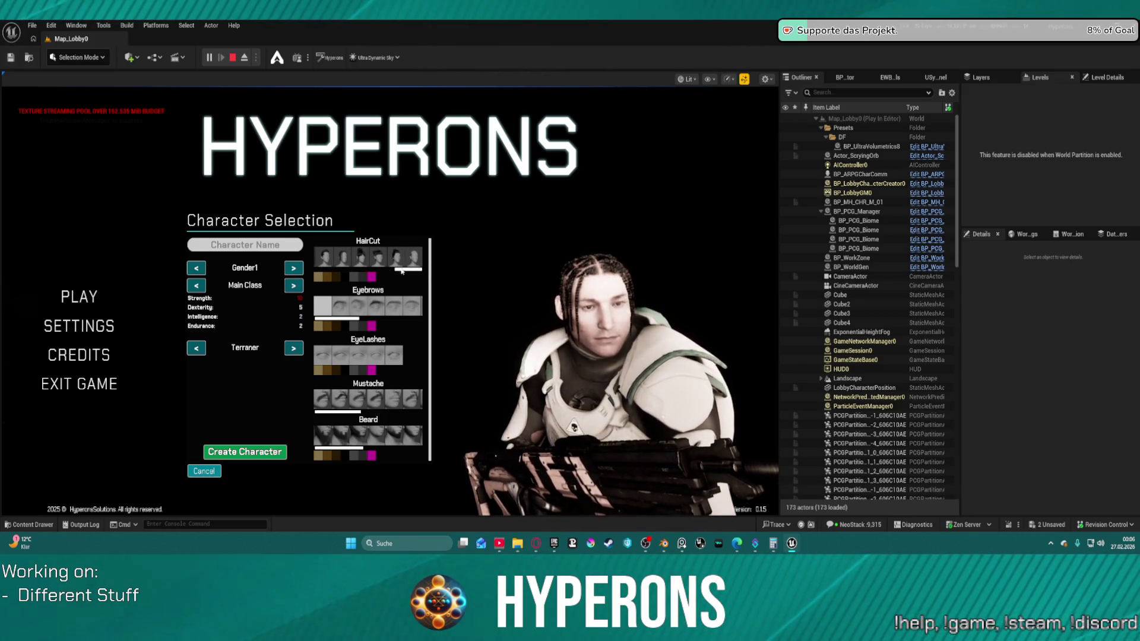
{"action": "left_click", "coordinate": [371, 277]}
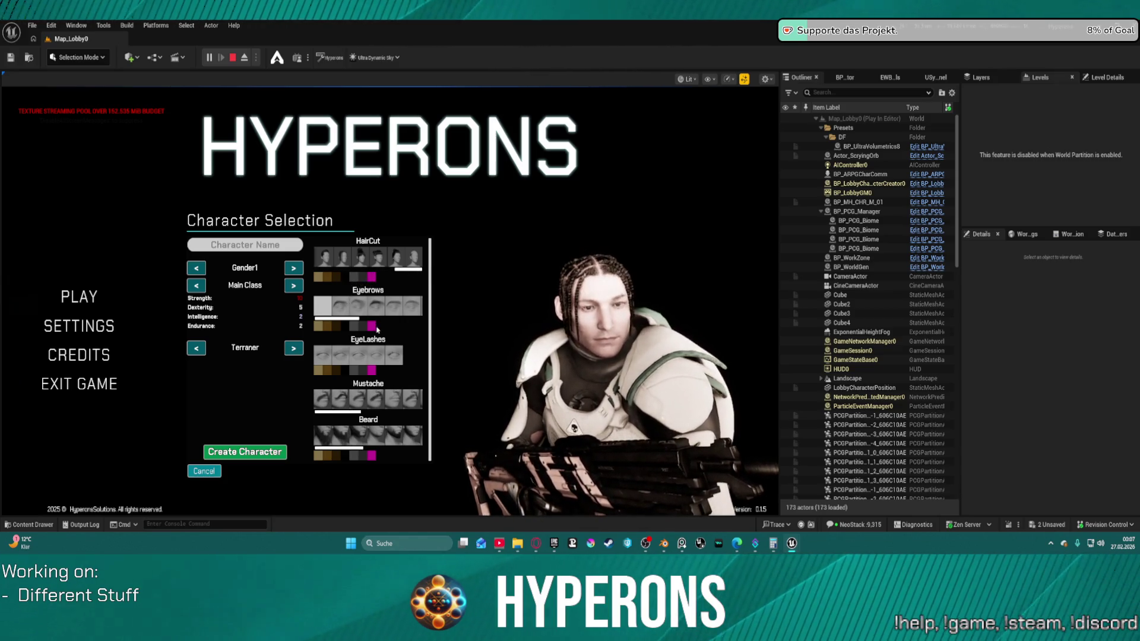
{"action": "scroll", "coordinate": [378, 316], "scroll_direction": "down", "scroll_amount": 2}
{"action": "scroll", "coordinate": [383, 312], "scroll_direction": "down", "scroll_amount": 1}
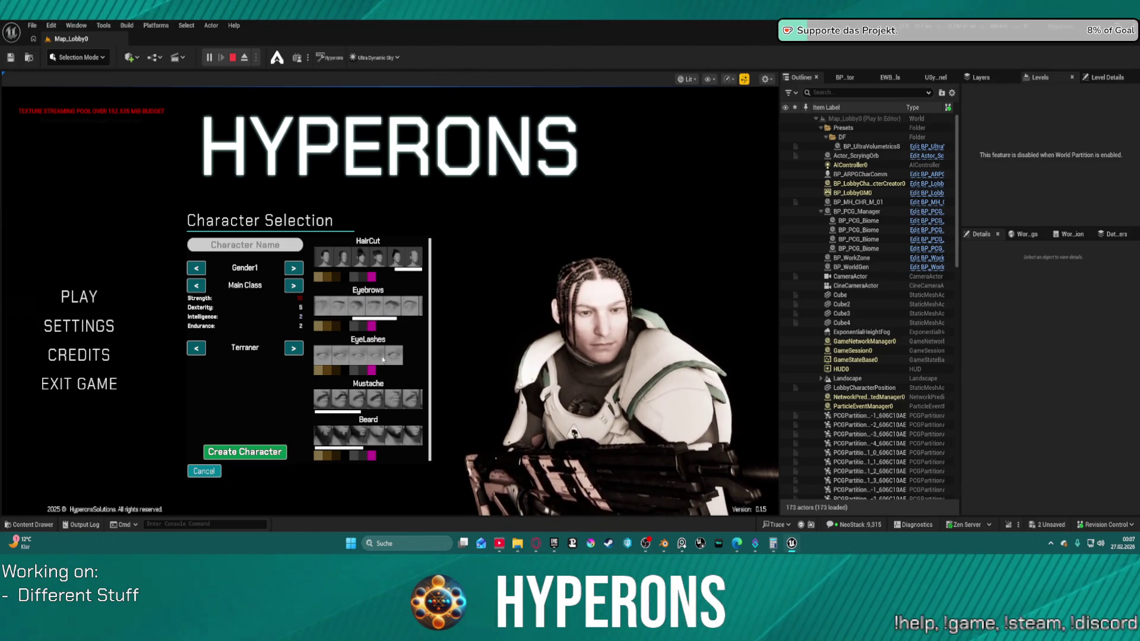
{"action": "scroll", "coordinate": [392, 401], "scroll_direction": "down", "scroll_amount": 3}
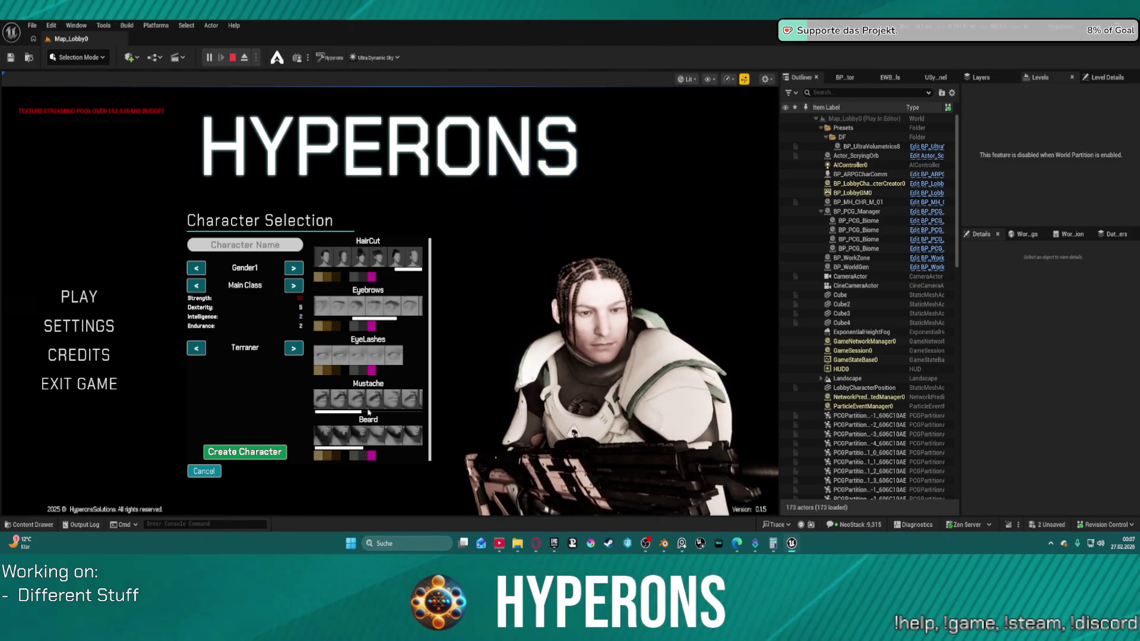
{"action": "left_click", "coordinate": [356, 437]}
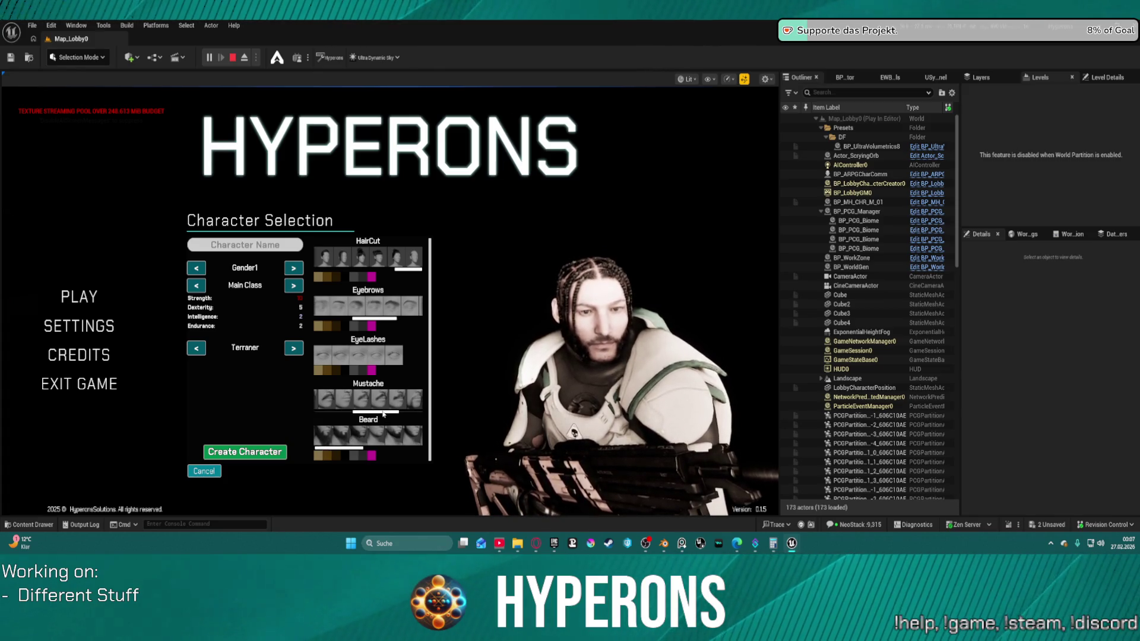
{"action": "scroll", "coordinate": [415, 401], "scroll_direction": "up", "scroll_amount": 3}
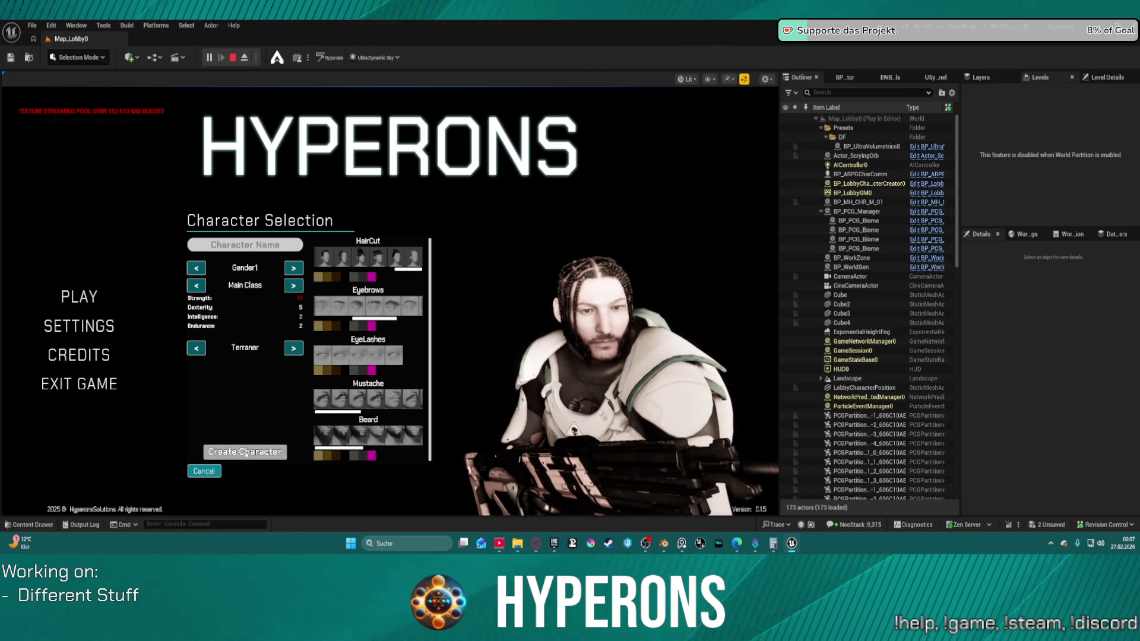
Step: Name the character 'Test', create it, and select it in the list
{"action": "left_click", "coordinate": [251, 246]}
{"action": "type", "text": "Test"}
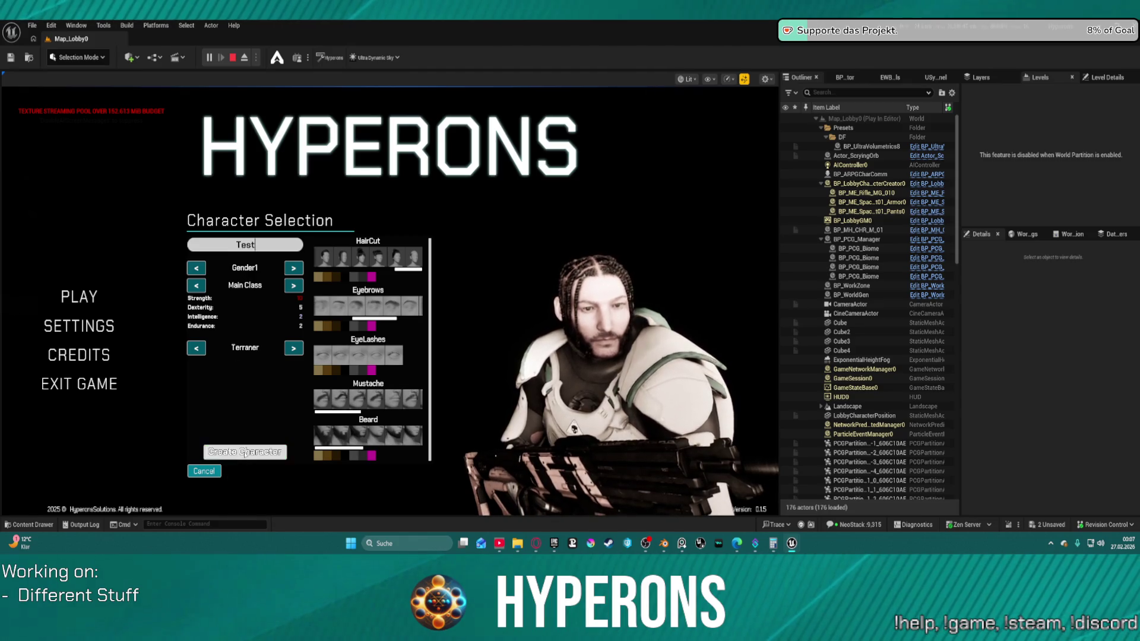
{"action": "left_click", "coordinate": [245, 453]}
{"action": "left_click", "coordinate": [263, 372]}
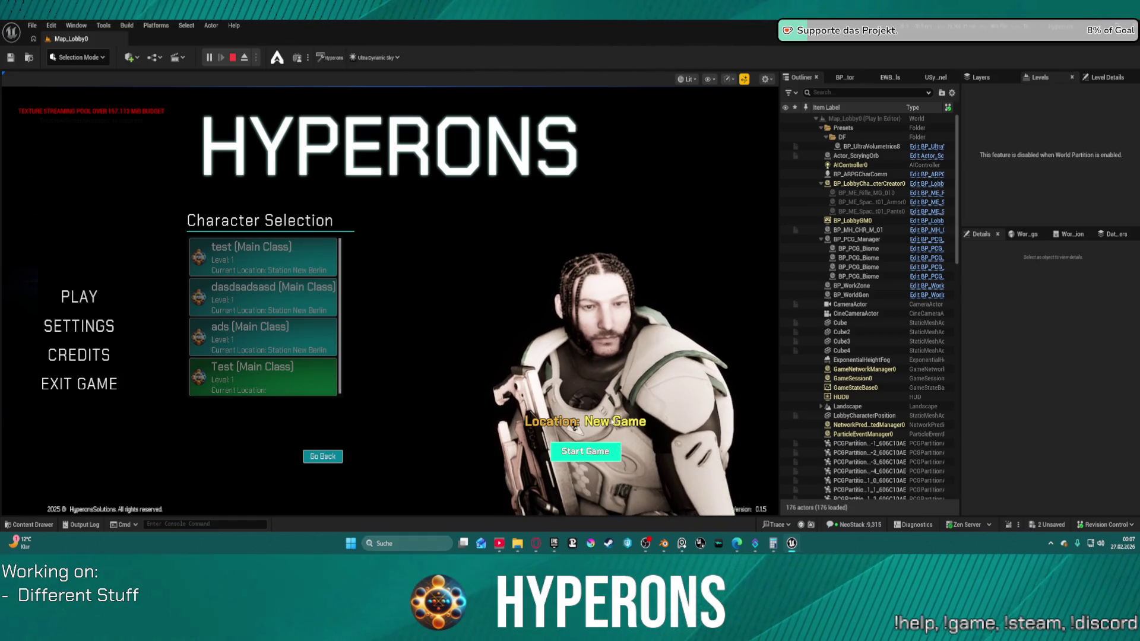
Step: Start the game as Test and run across the hangar's yellow-striped walkway
{"action": "left_click", "coordinate": [586, 451]}
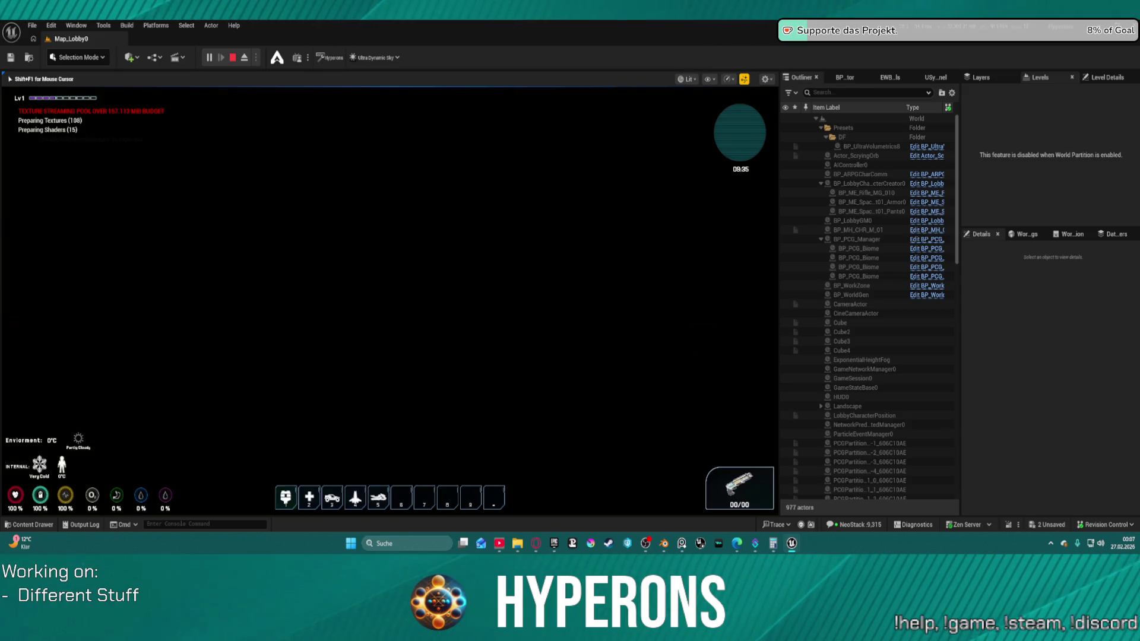
{"action": "key", "text": "w"}
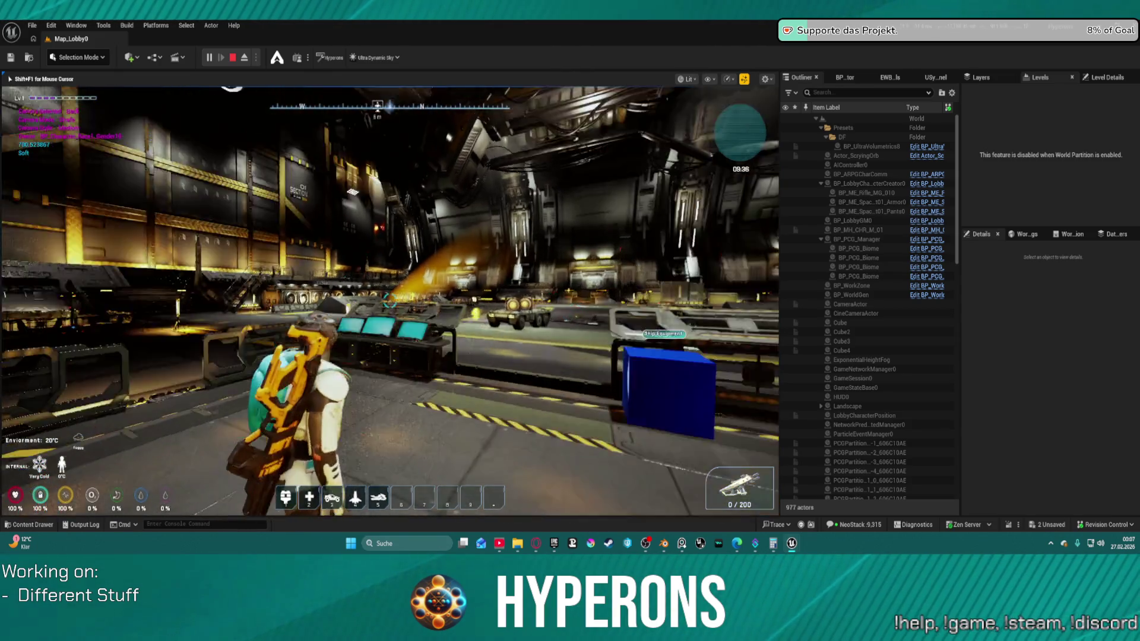
{"action": "key", "text": "w"}
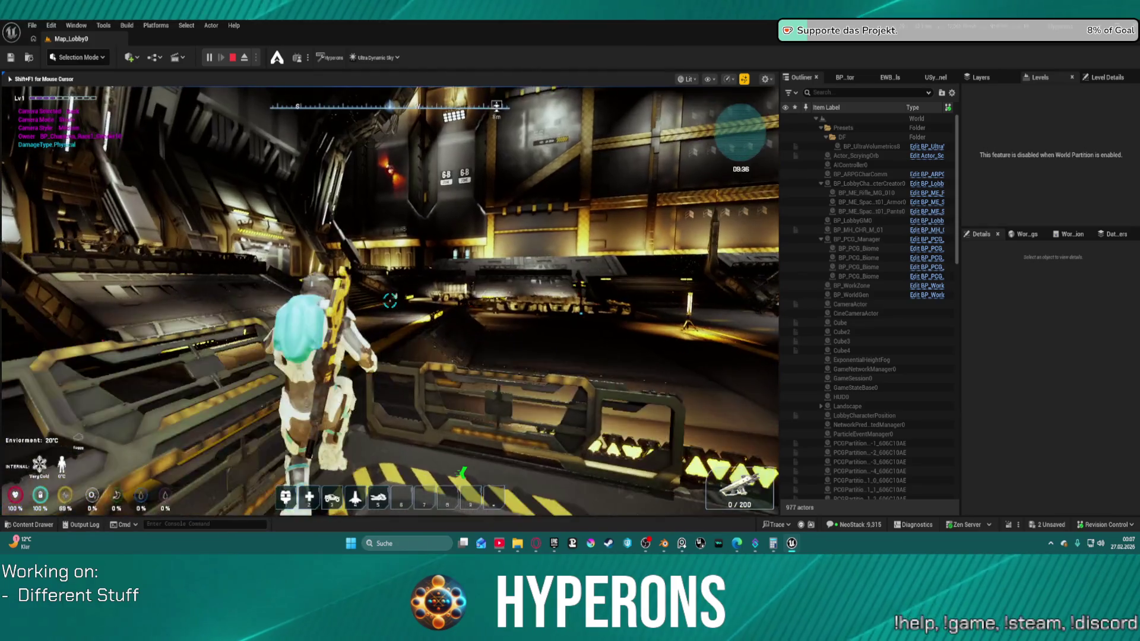
{"action": "key", "text": "w"}
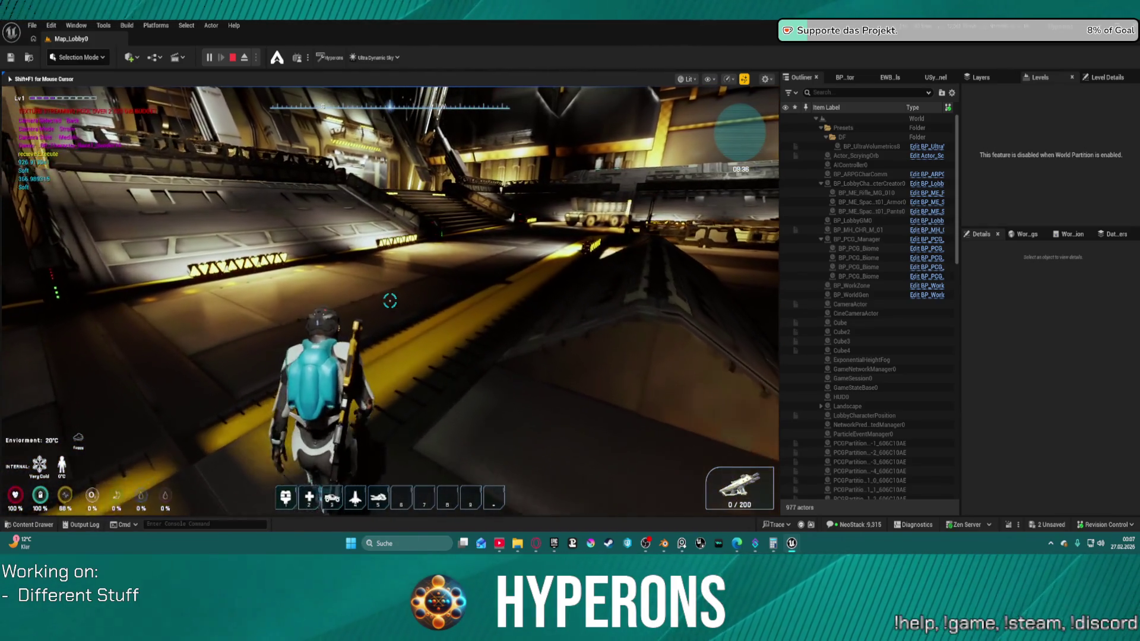
{"action": "key", "text": "super"}
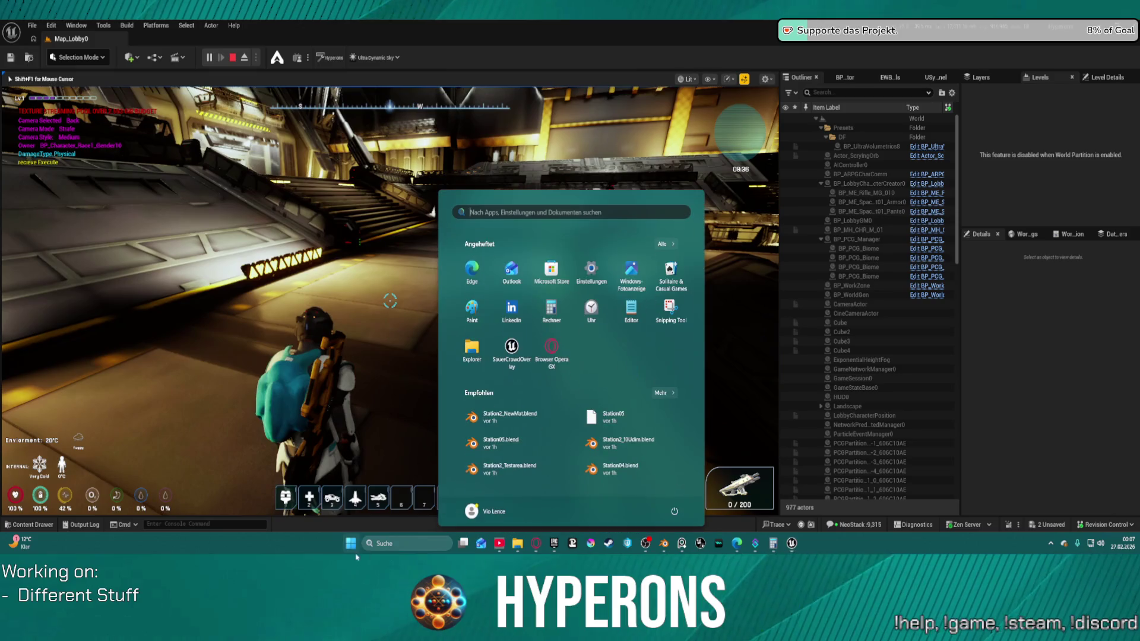
{"action": "left_click", "coordinate": [222, 526]}
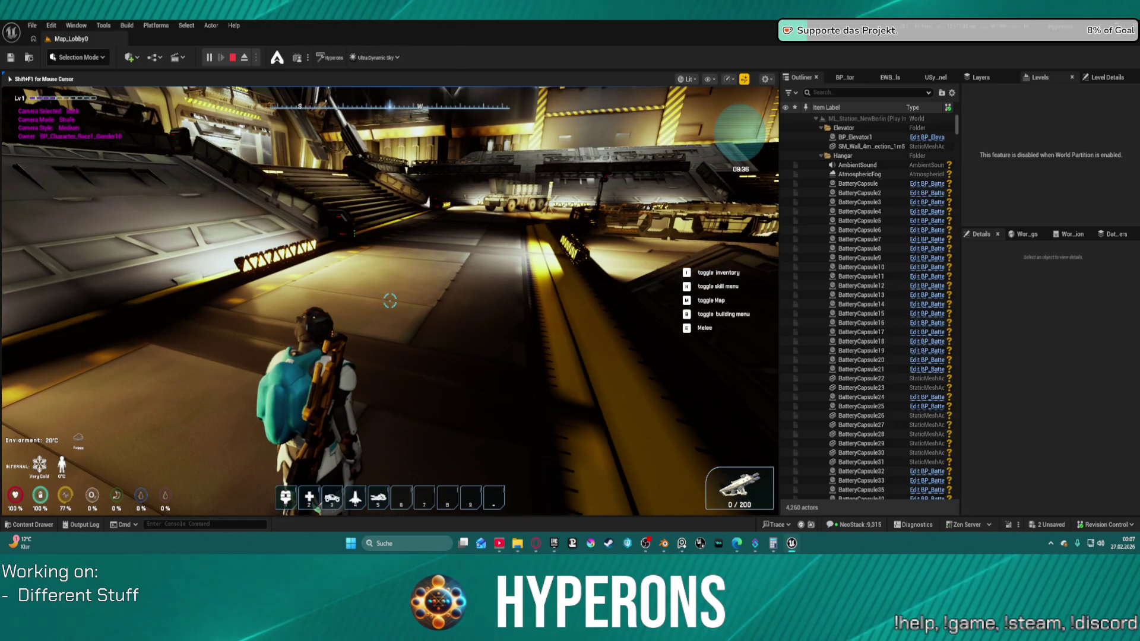
Step: Run the character further through the hangar onto the stairs
{"action": "key", "text": "w"}
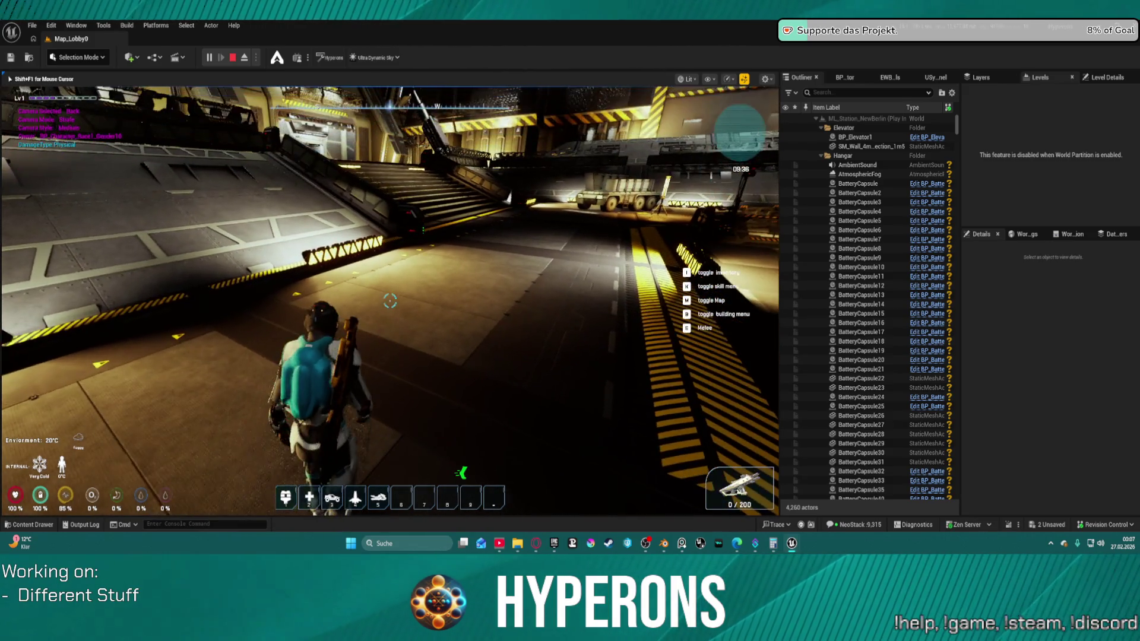
{"action": "key", "text": "w"}
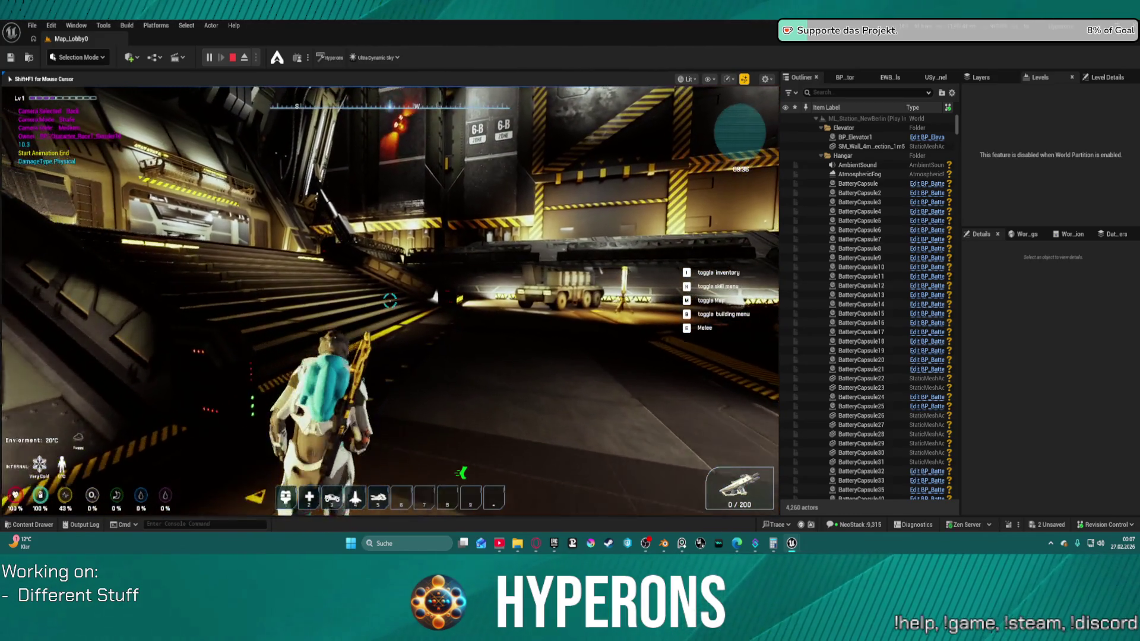
{"action": "key", "text": "w"}
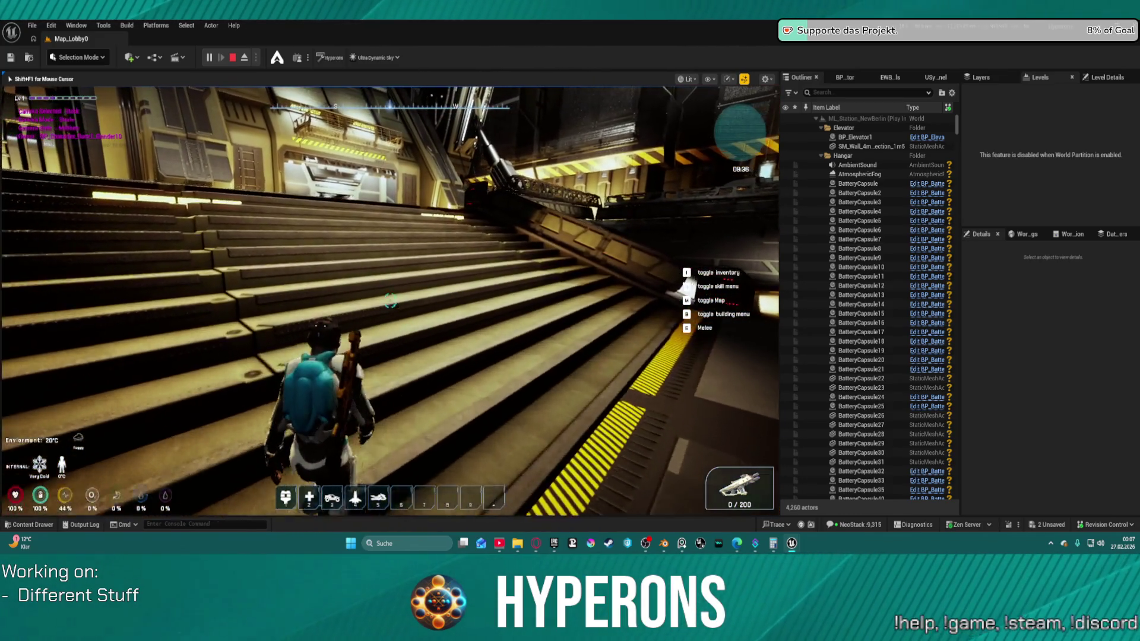
Step: Move the helmet into the inventory grid, then climb the stairs to the elevator
{"action": "key", "text": "i"}
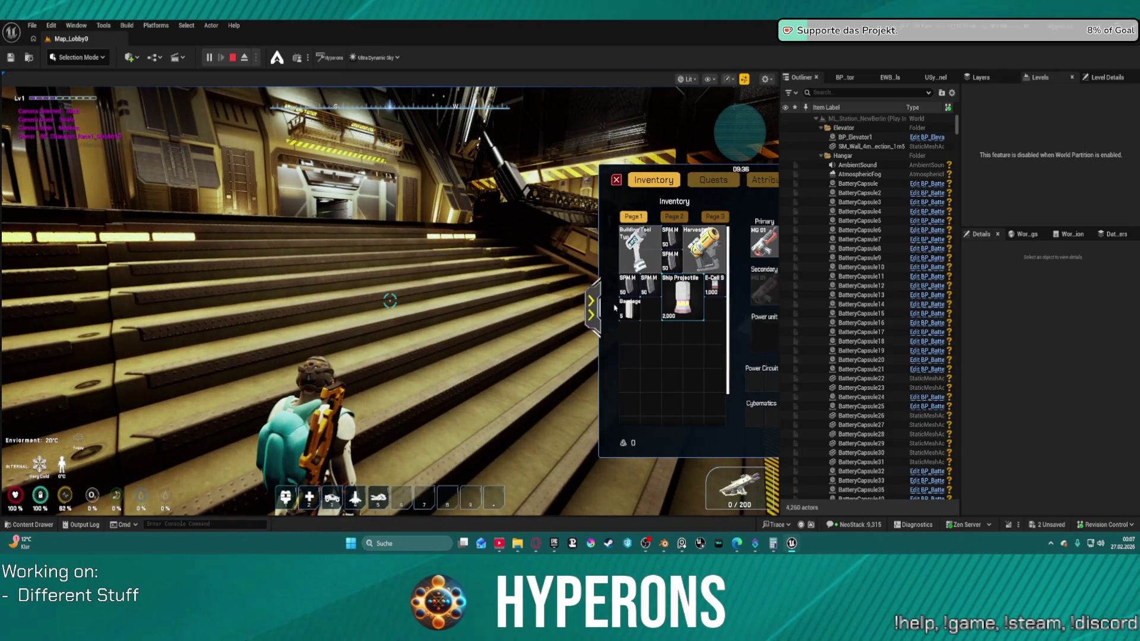
{"action": "left_click_drag", "start_coordinate": [722, 242], "coordinate": [468, 368]}
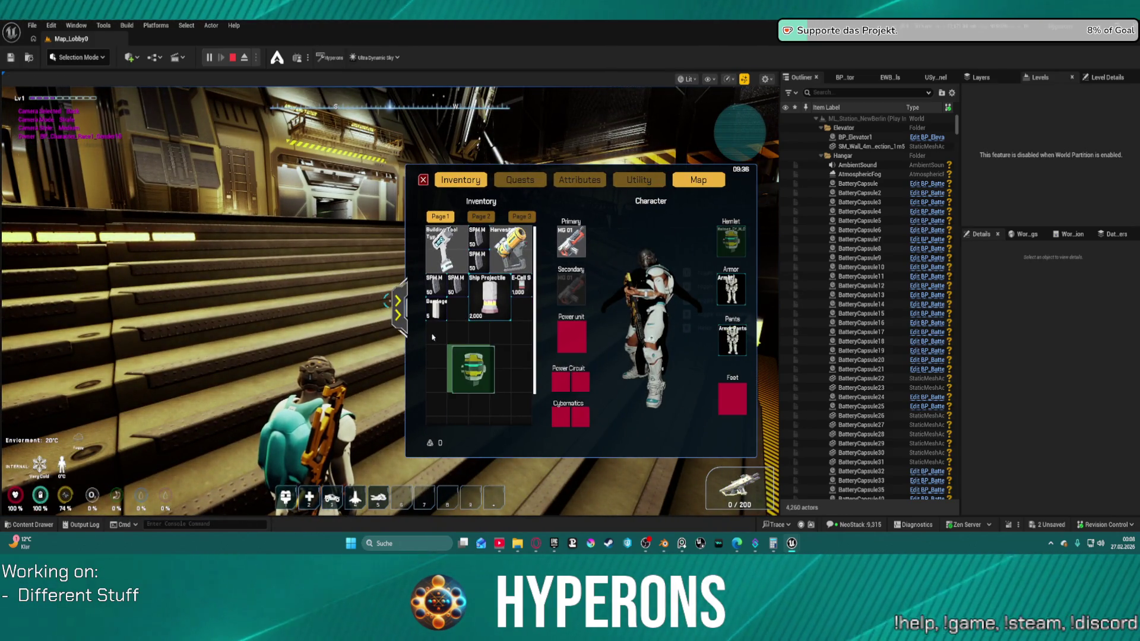
{"action": "key", "text": "i"}
{"action": "key", "text": "w"}
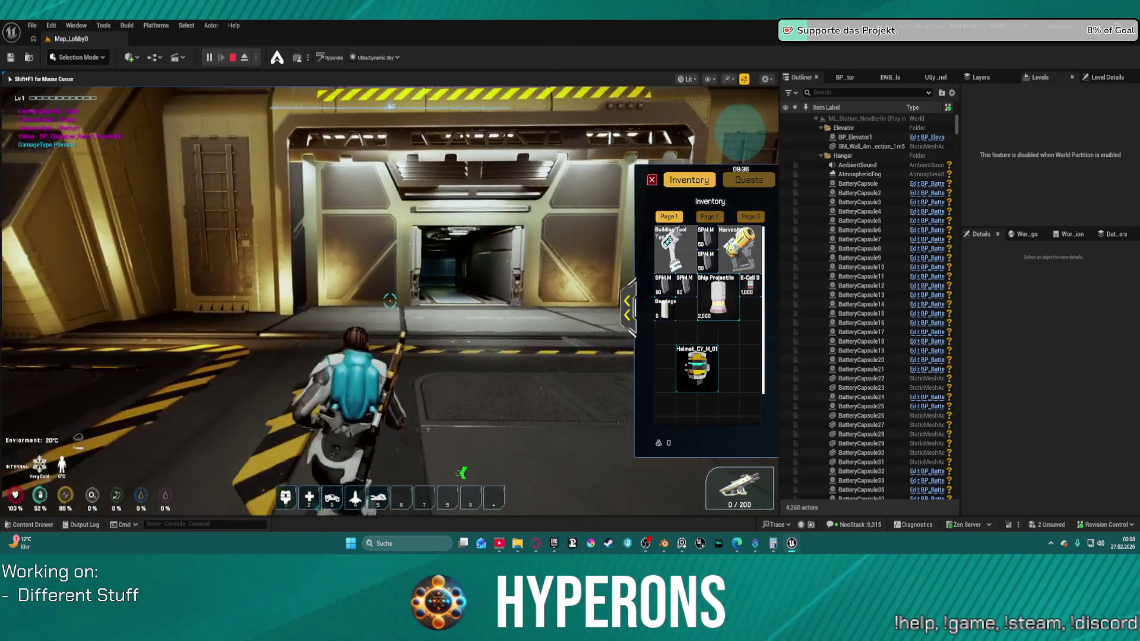
{"action": "key", "text": "w"}
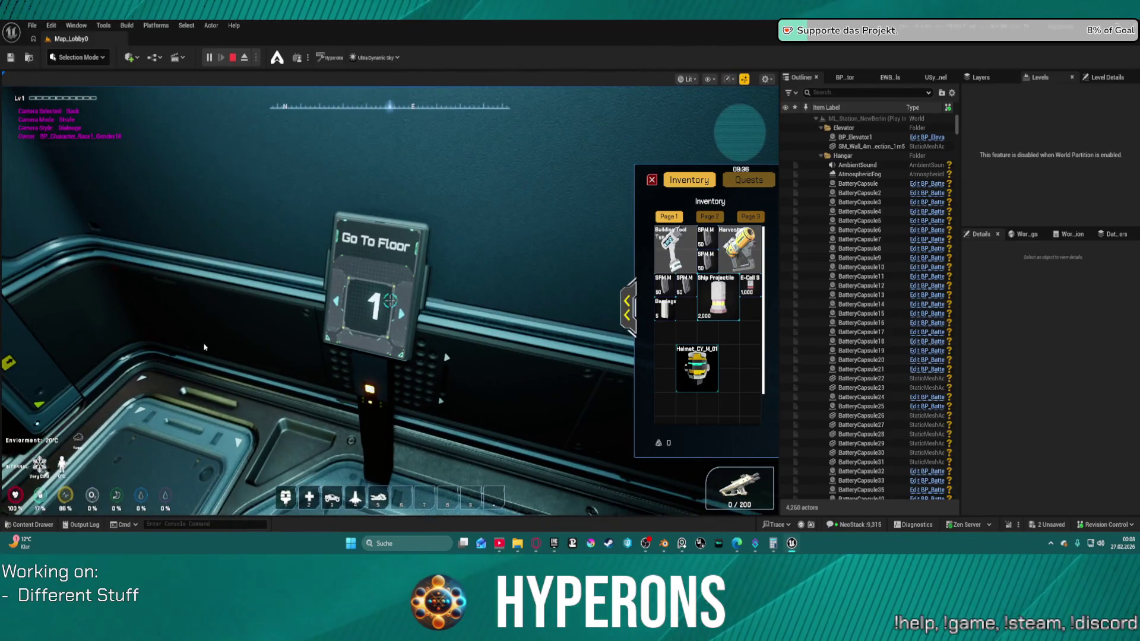
Step: Close the inventory, ride the elevator to the Hangar floor, and open the Start menu
{"action": "key", "text": "i"}
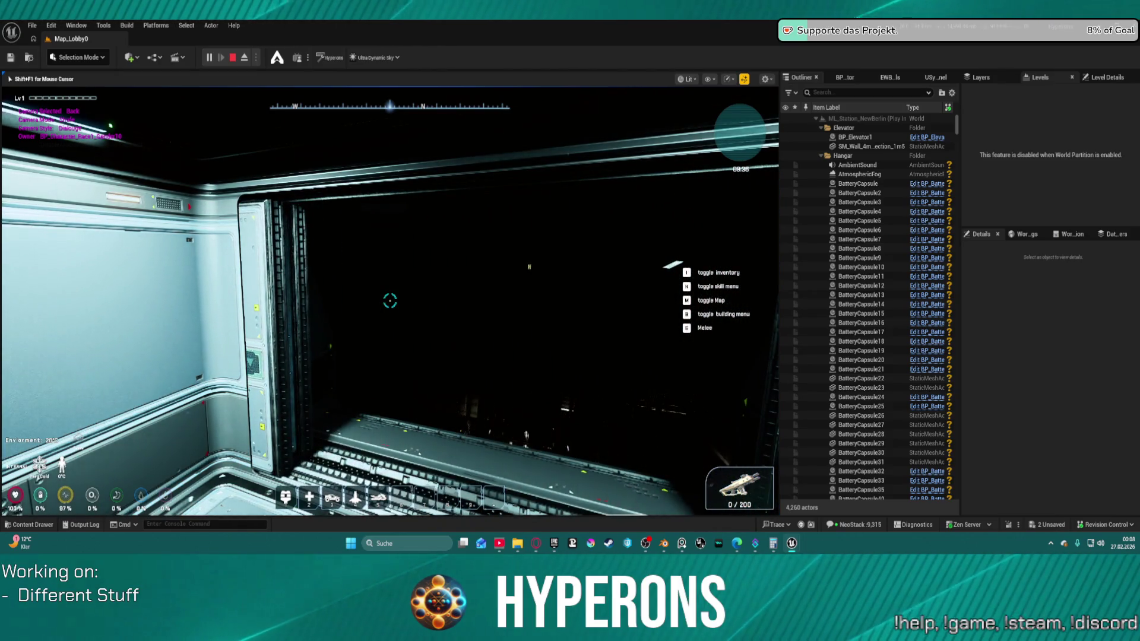
{"action": "key", "text": "w"}
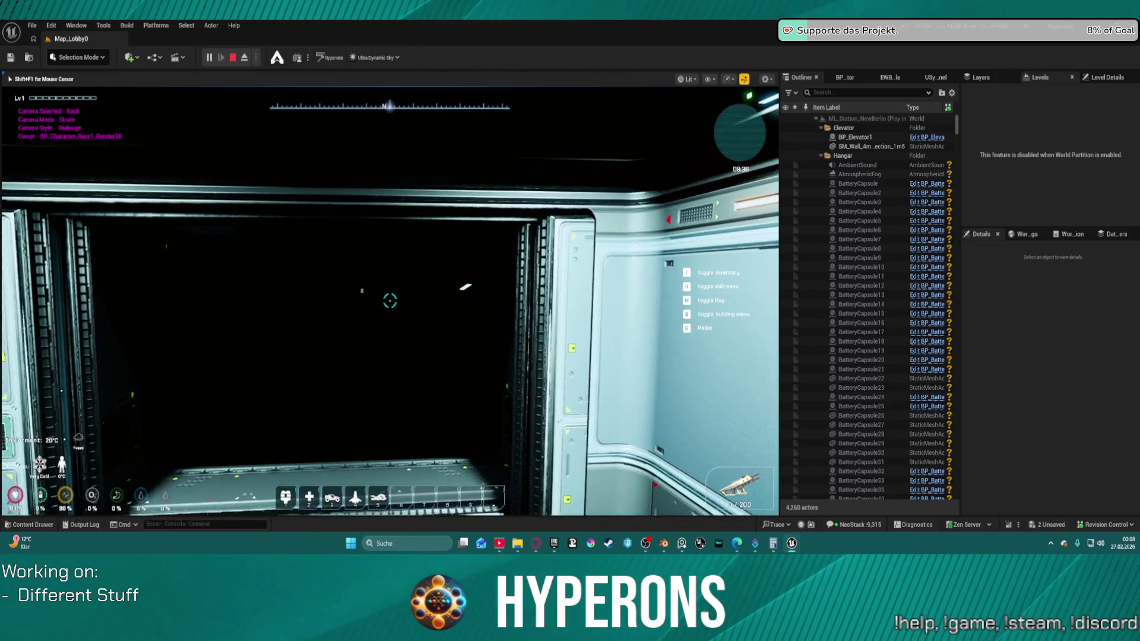
{"action": "key", "text": "w"}
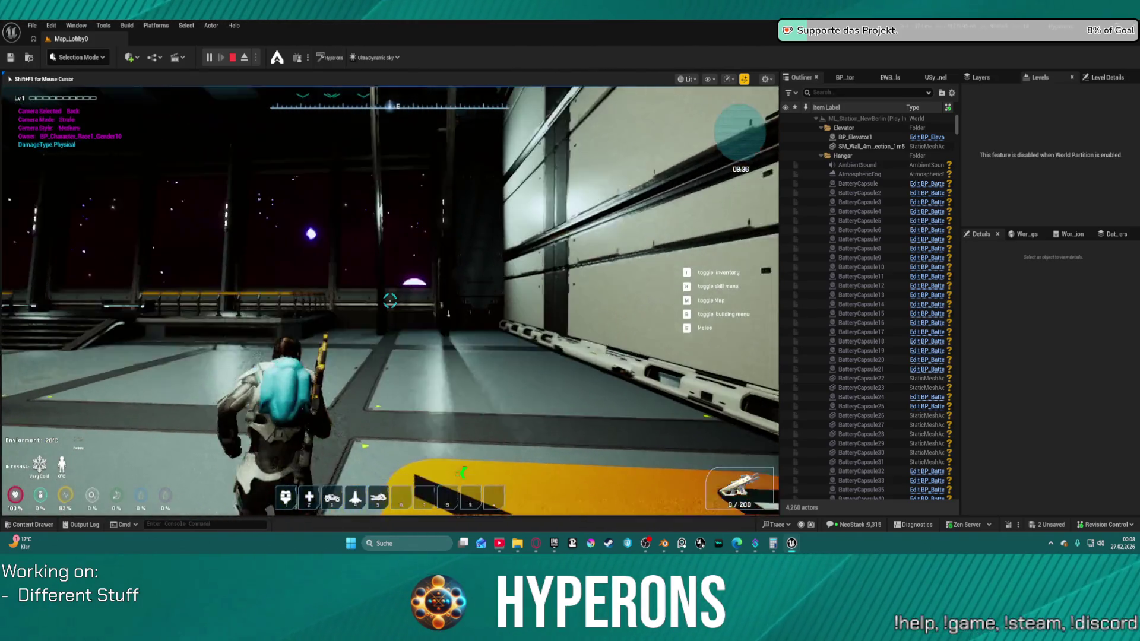
{"action": "key", "text": "super"}
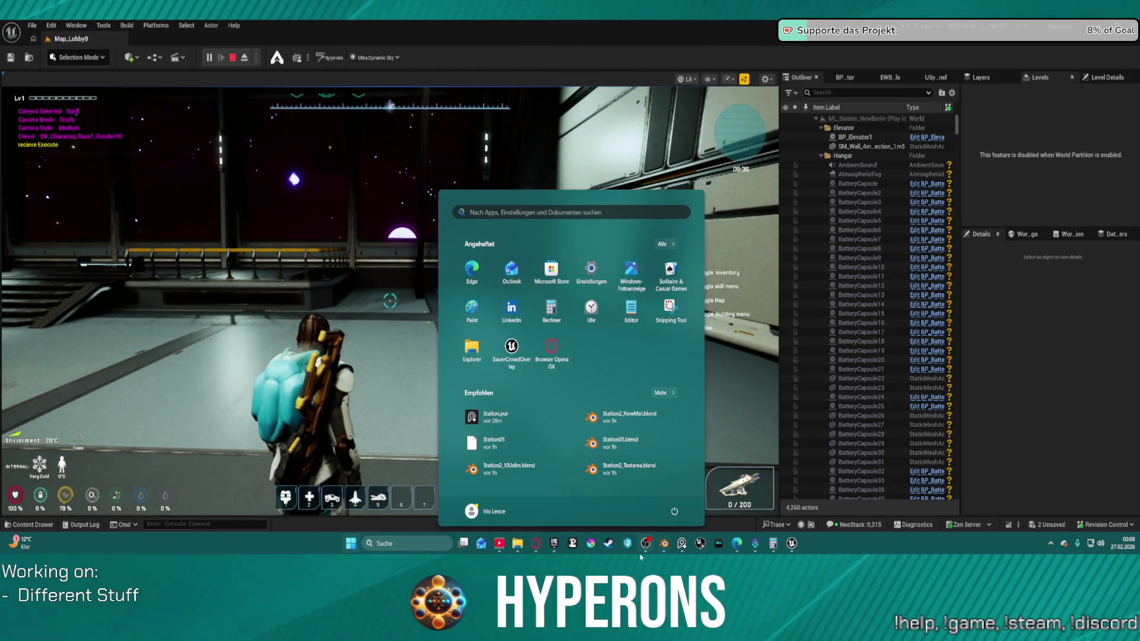
Step: Launch a new Blender 5.0 window from the taskbar and return to the Unreal game
{"action": "right_click", "coordinate": [664, 543]}
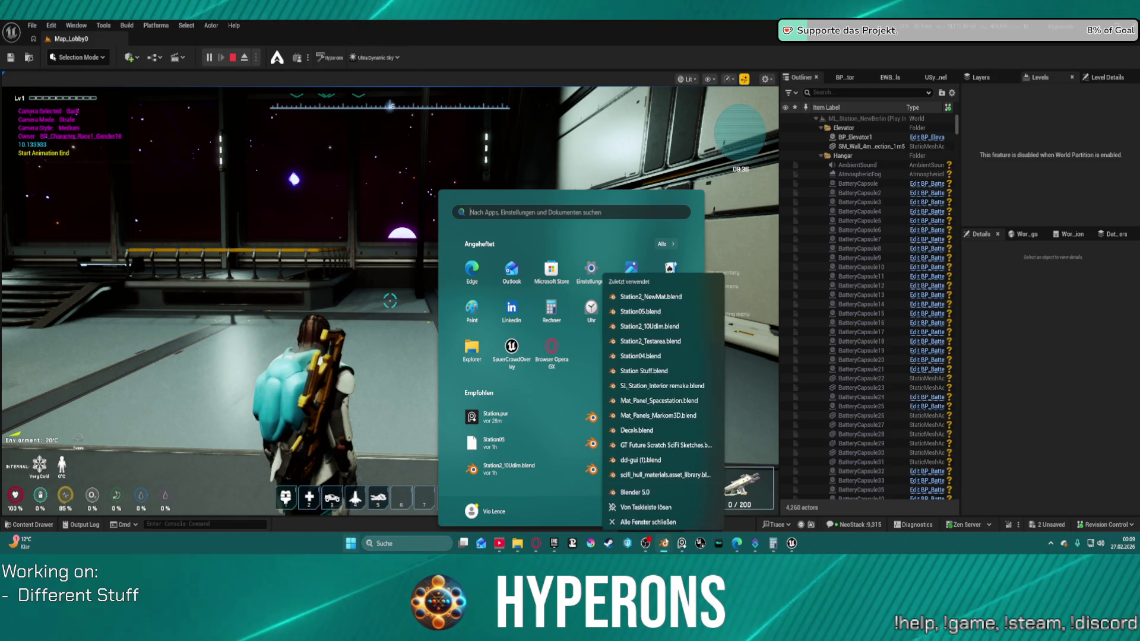
{"action": "left_click", "coordinate": [662, 519]}
{"action": "left_click", "coordinate": [664, 543]}
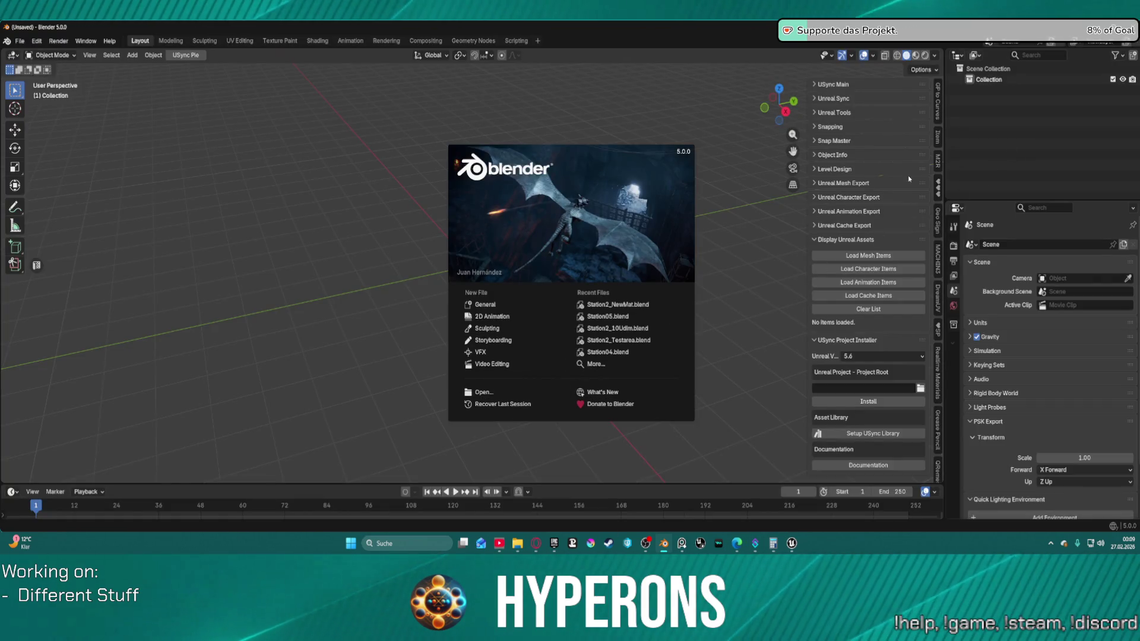
{"action": "key", "text": "alt+Tab"}
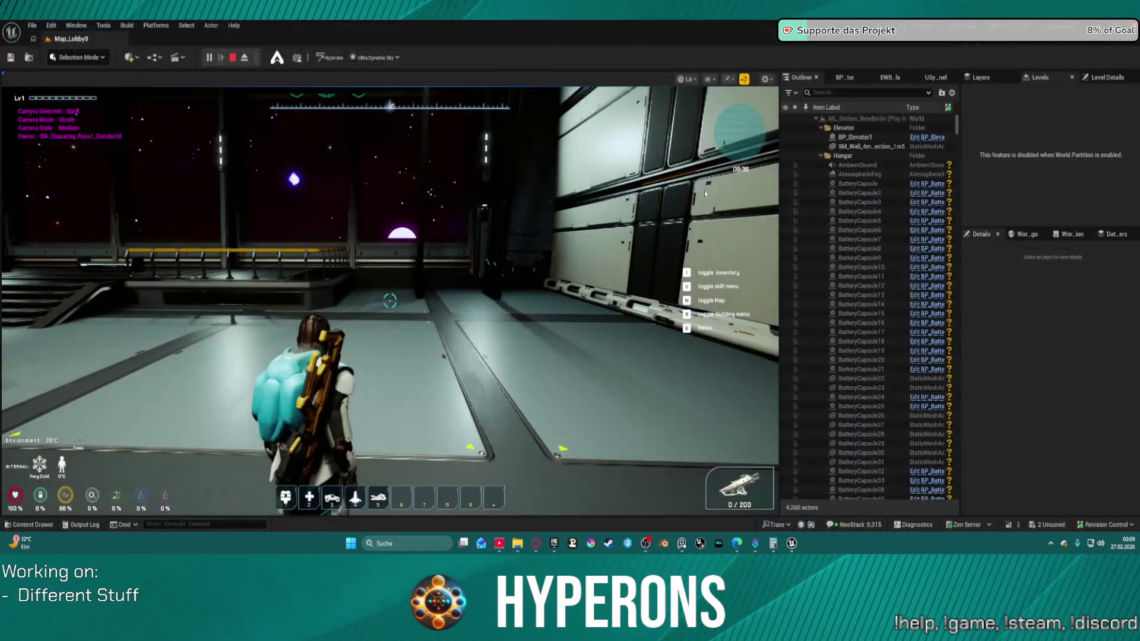
Step: Refocus the game and walk the Test character through the station hall toward the Hangars door
{"action": "left_click", "coordinate": [389, 301]}
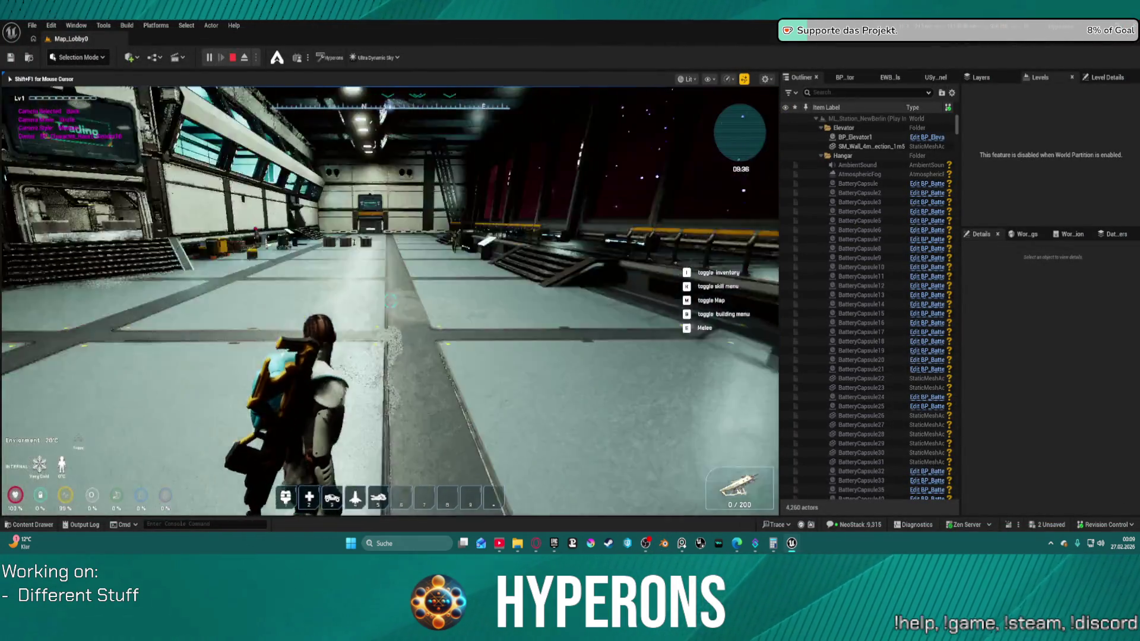
{"action": "key", "text": "w"}
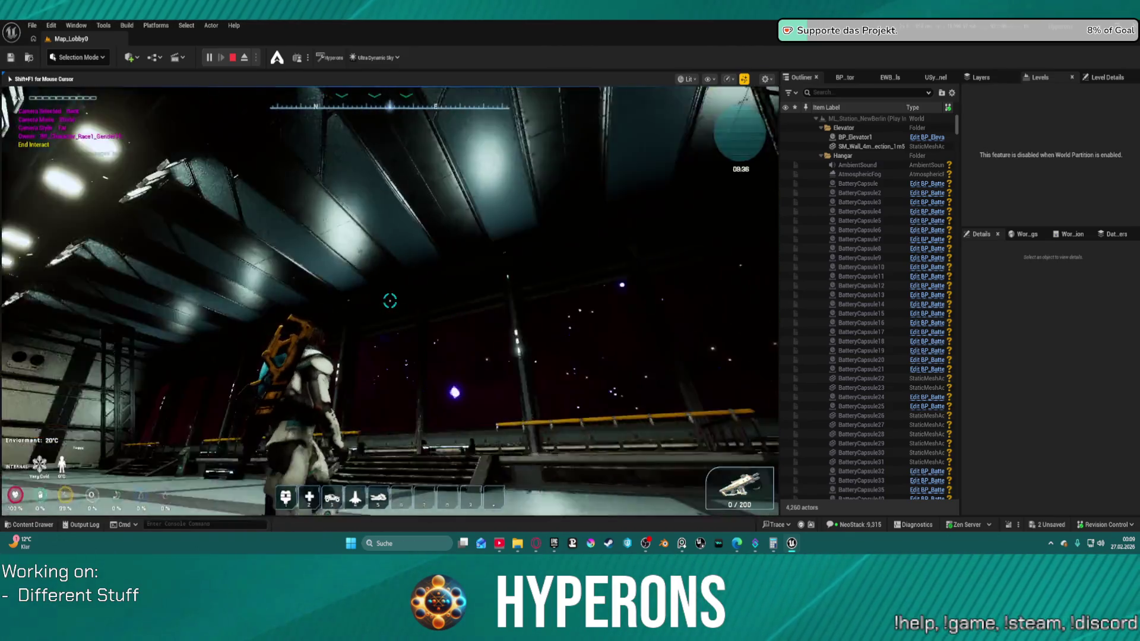
{"action": "key", "text": "w"}
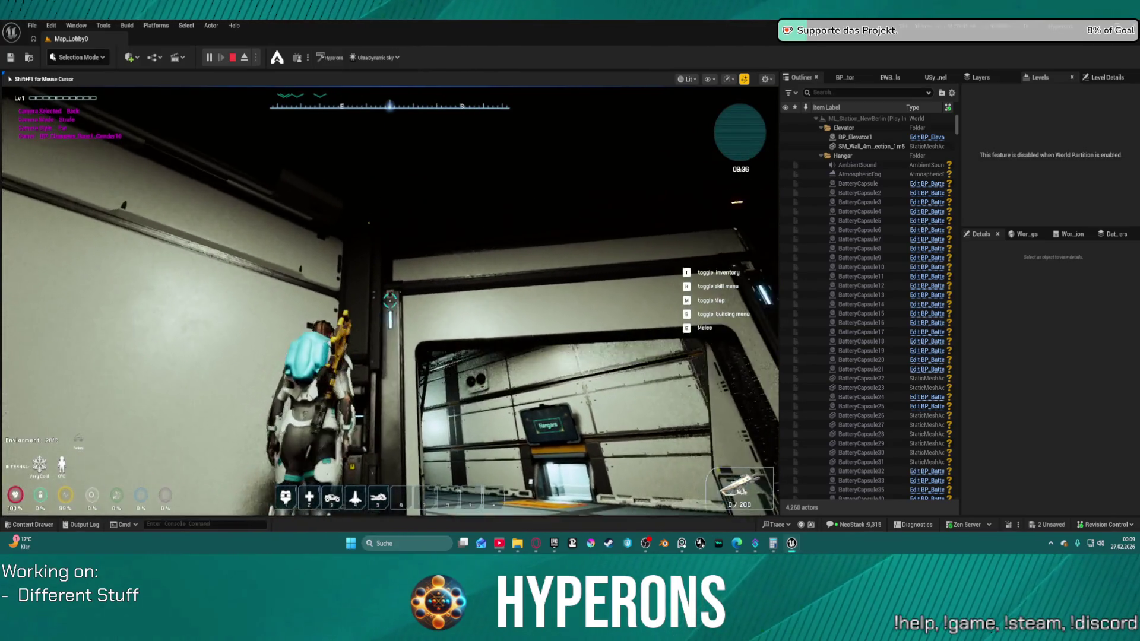
{"action": "key", "text": "w"}
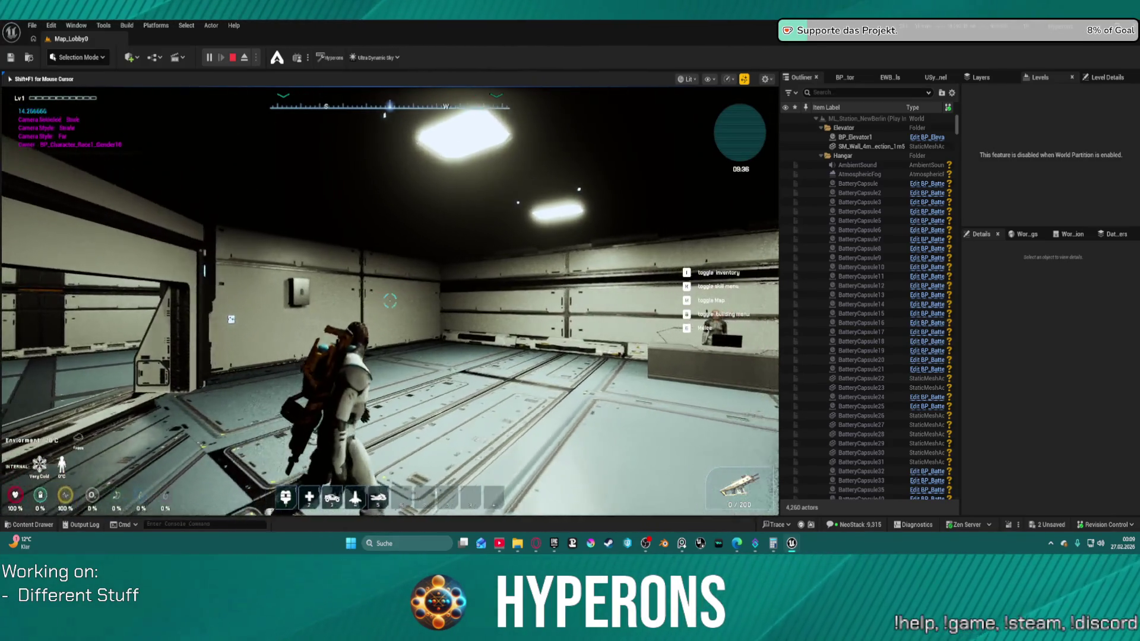
{"action": "key", "text": "w"}
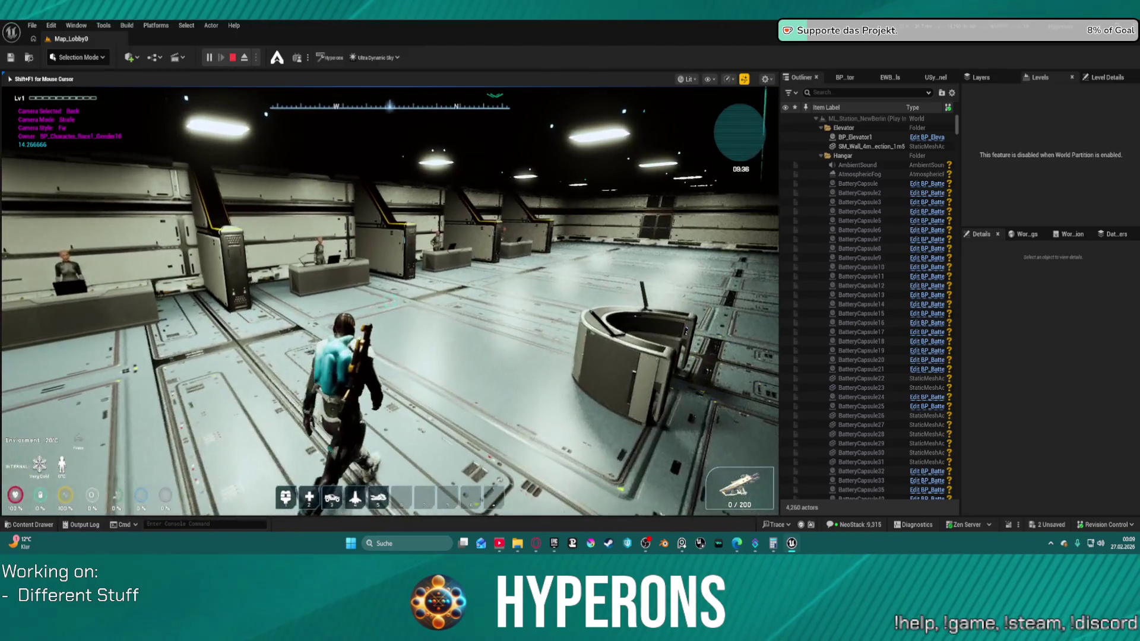
{"action": "key", "text": "w"}
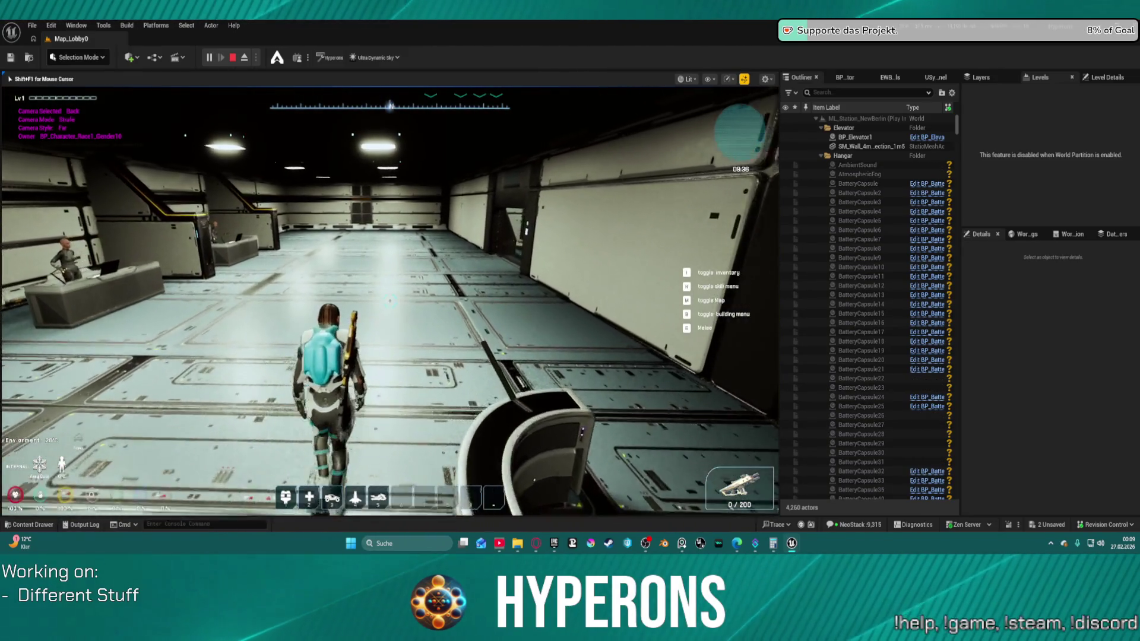
{"action": "key", "text": "w"}
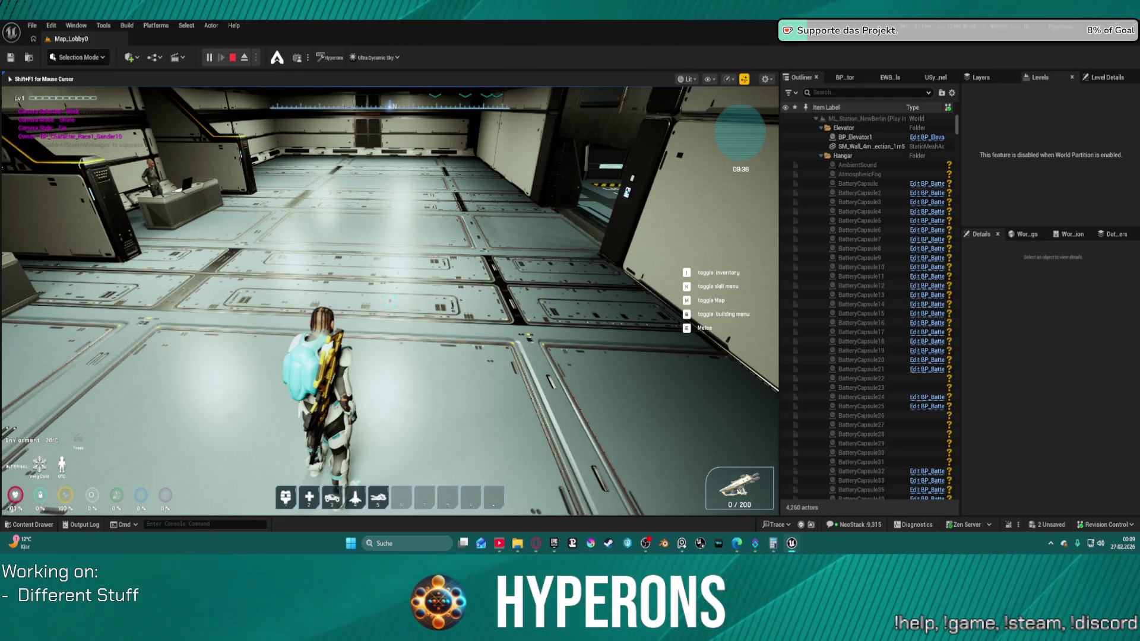
Step: Walk through the doorway and along the hangar past the crates and carts
{"action": "key", "text": "w"}
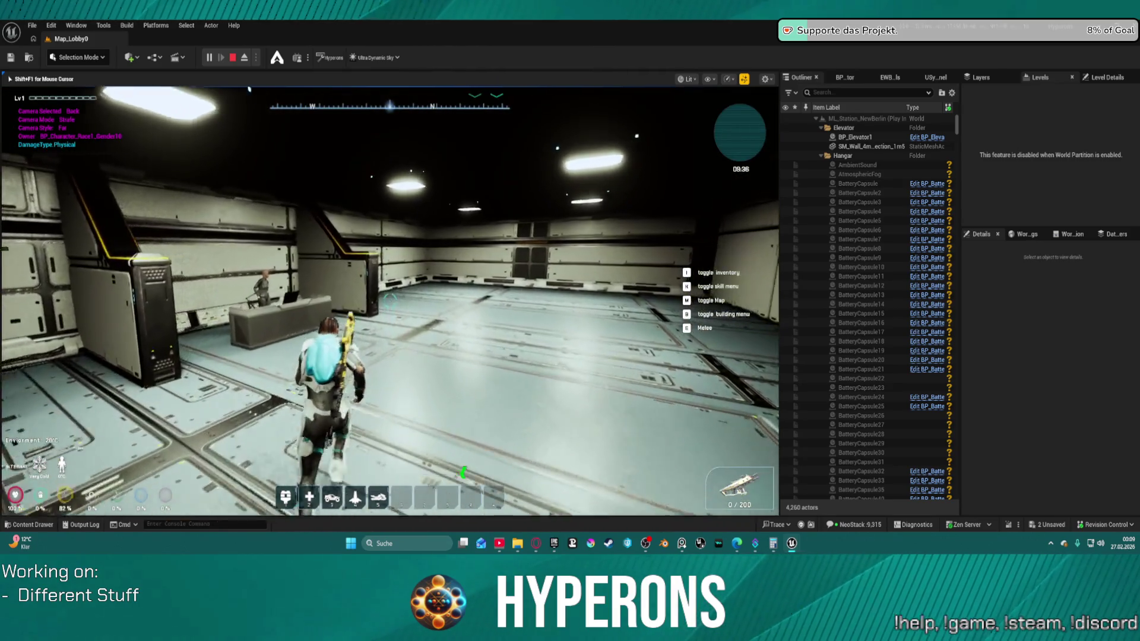
{"action": "key", "text": "w"}
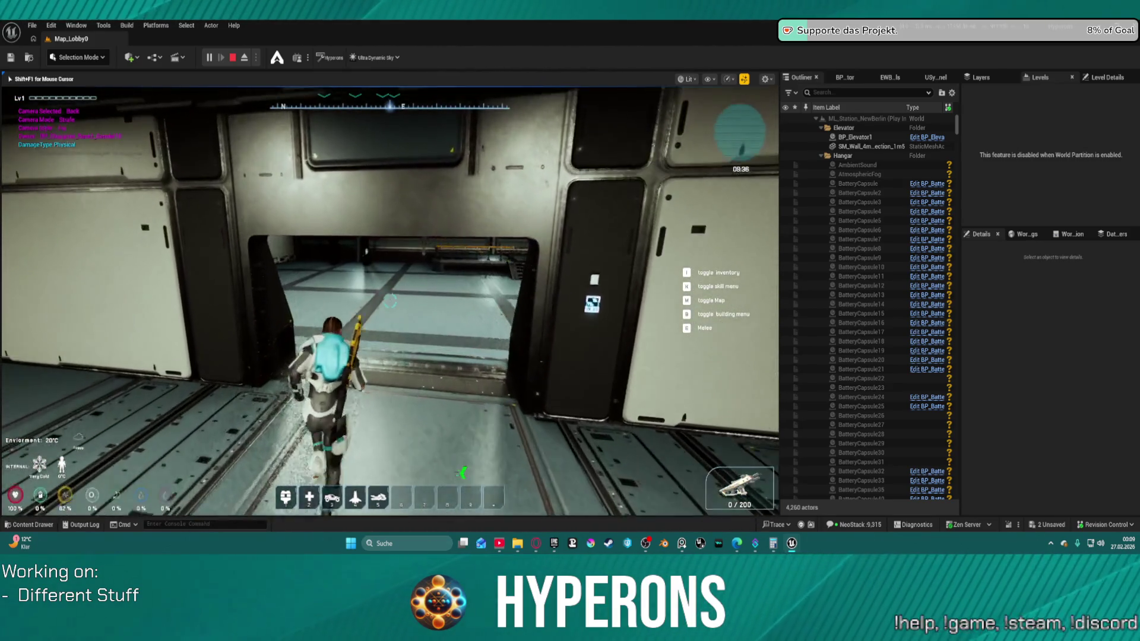
{"action": "key", "text": "w"}
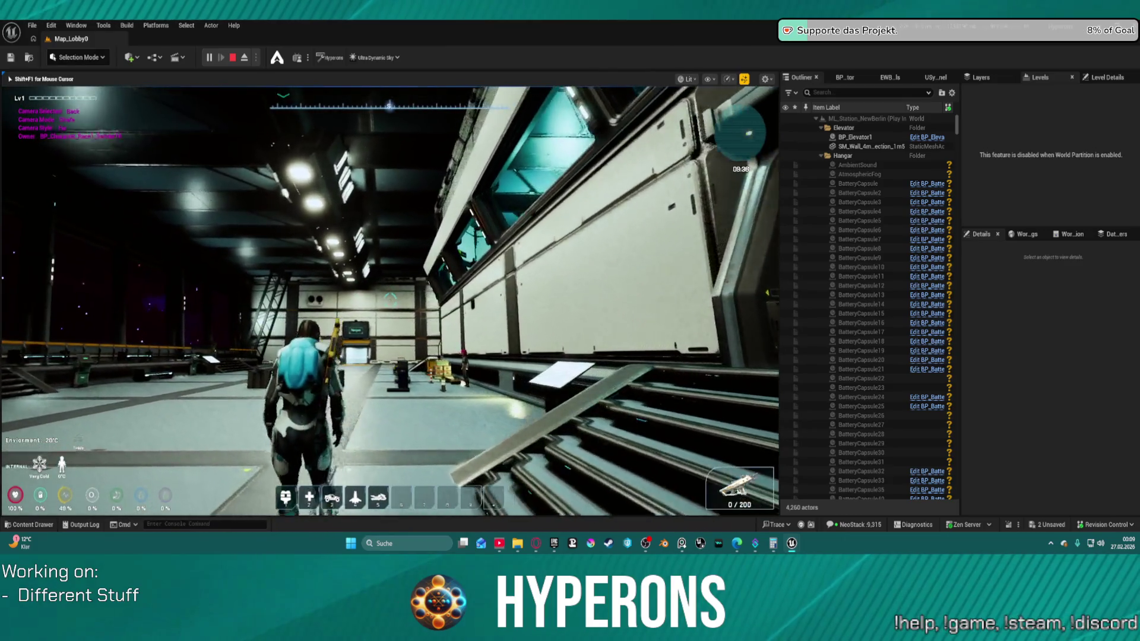
{"action": "key", "text": "w"}
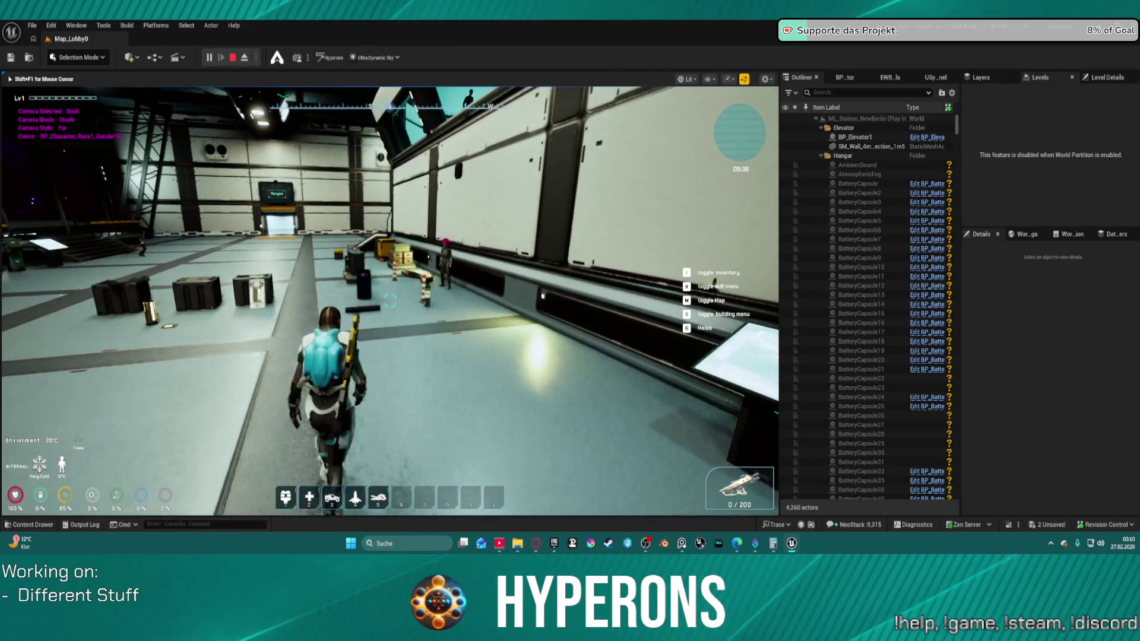
{"action": "key", "text": "w"}
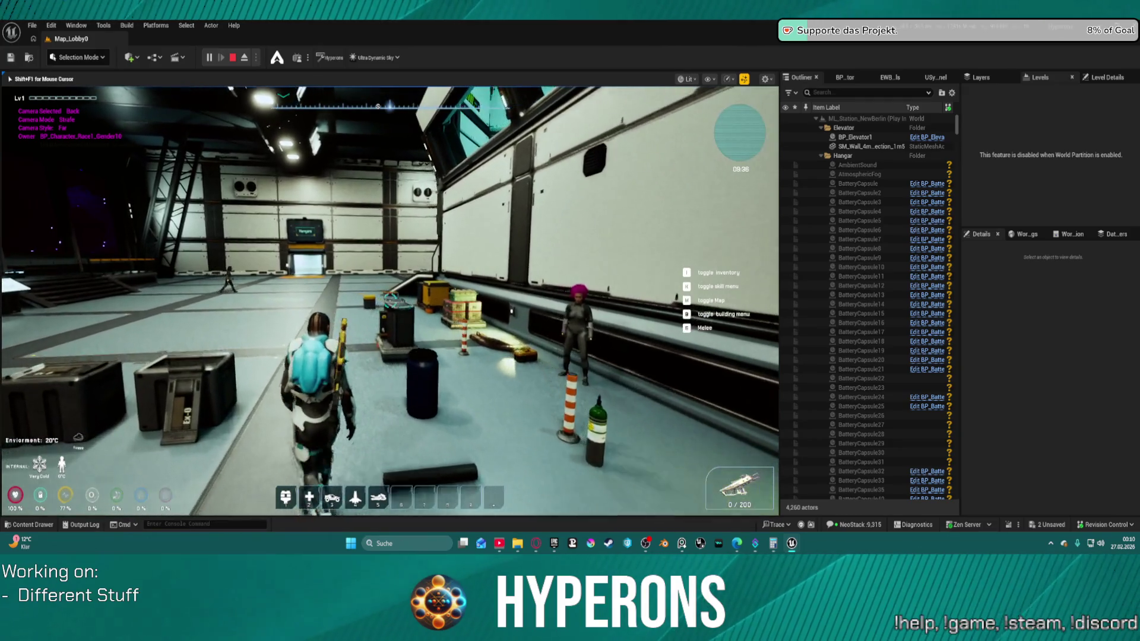
{"action": "key", "text": "w"}
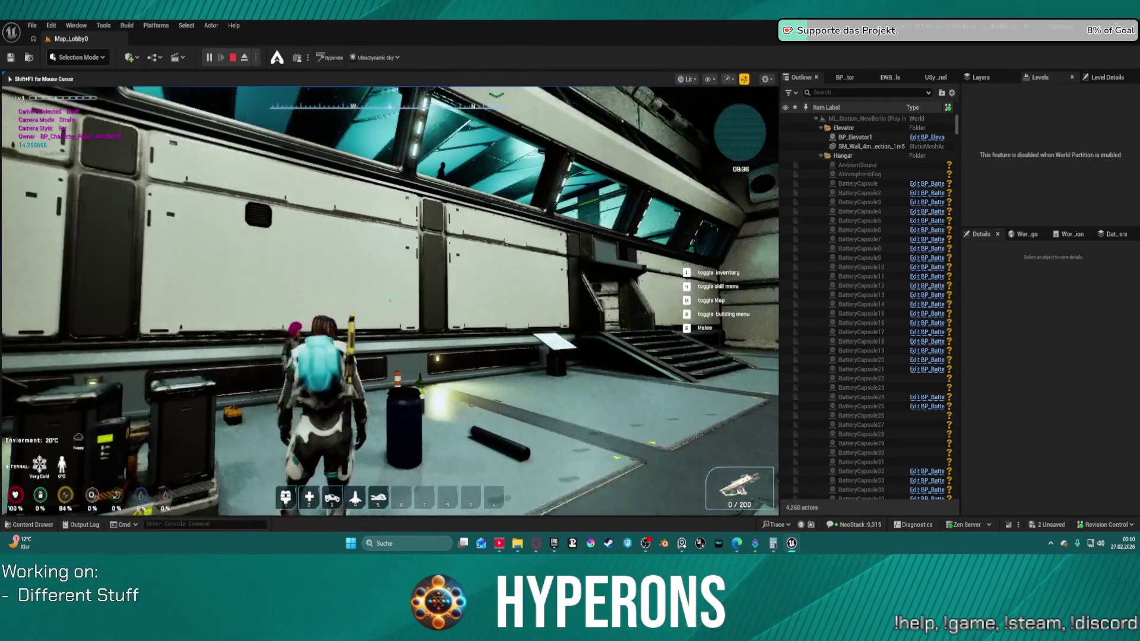
{"action": "key", "text": "w"}
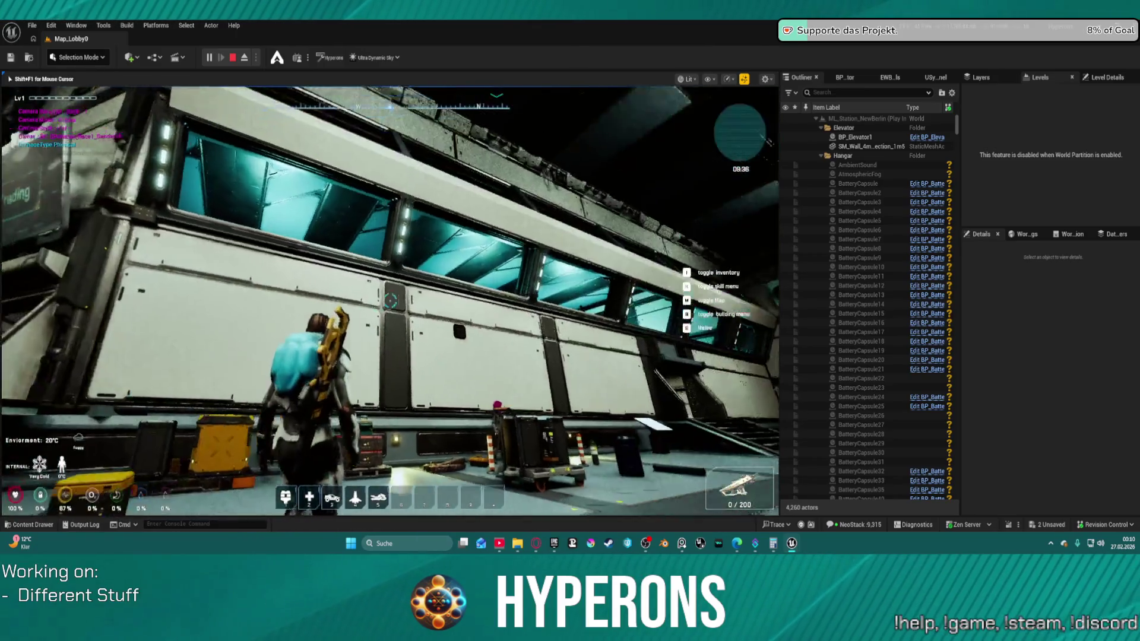
{"action": "key", "text": "w"}
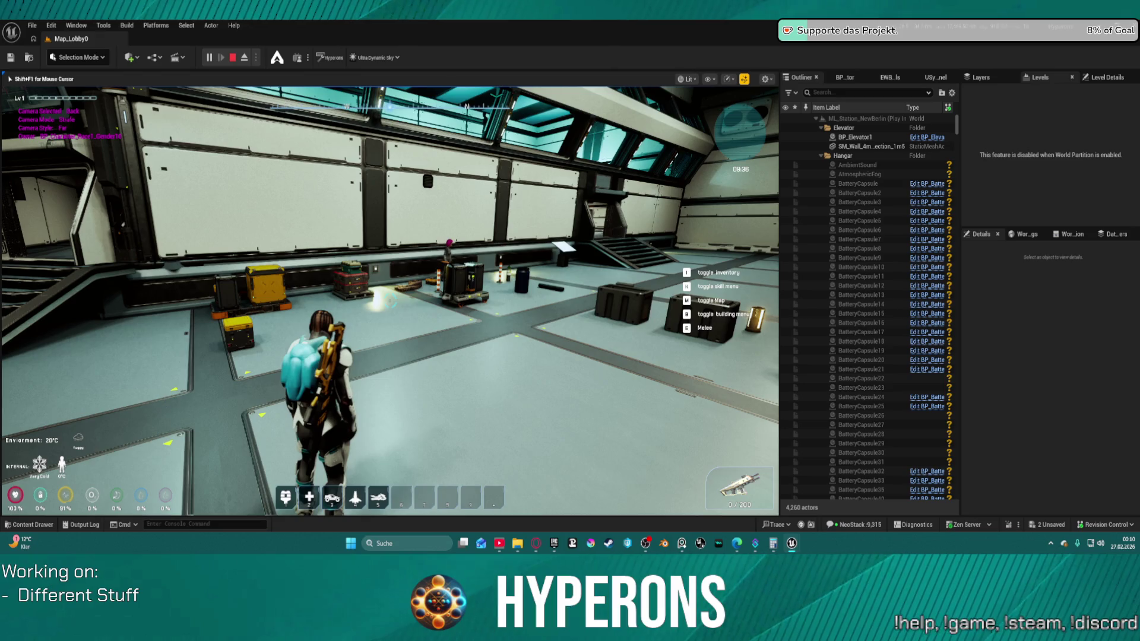
Step: Run into the Hangar 01 bay and step into the elevator facing its panel
{"action": "key", "text": "w"}
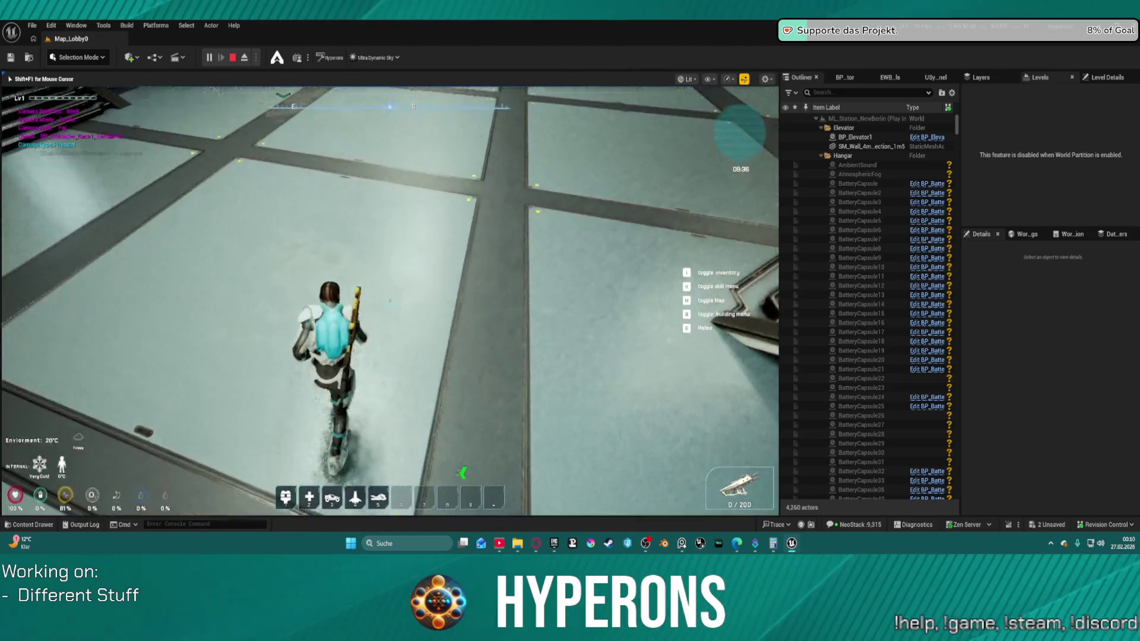
{"action": "key", "text": "w"}
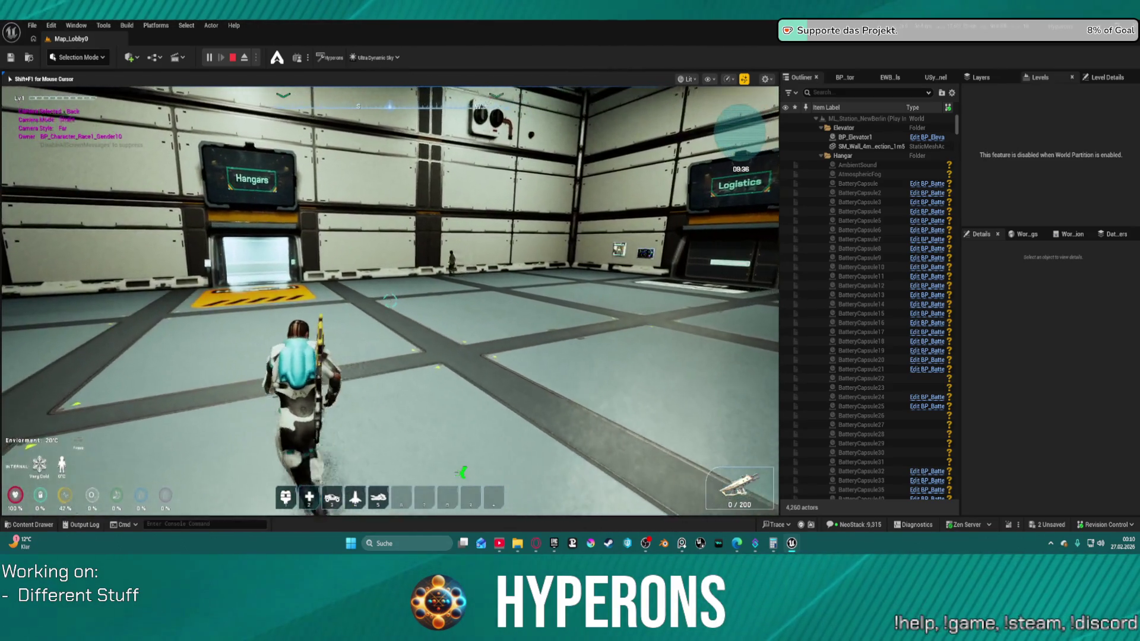
{"action": "key", "text": "w"}
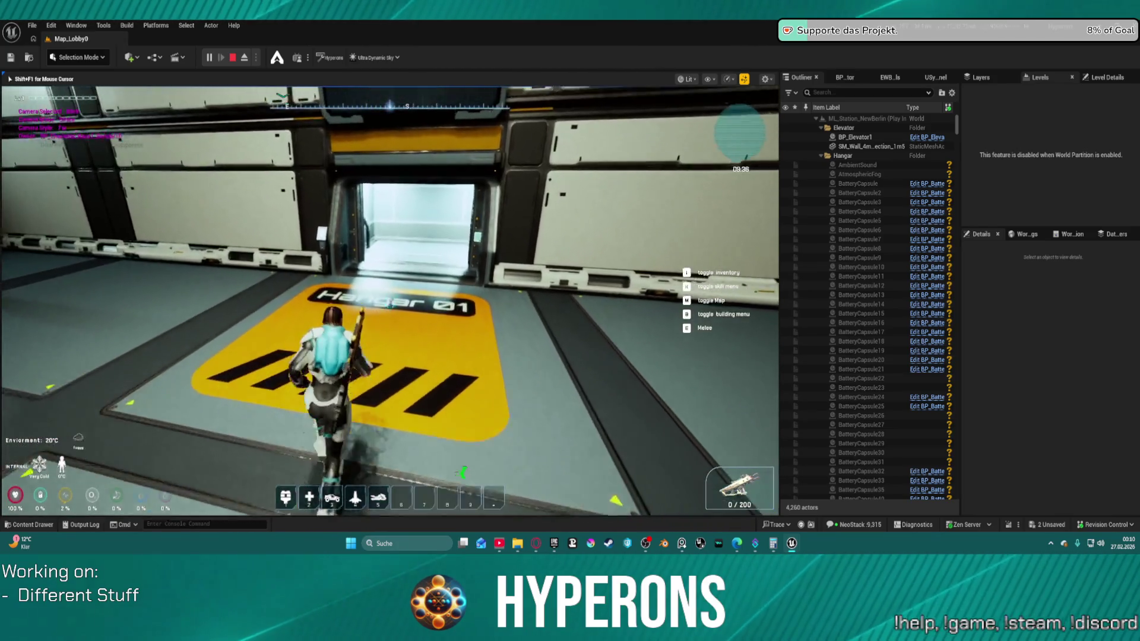
{"action": "key", "text": "w"}
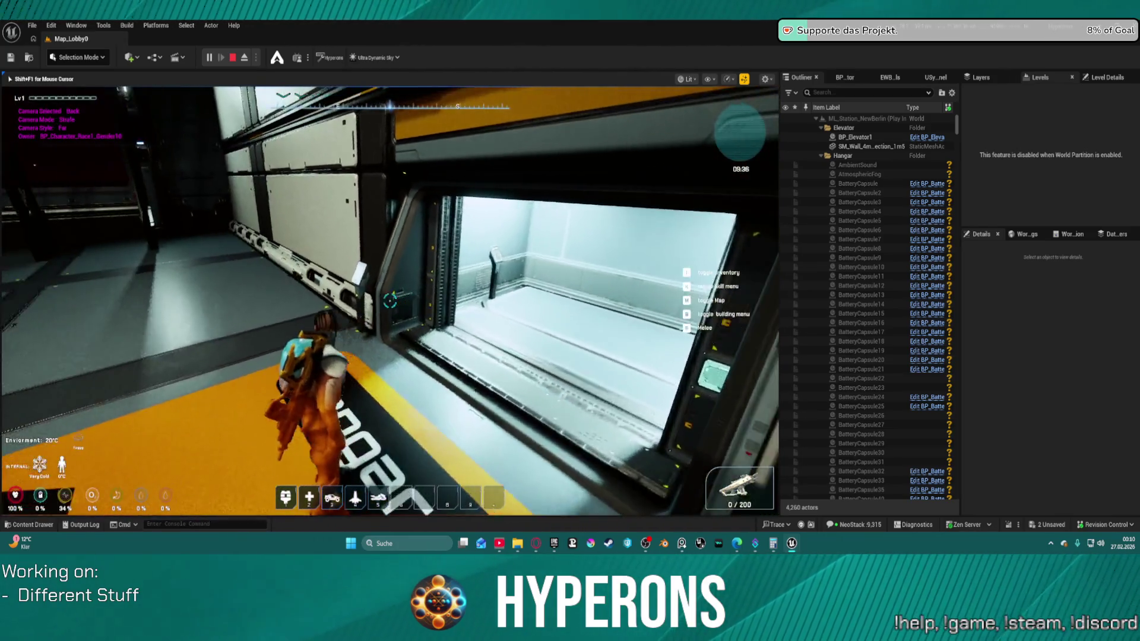
{"action": "key", "text": "w"}
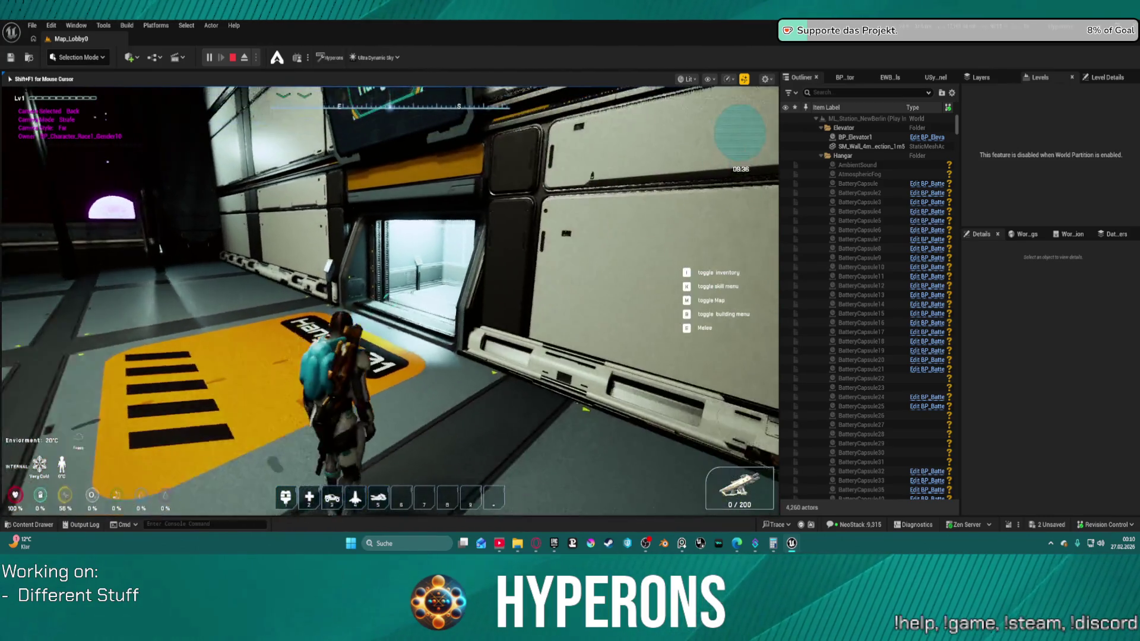
{"action": "key", "text": "w"}
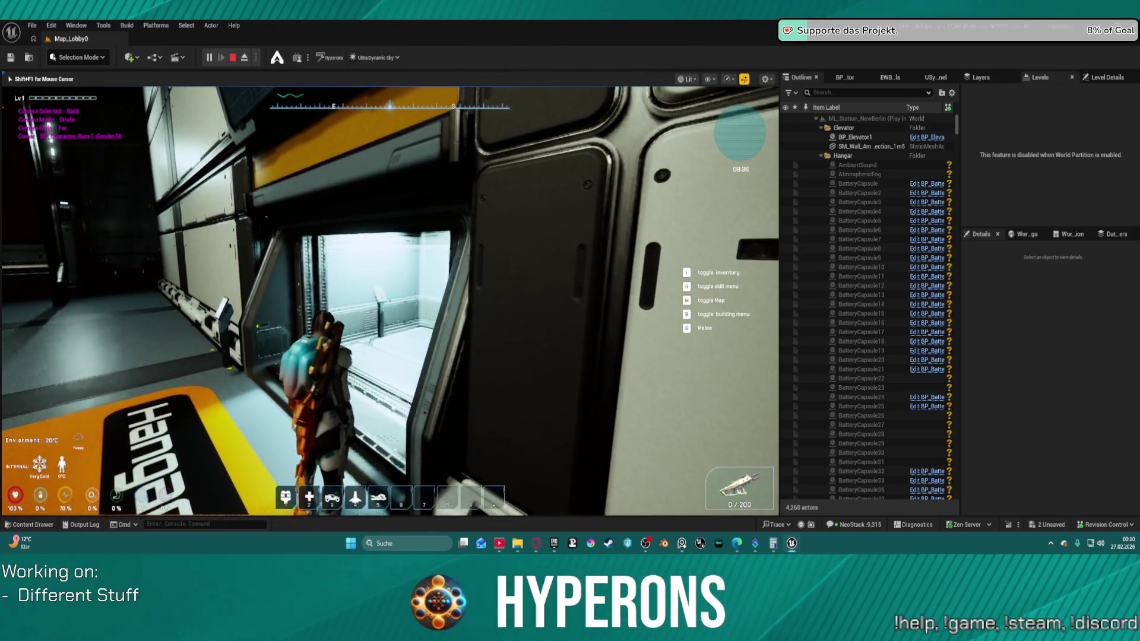
{"action": "key", "text": "w"}
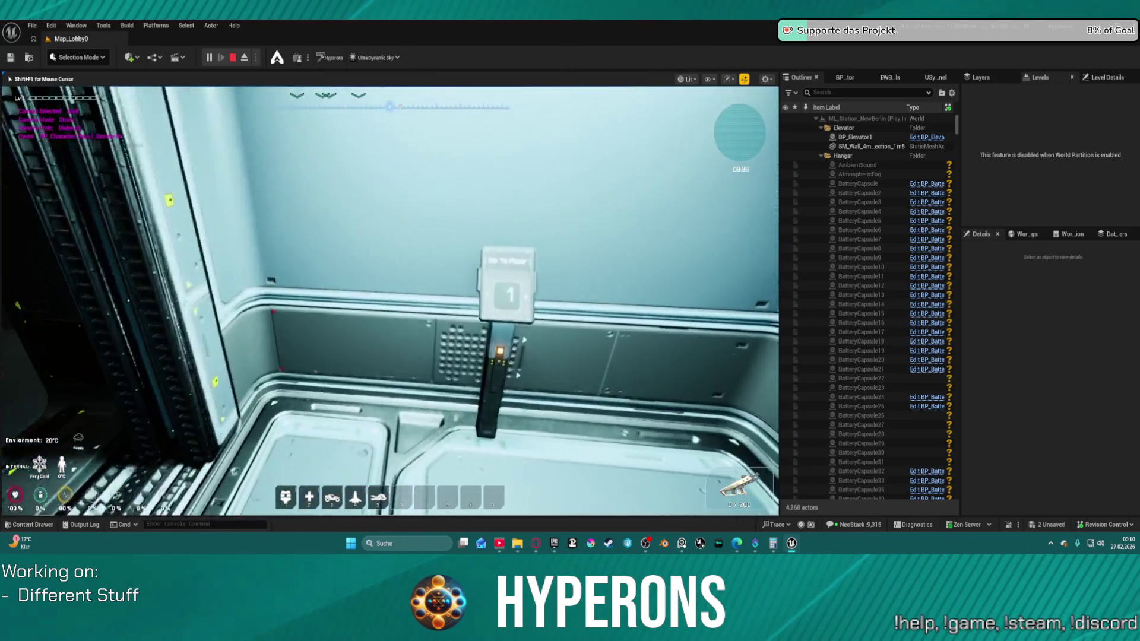
{"action": "key", "text": "s"}
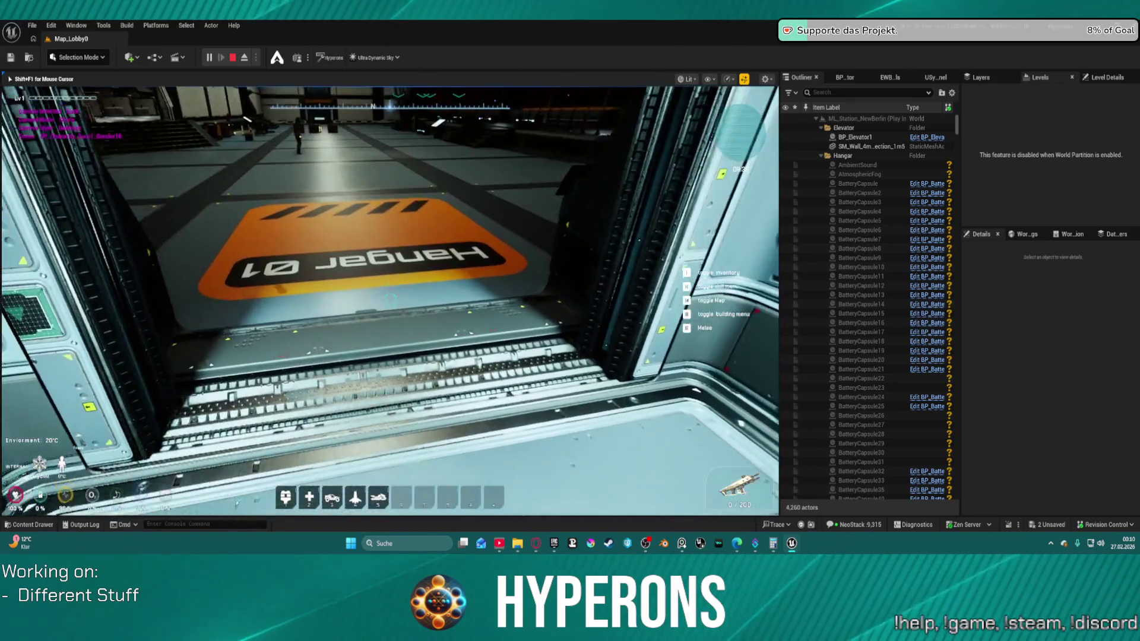
{"action": "key", "text": "s"}
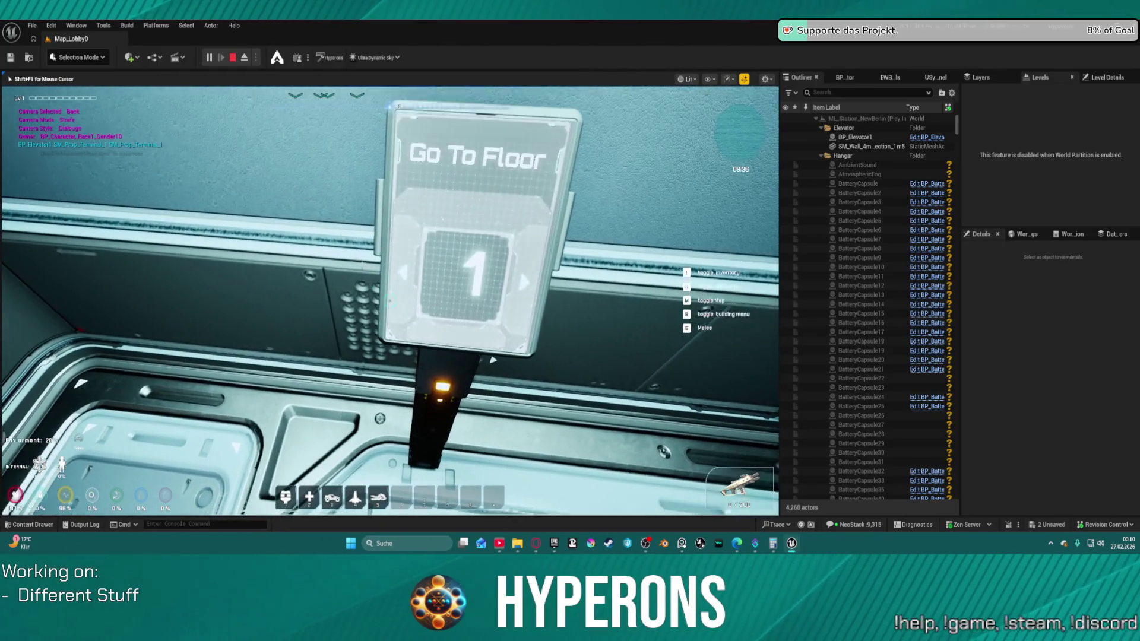
Step: Send the elevator to floor 0, walk into the lower ship hangar, and jump
{"action": "left_click", "coordinate": [517, 263]}
{"action": "left_click", "coordinate": [469, 261]}
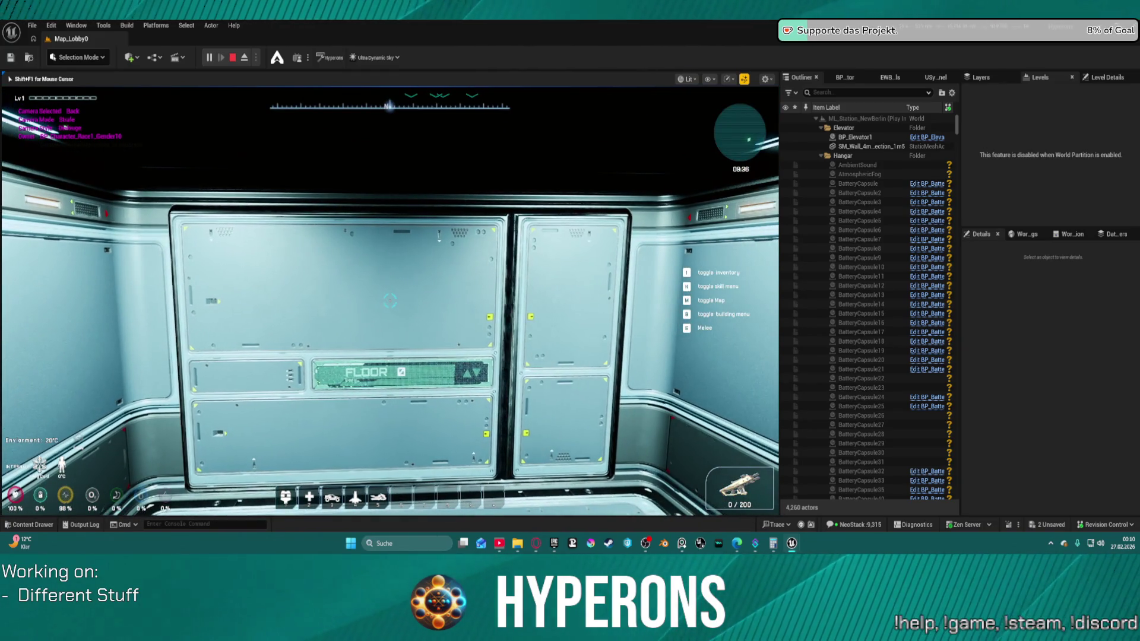
{"action": "key", "text": "w"}
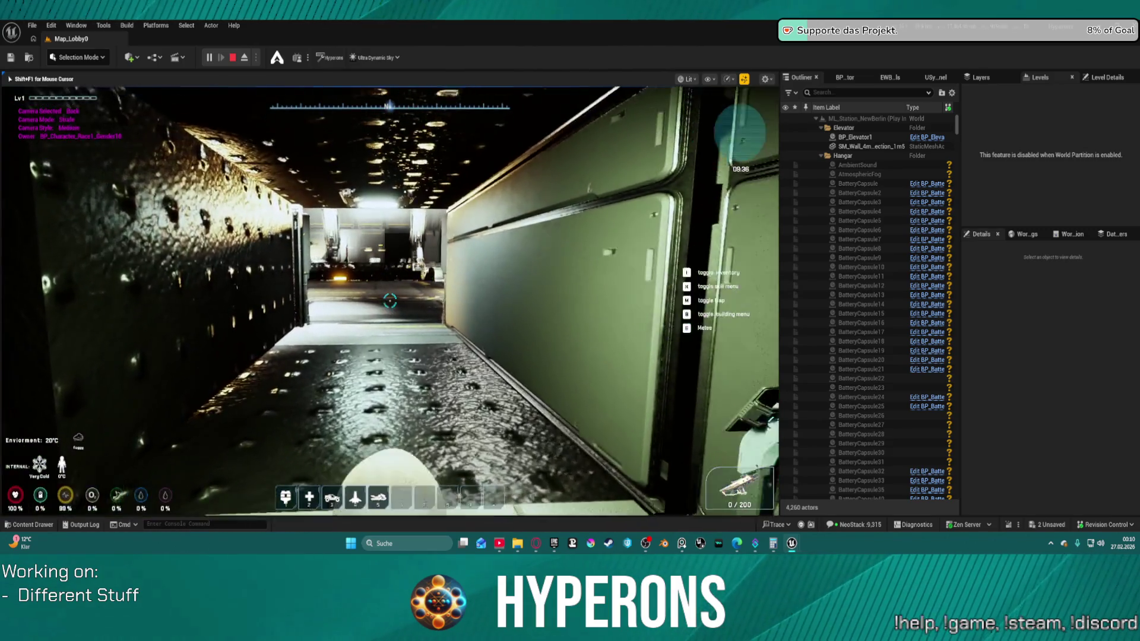
{"action": "key", "text": "w"}
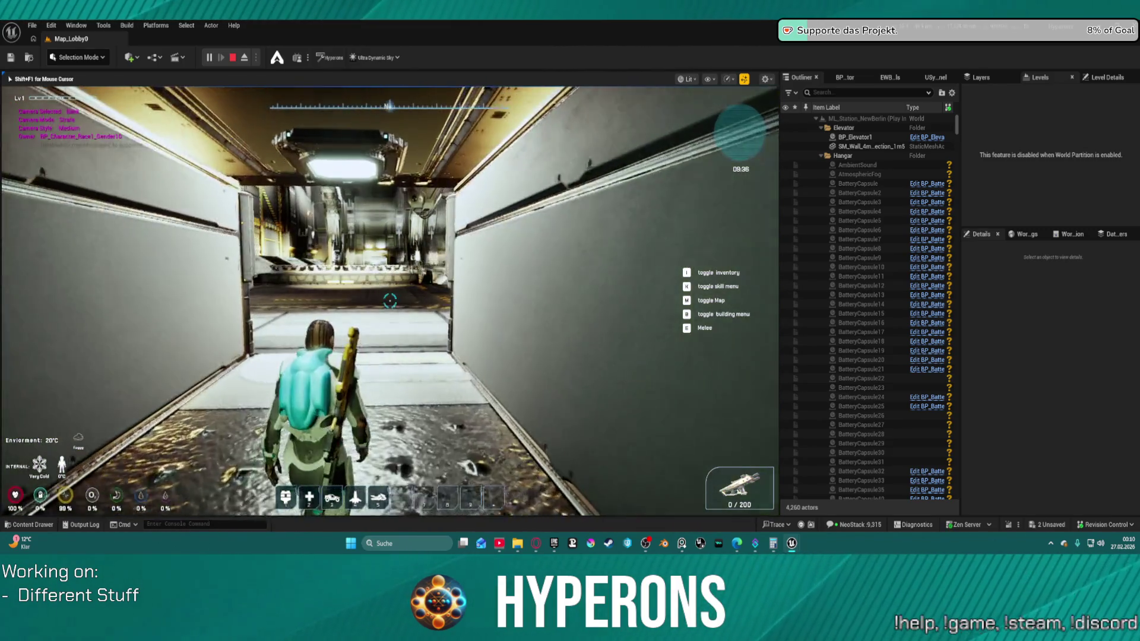
{"action": "key", "text": "w"}
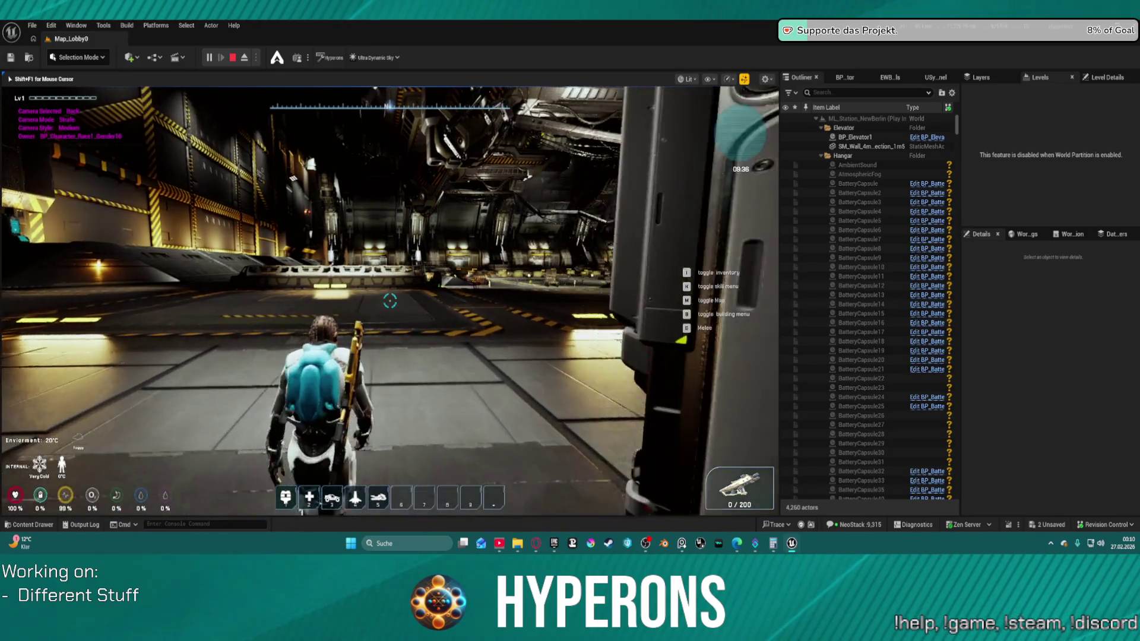
{"action": "key", "text": "w"}
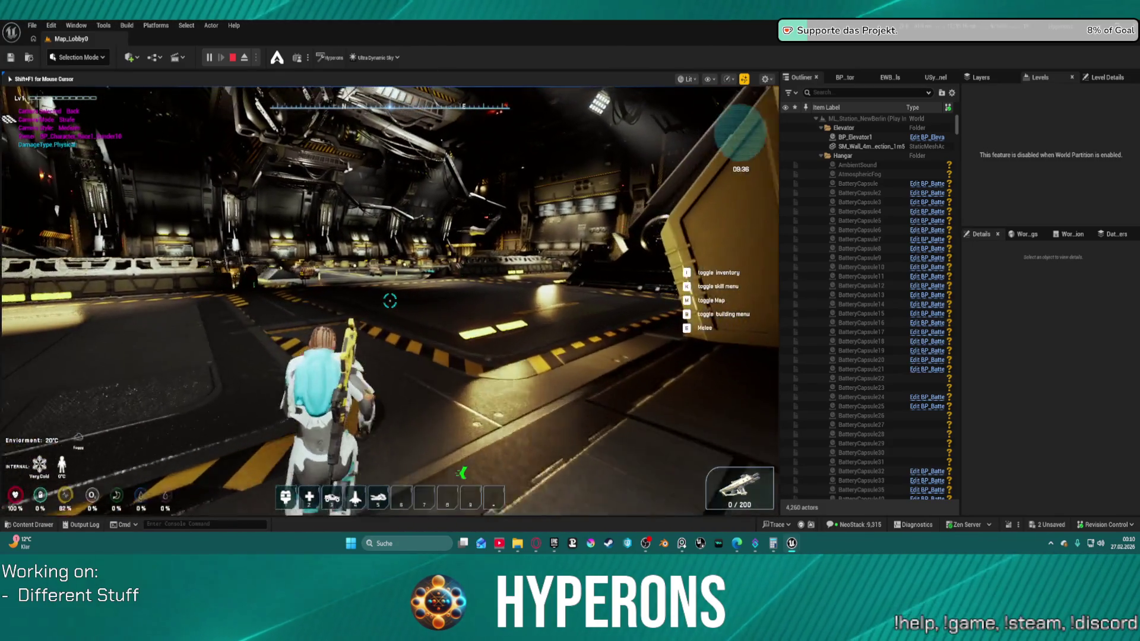
{"action": "key", "text": "w"}
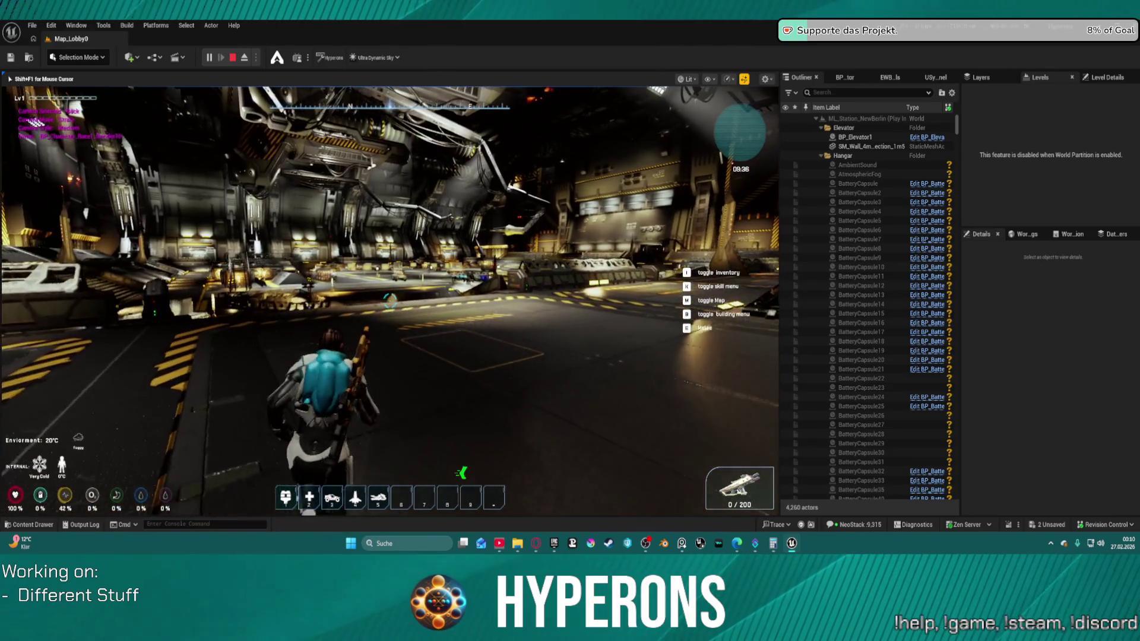
{"action": "key", "text": "space"}
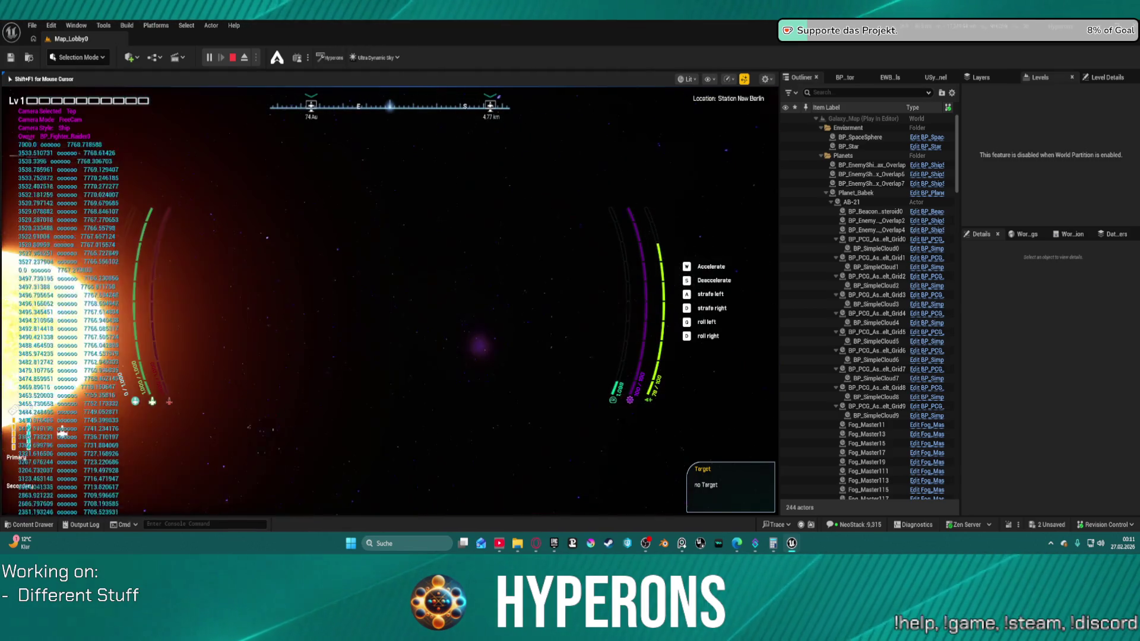
Step: Switch the ship camera to back view, then end the play session with Esc
{"action": "key", "text": "c"}
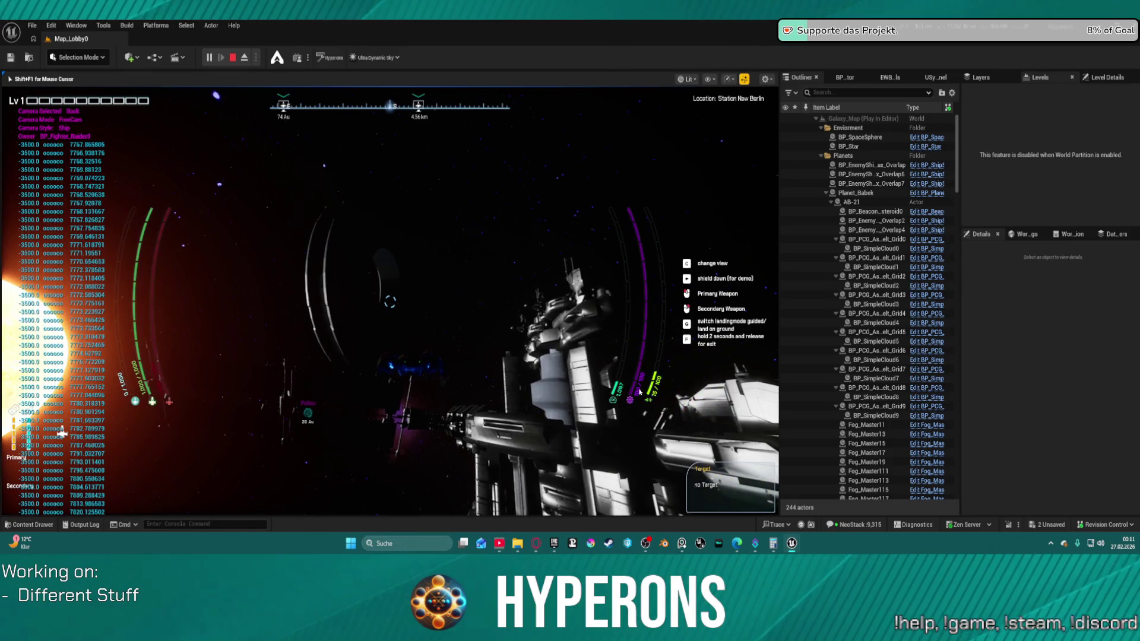
{"action": "key", "text": "Escape"}
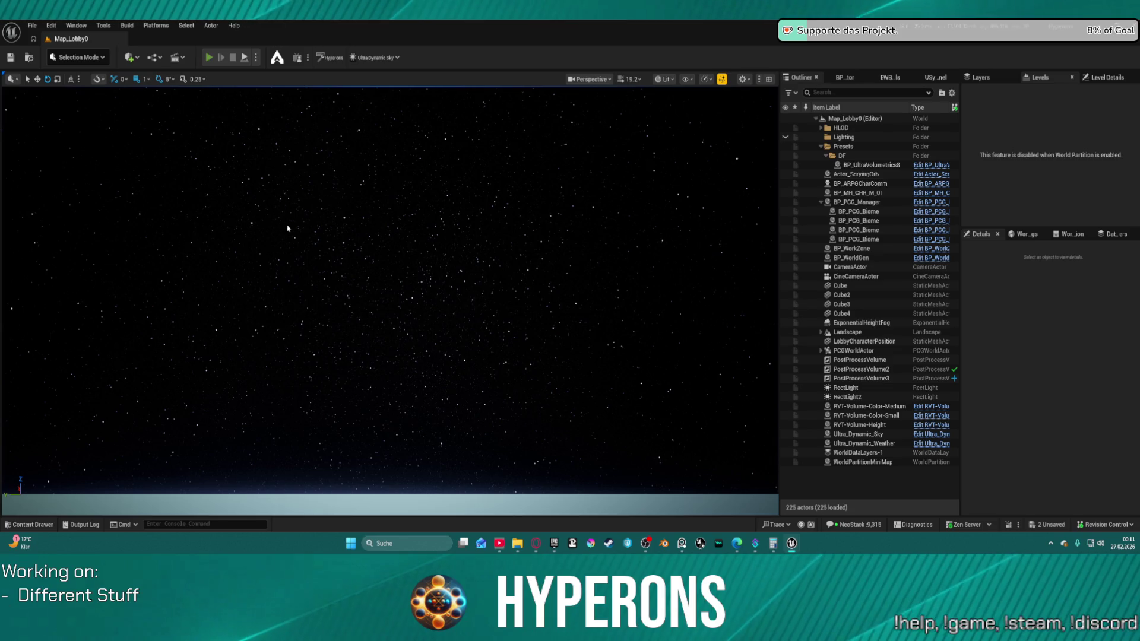
Step: Launch a play-in-editor session and start the game as the Test character
{"action": "key", "text": "alt+p"}
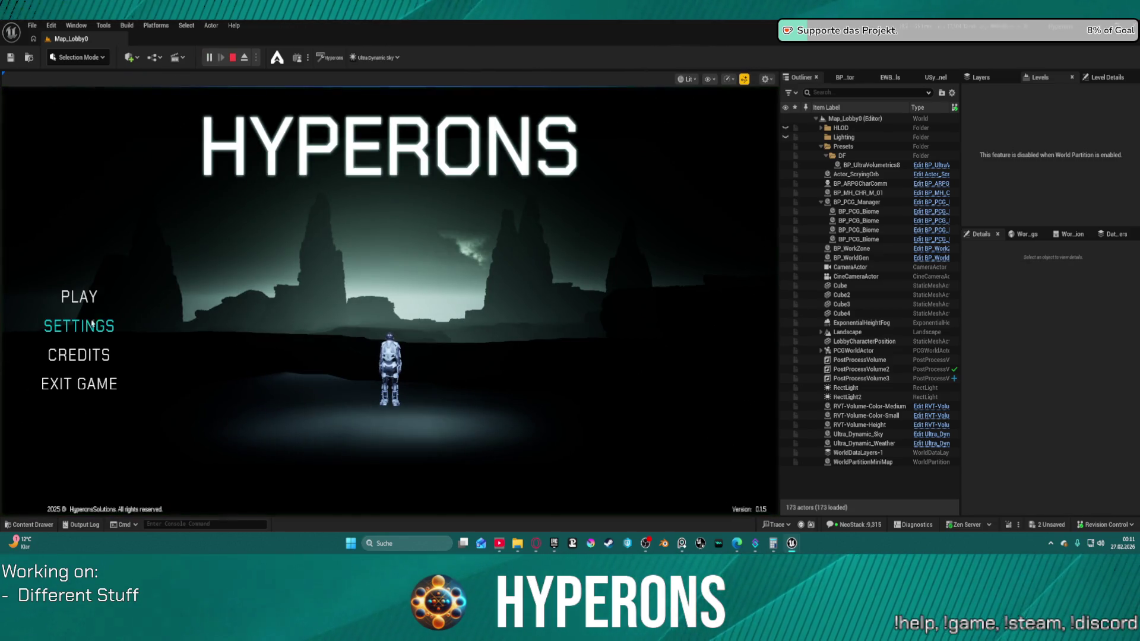
{"action": "left_click", "coordinate": [88, 301]}
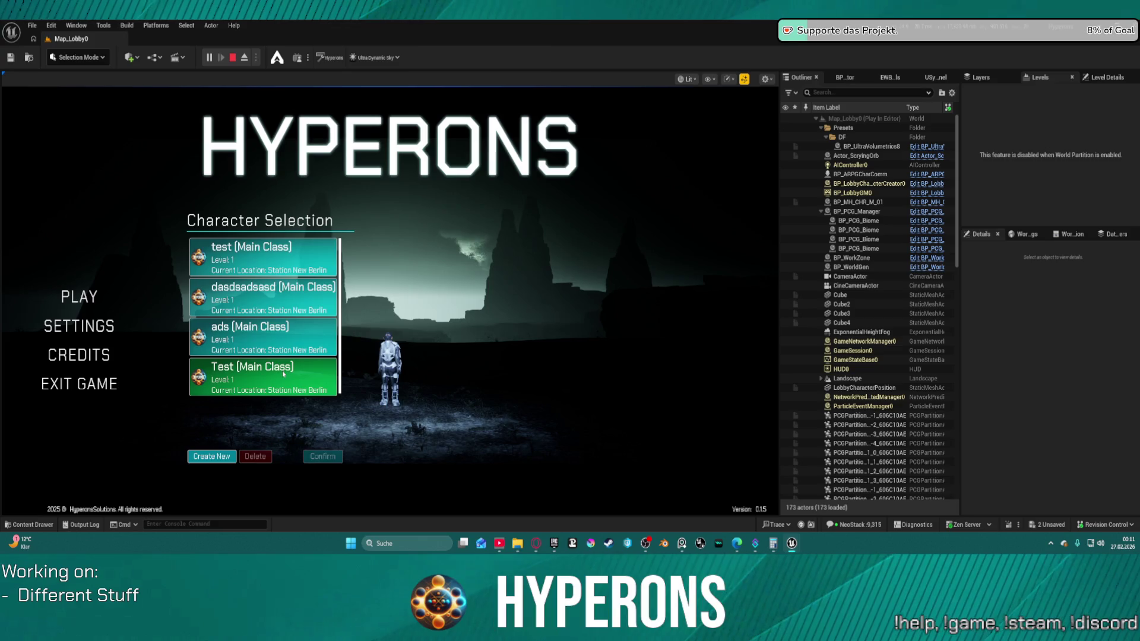
{"action": "left_click", "coordinate": [283, 370]}
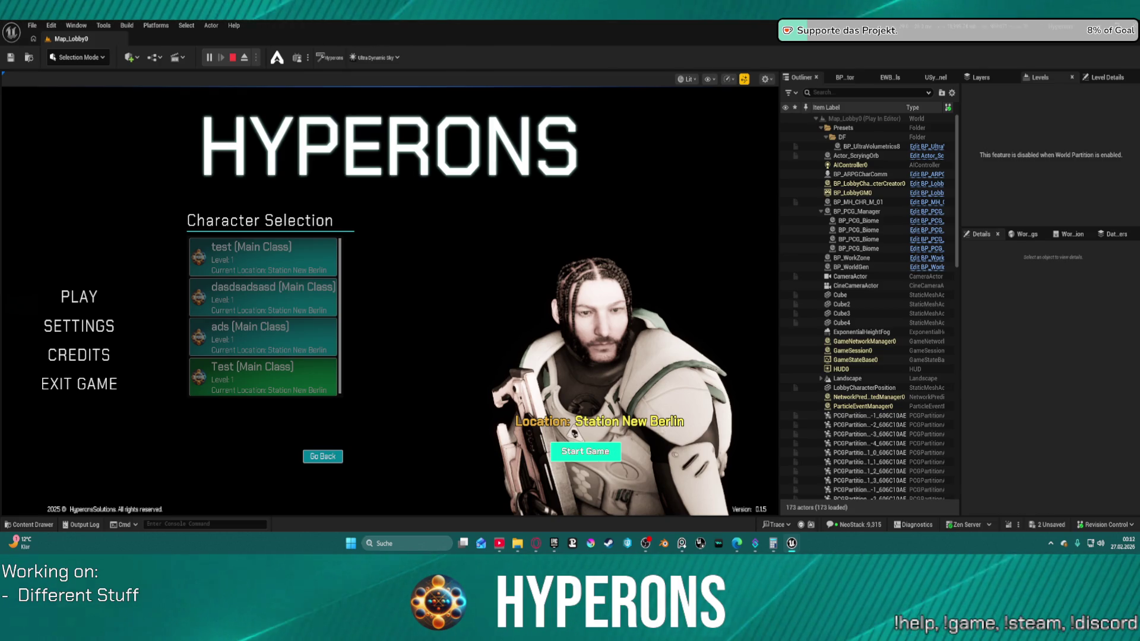
{"action": "left_click", "coordinate": [585, 451]}
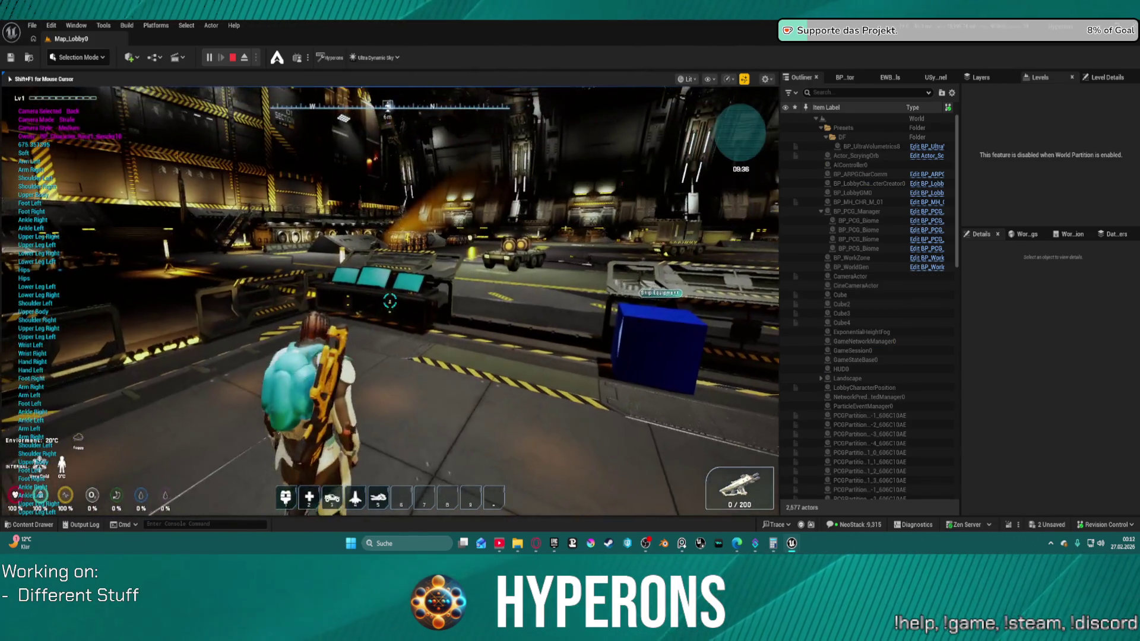
Step: Take a grey item from the Ship Equipment container into the inventory, then close the panels
{"action": "key", "text": "w"}
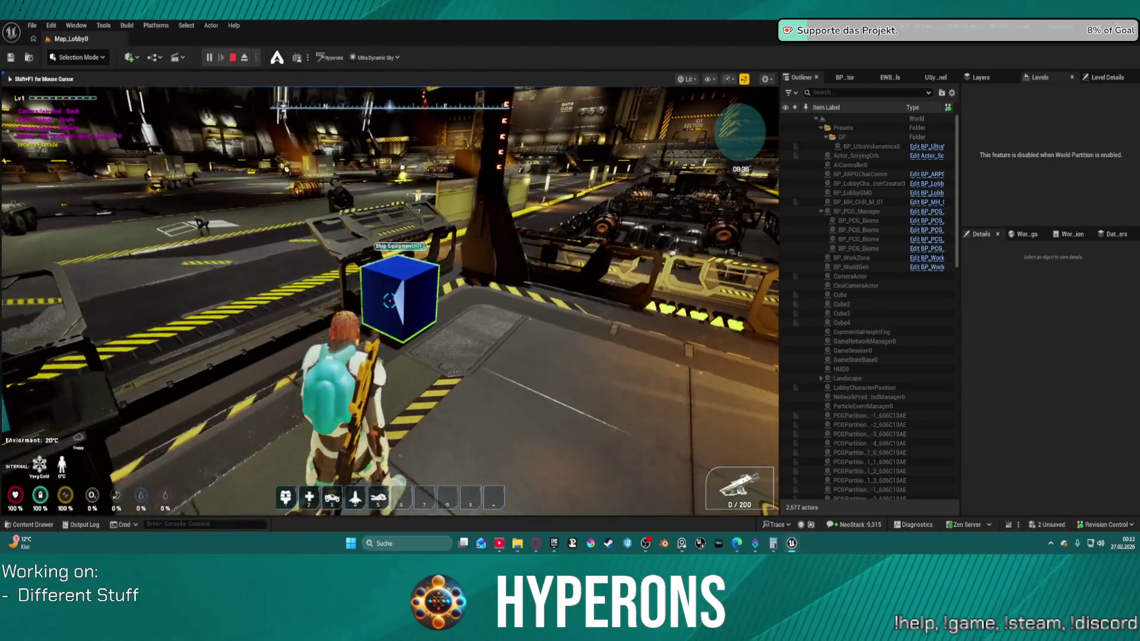
{"action": "key", "text": "f"}
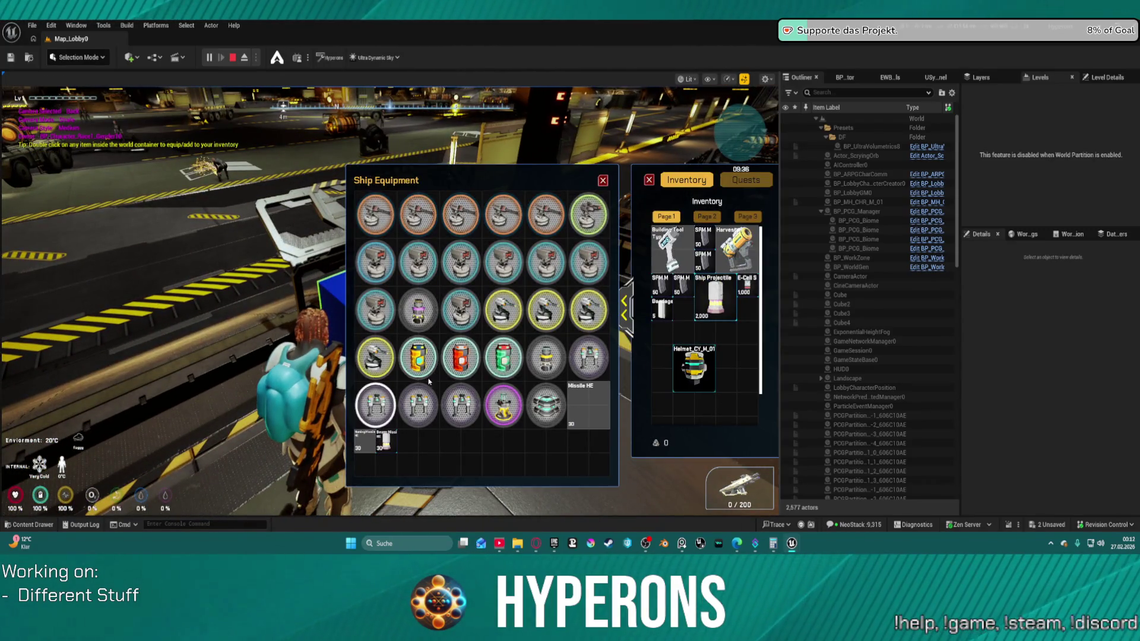
{"action": "double_click", "coordinate": [555, 362]}
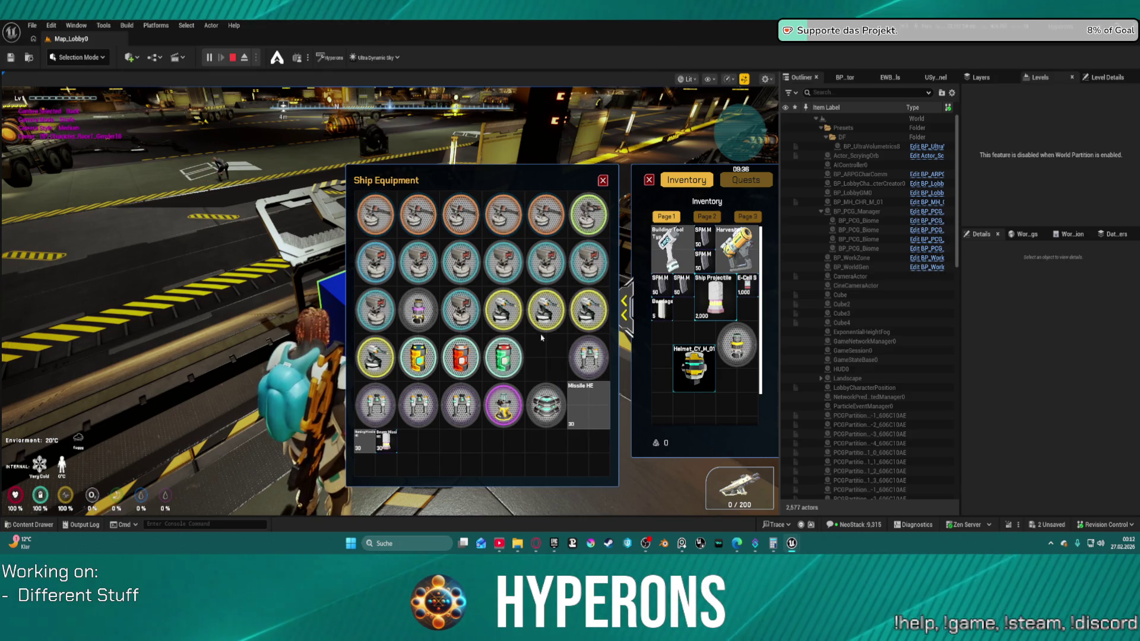
{"action": "left_click", "coordinate": [603, 180]}
Step: At the ship terminal, try fitting inventory items, including the Nova Engine, into the ship slots
{"action": "key", "text": "a"}
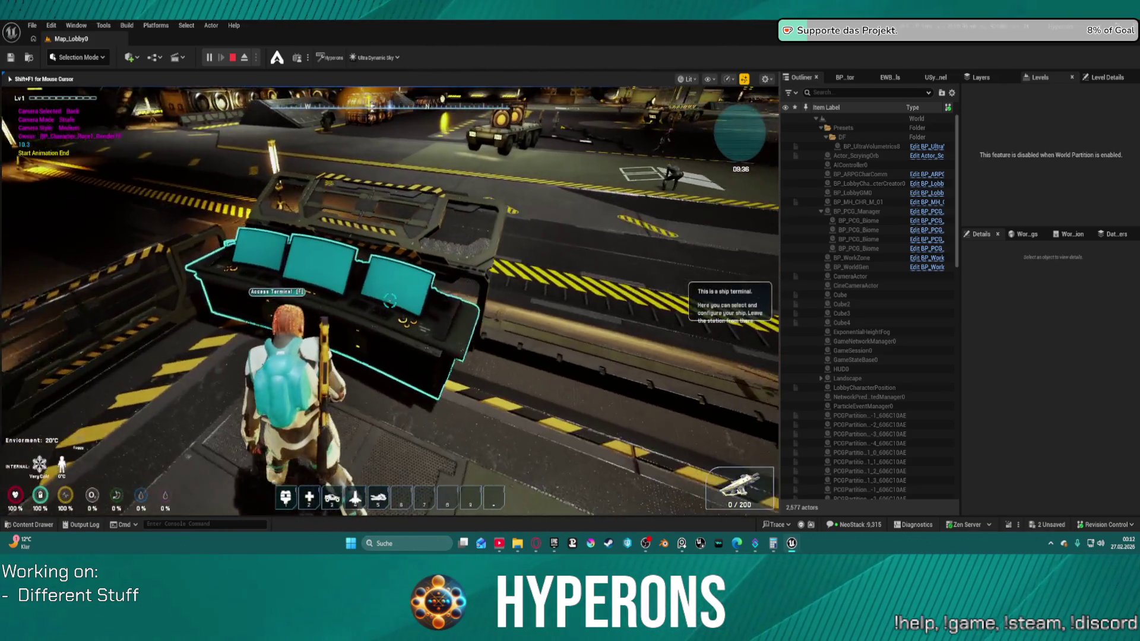
{"action": "key", "text": "f"}
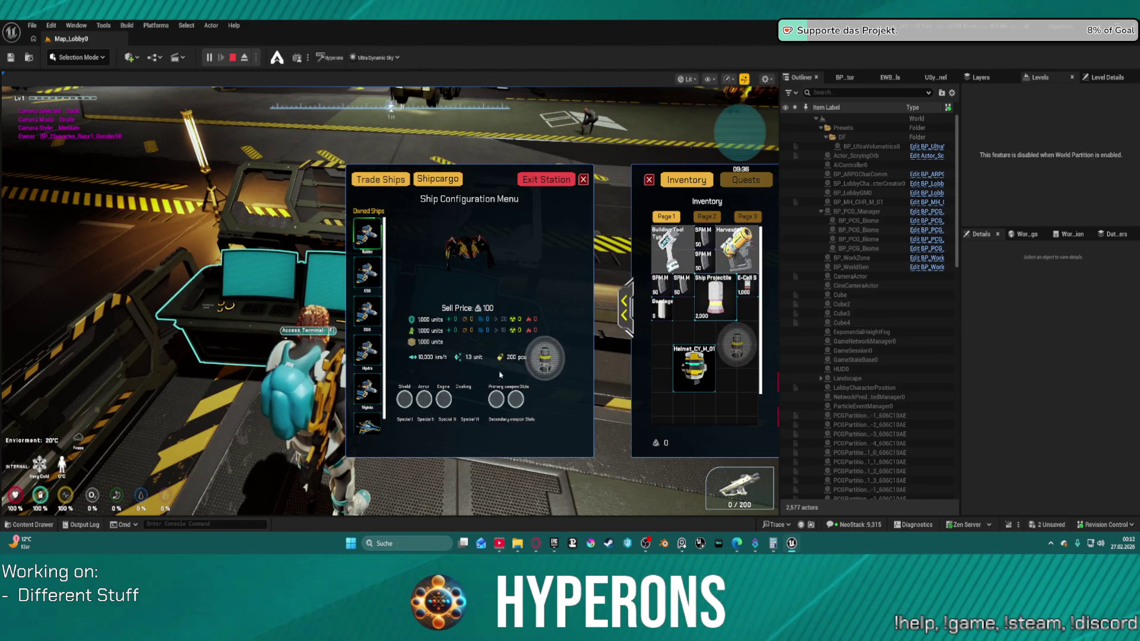
{"action": "left_click_drag", "start_coordinate": [442, 403], "coordinate": [442, 403]}
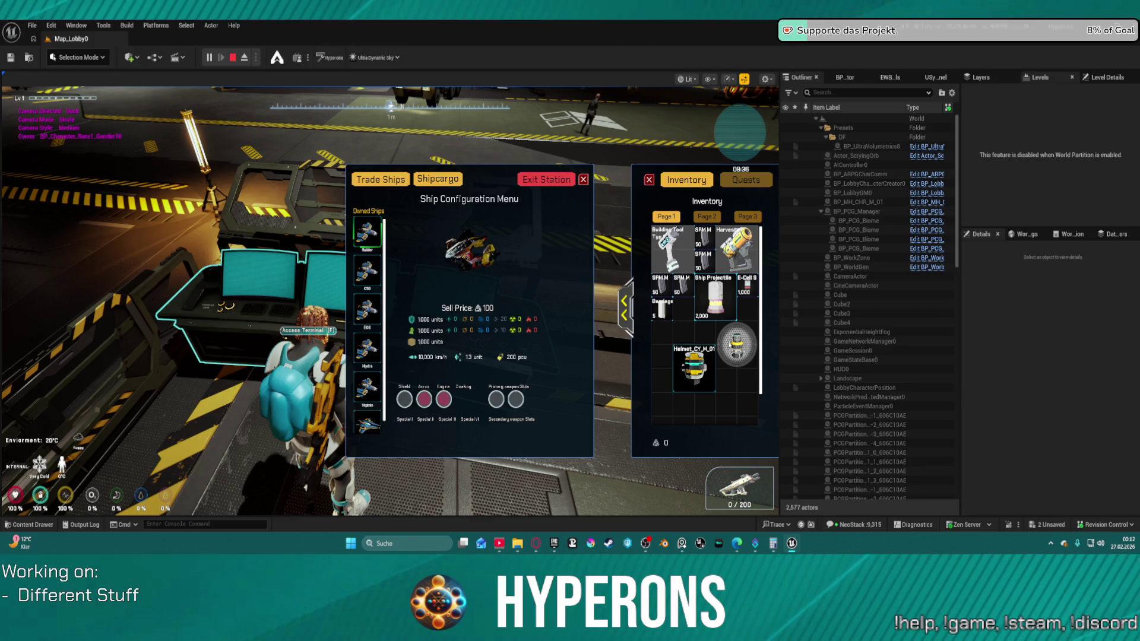
{"action": "mouse_move", "coordinate": [566, 415]}
{"action": "left_mouse_down"}
{"action": "mouse_move", "coordinate": [380, 410]}
{"action": "mouse_move", "coordinate": [488, 402]}
{"action": "left_mouse_up"}
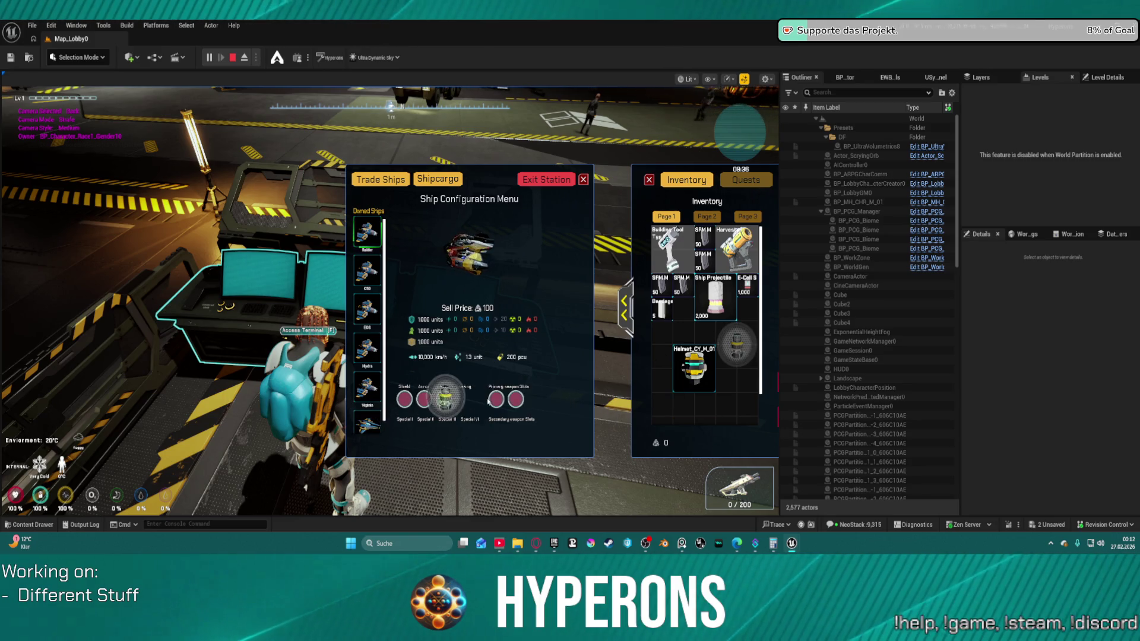
{"action": "left_click_drag", "start_coordinate": [675, 408], "coordinate": [675, 409]}
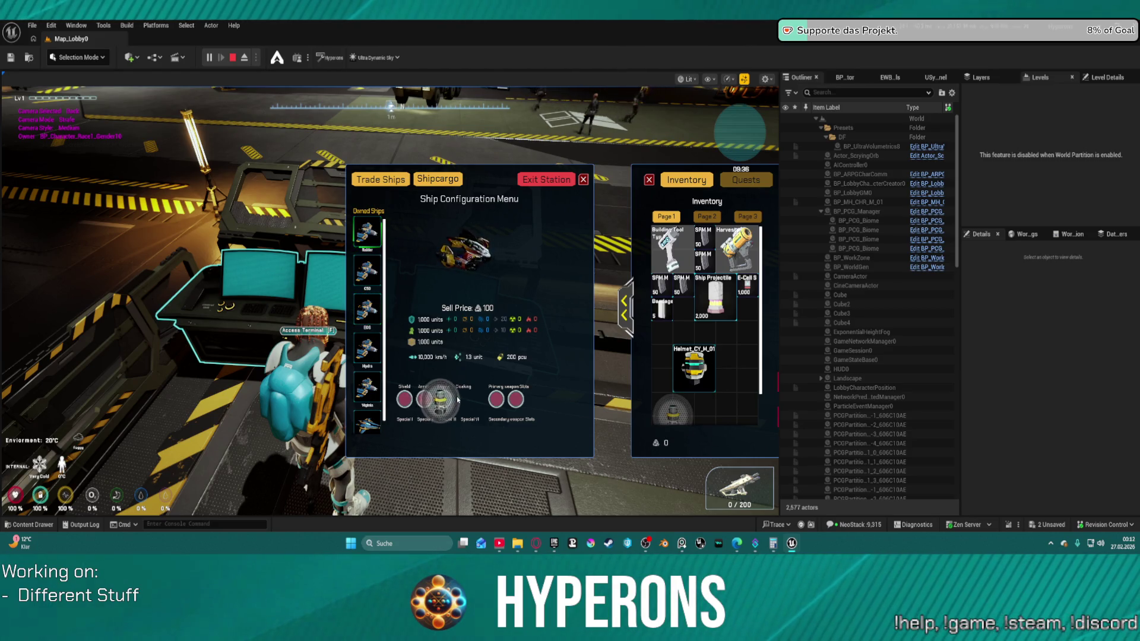
{"action": "left_click_drag", "start_coordinate": [653, 426], "coordinate": [654, 414]}
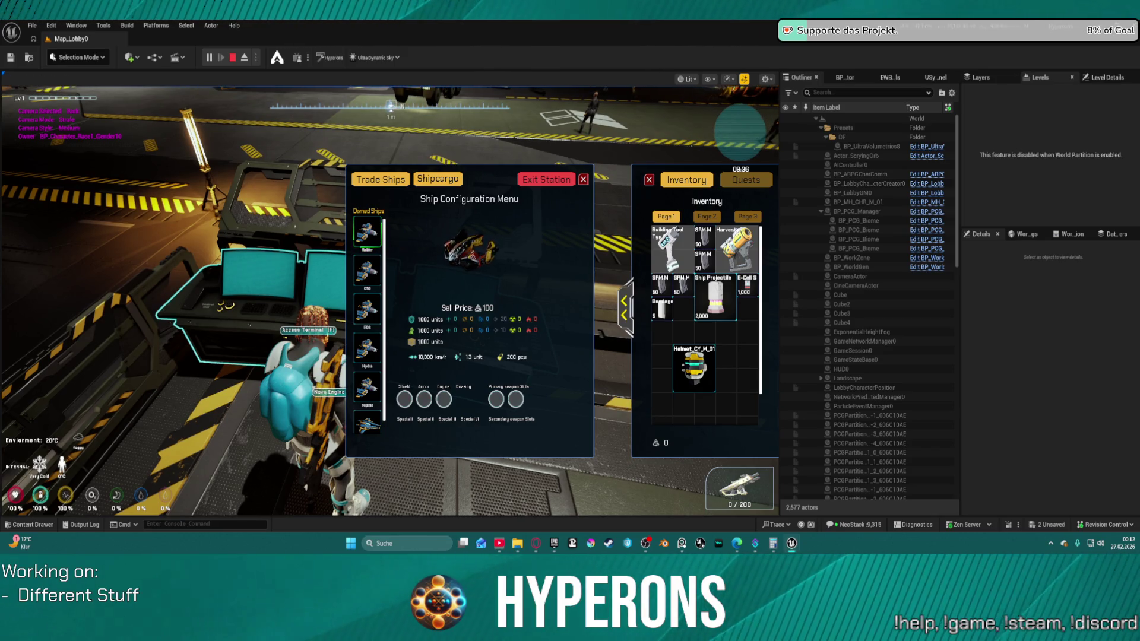
Step: Free the mouse, reopen the ship configuration menu and choose Exit Station
{"action": "key", "text": "d"}
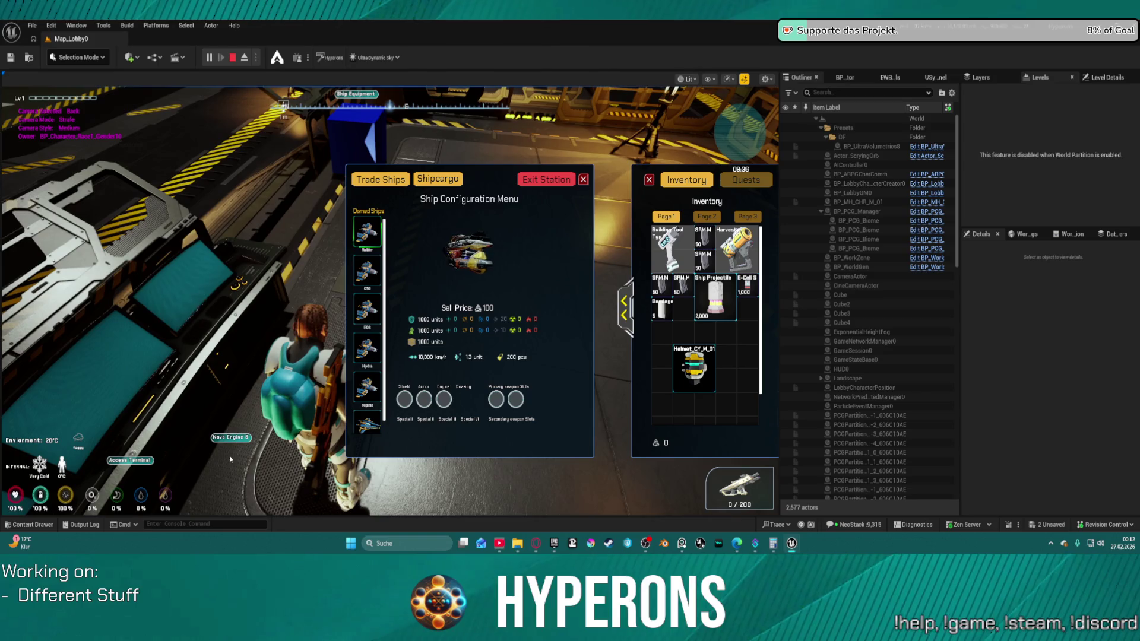
{"action": "left_click", "coordinate": [229, 454]}
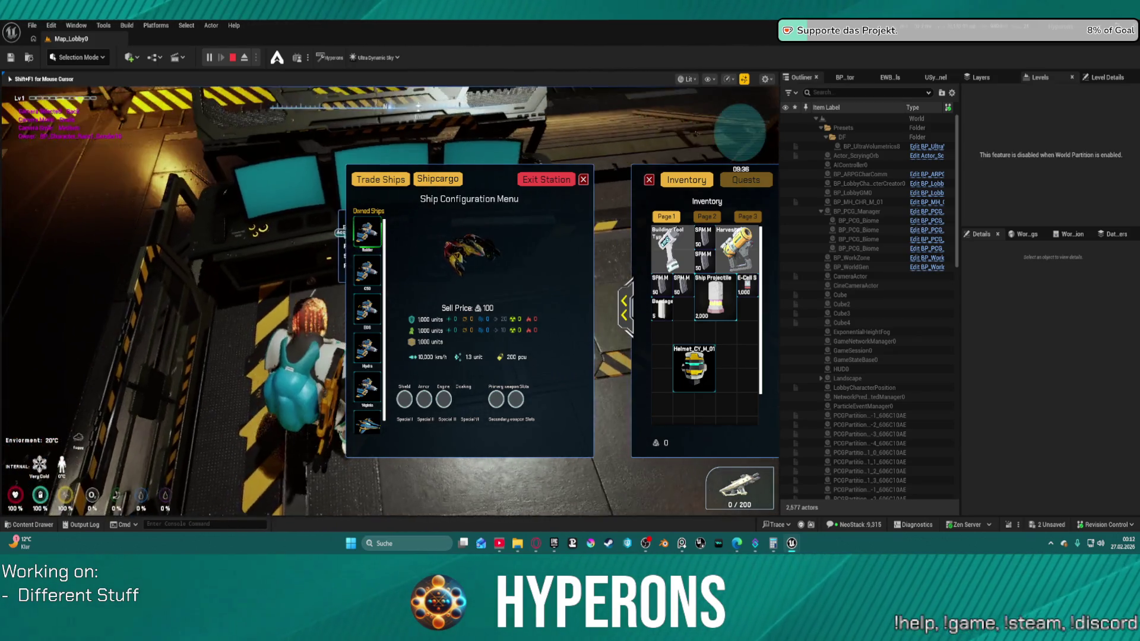
{"action": "key", "text": "shift+F1"}
{"action": "mouse_move", "coordinate": [701, 380]}
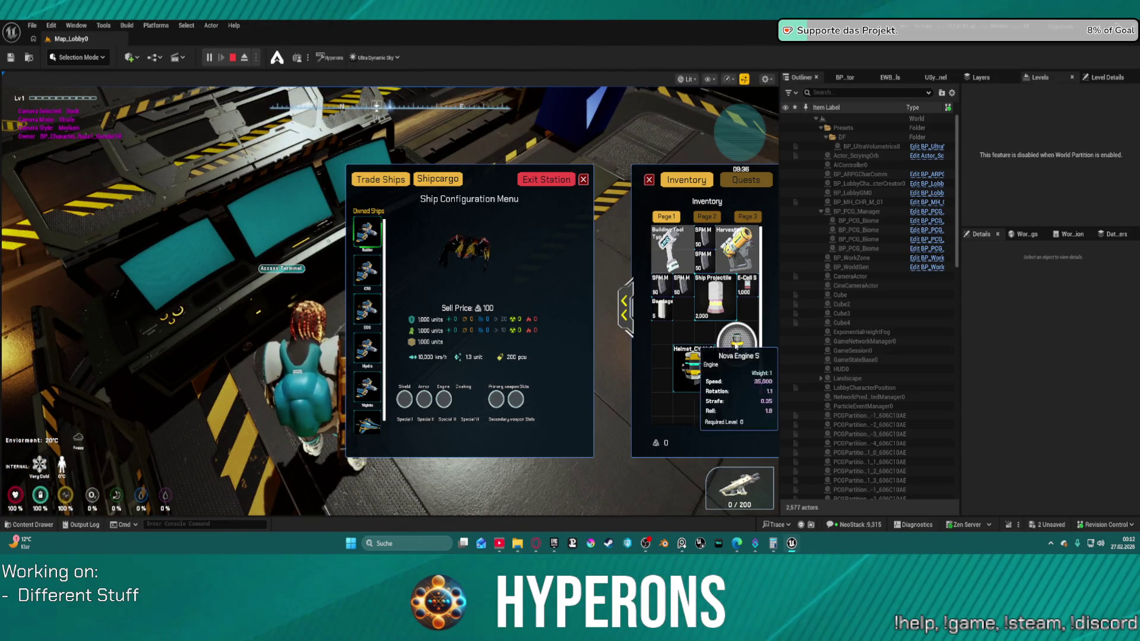
{"action": "key", "text": "Escape"}
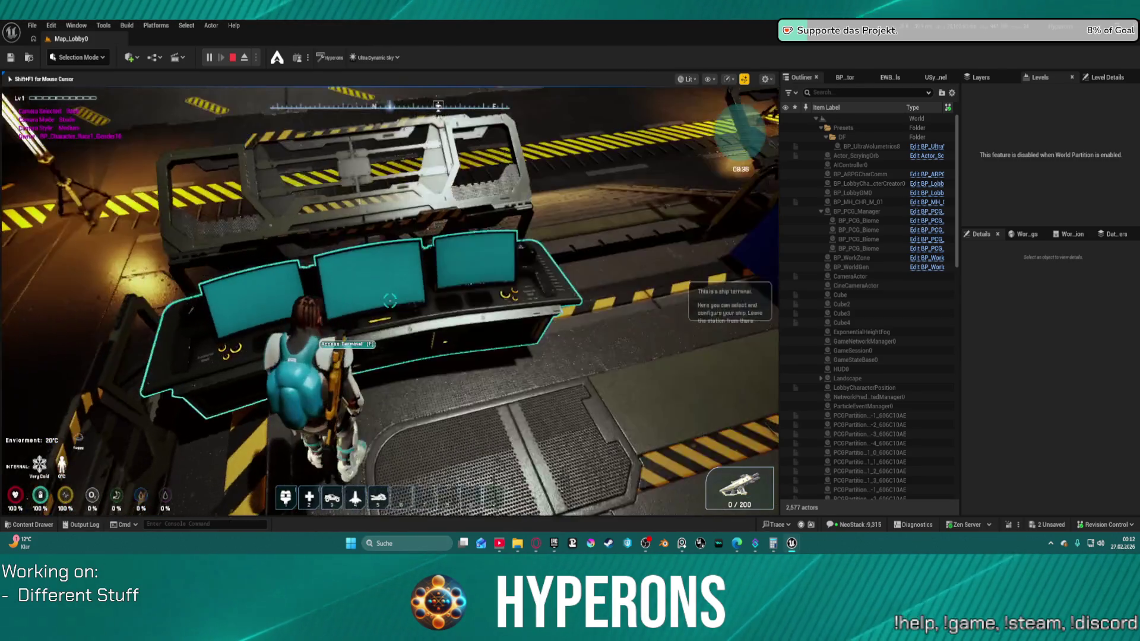
{"action": "key", "text": "f"}
{"action": "left_click", "coordinate": [551, 183]}
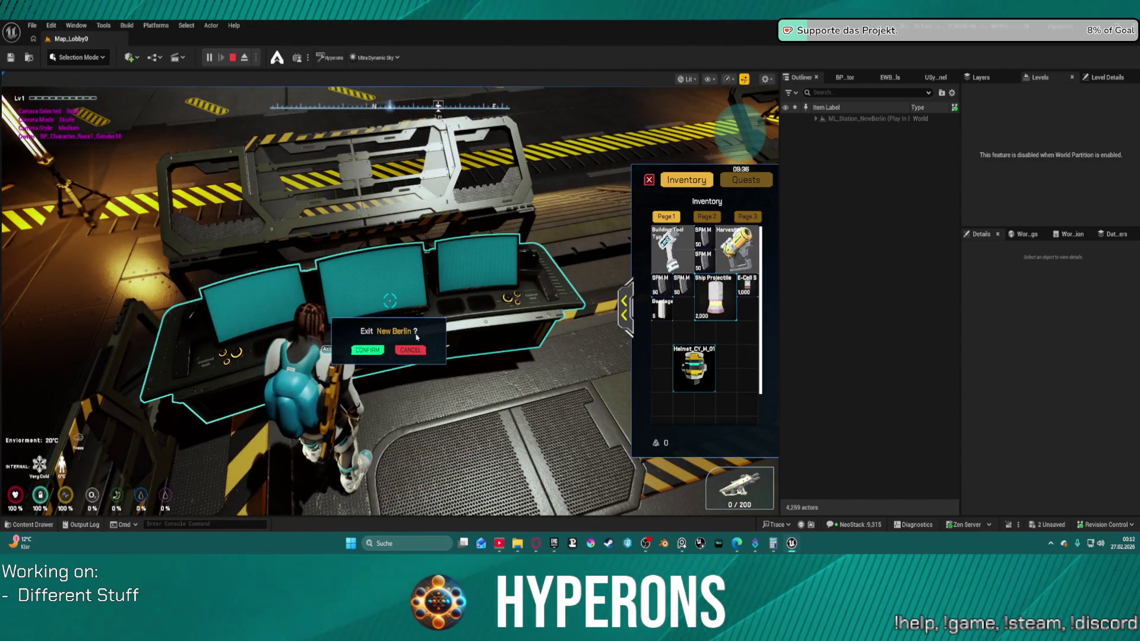
Step: Confirm leaving New Berlin and let the open-space level load
{"action": "left_click", "coordinate": [368, 351]}
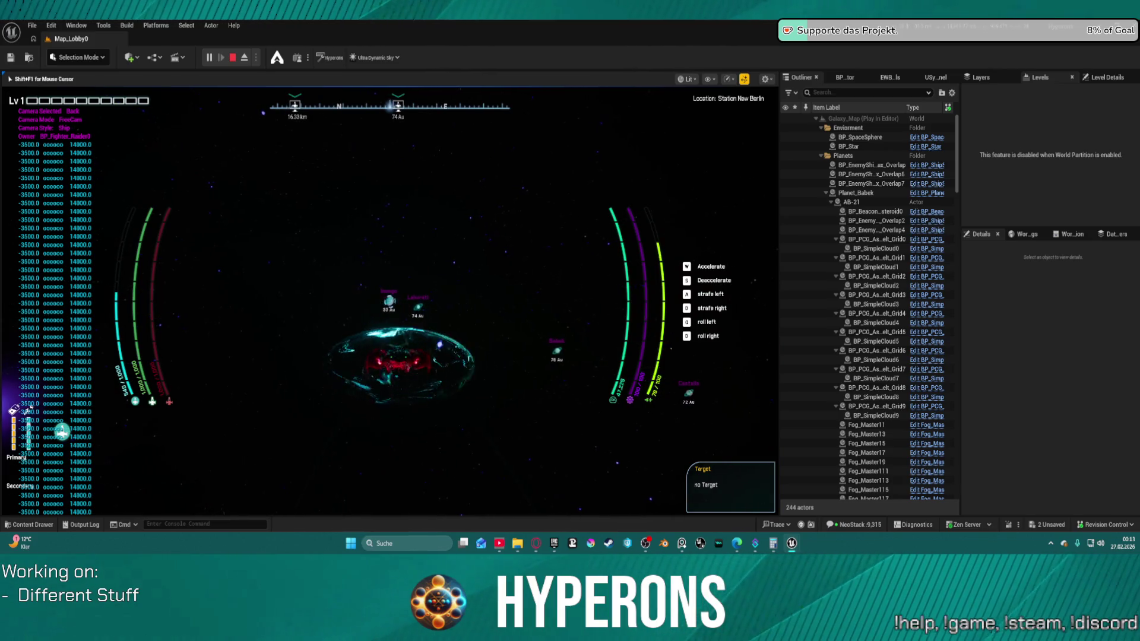
Step: Warp to Planet Inongo in cockpit view, then stop the session and focus the console
{"action": "key", "text": "t"}
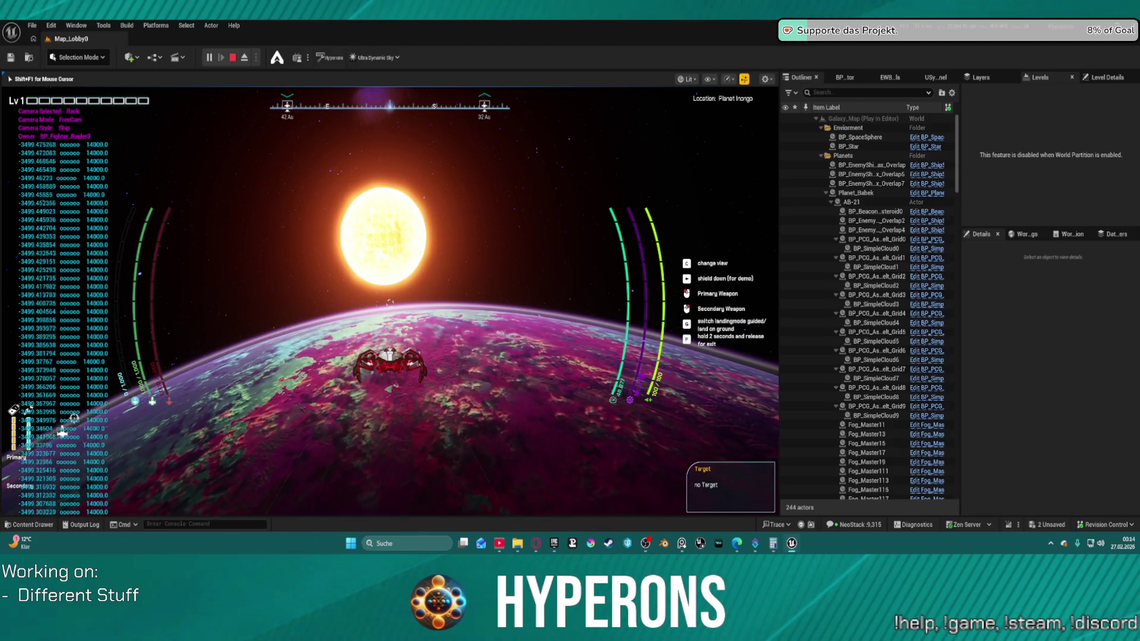
{"action": "key", "text": "c"}
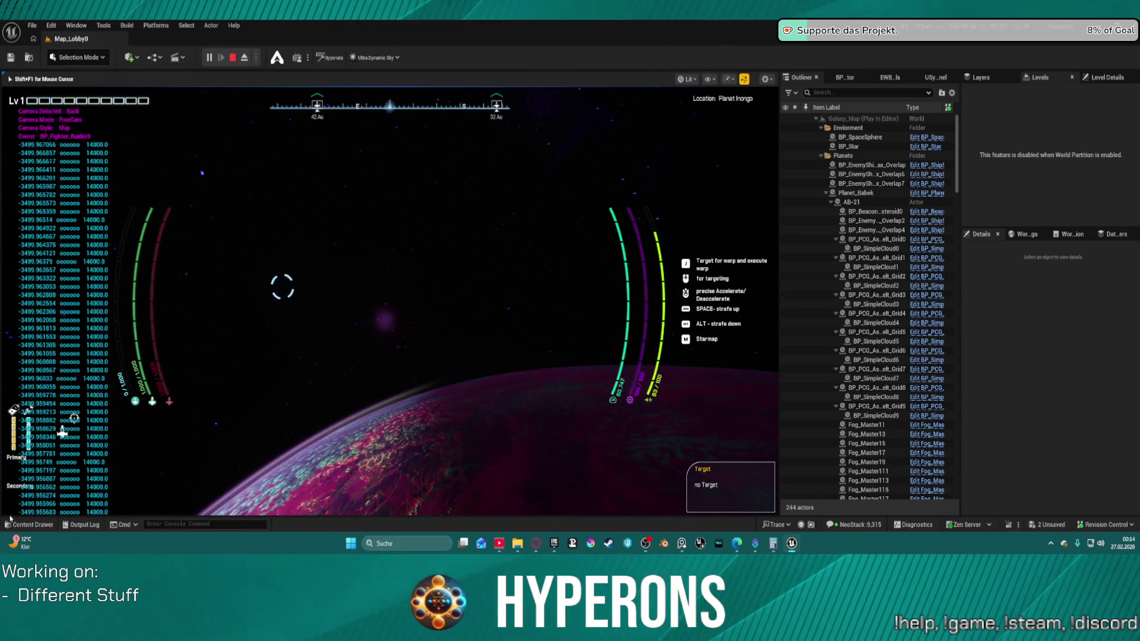
{"action": "key", "text": "Escape"}
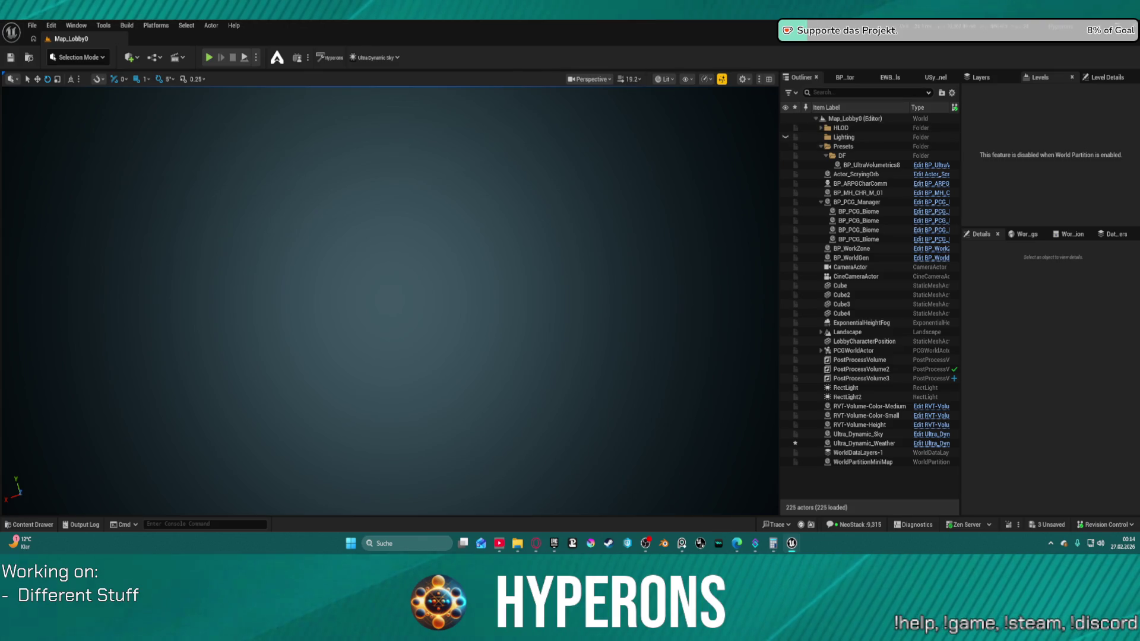
{"action": "key", "text": "grave"}
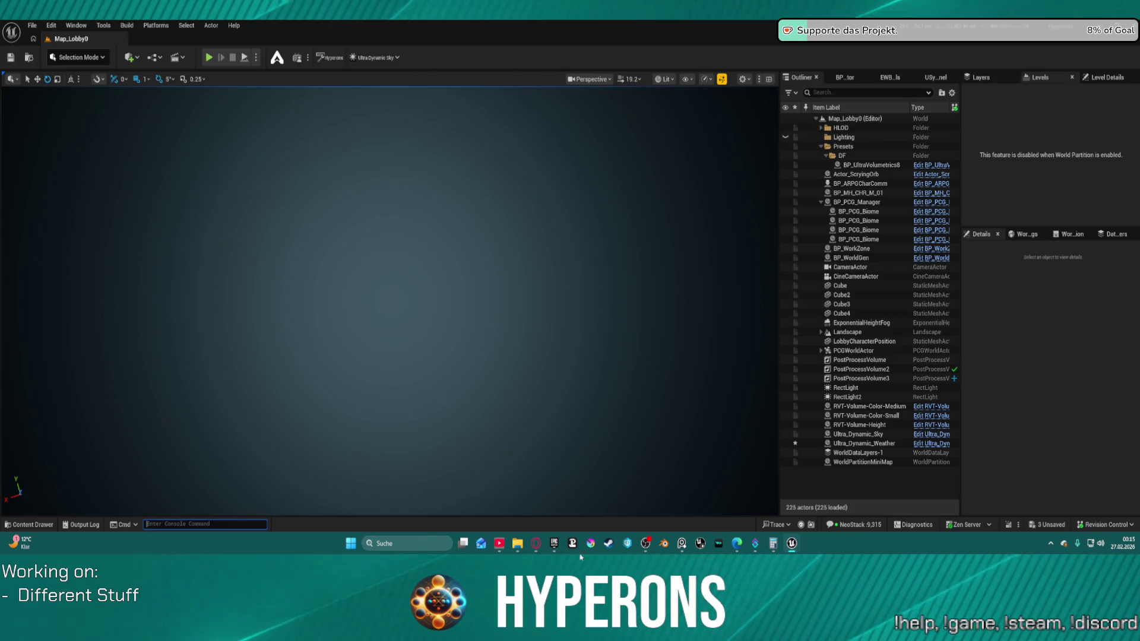